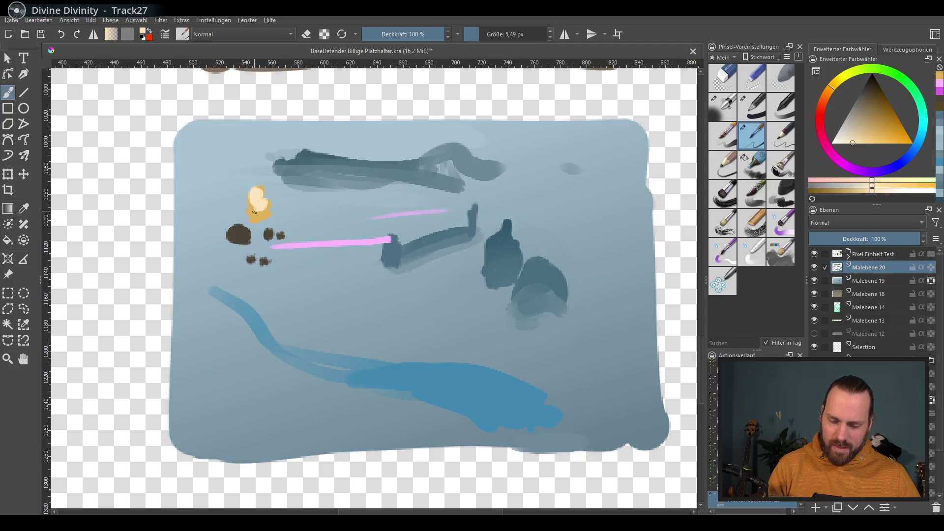
Paint darker gold curls around the yellow shape
{"action": "left_click", "coordinate": [890, 132]}
{"action": "left_click", "coordinate": [879, 136]}
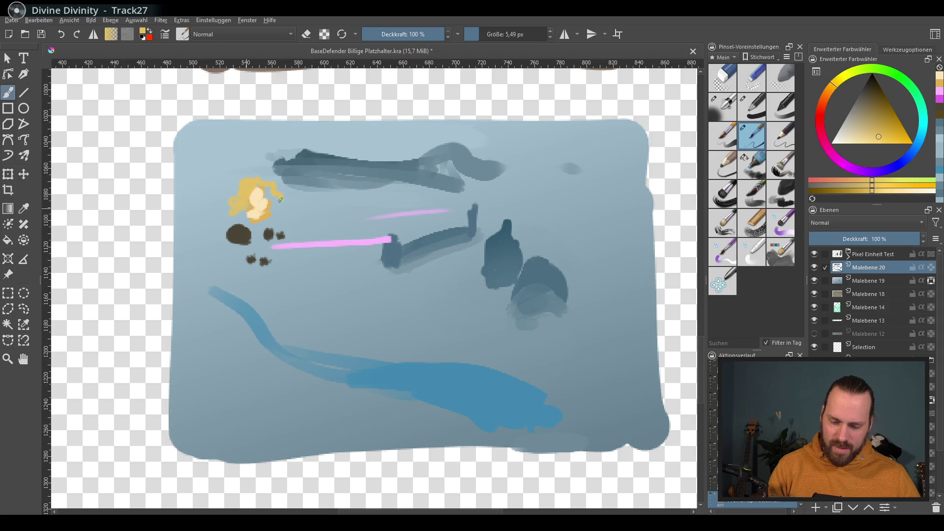
{"action": "left_click_drag", "start_coordinate": [280, 200], "coordinate": [279, 186]}
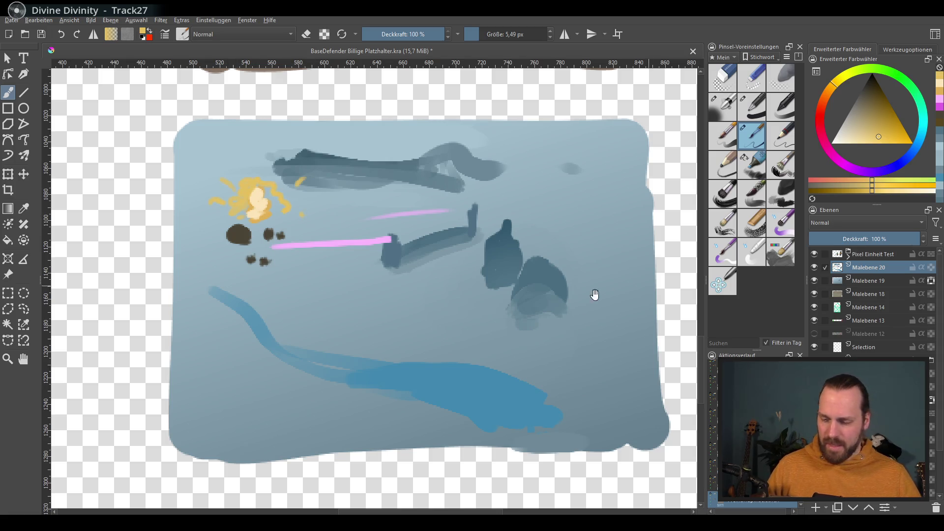
Add a small dark dot, a short vertical mark and a dark zigzag left of the figure
{"action": "left_click_drag", "start_coordinate": [606, 291], "coordinate": [582, 295]}
{"action": "left_click", "coordinate": [484, 229], "text": "ctrl"}
{"action": "left_click", "coordinate": [395, 282]}
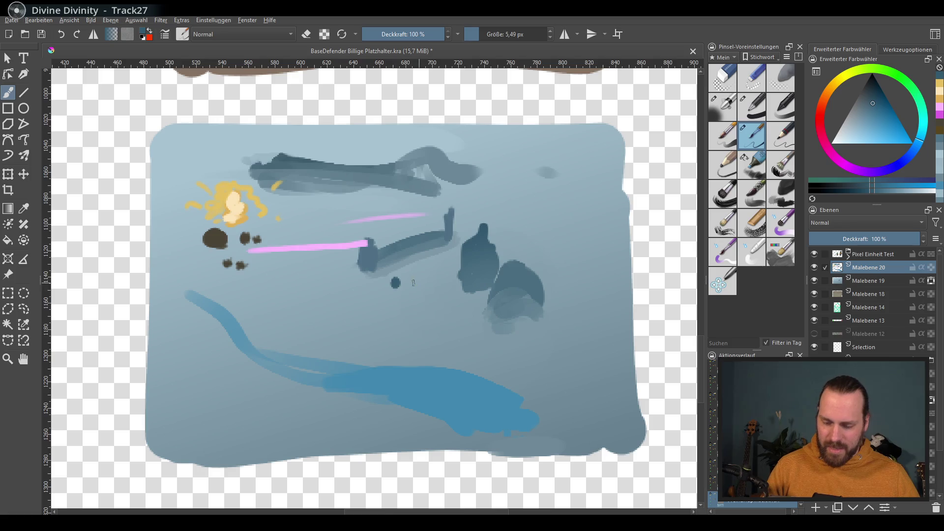
{"action": "left_click_drag", "start_coordinate": [414, 290], "coordinate": [416, 274]}
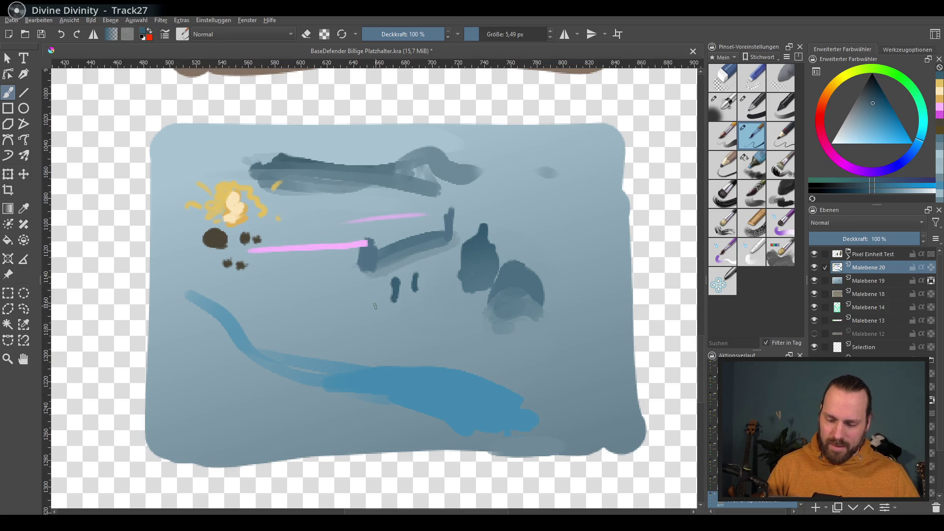
{"action": "left_click", "coordinate": [344, 291], "text": "ctrl"}
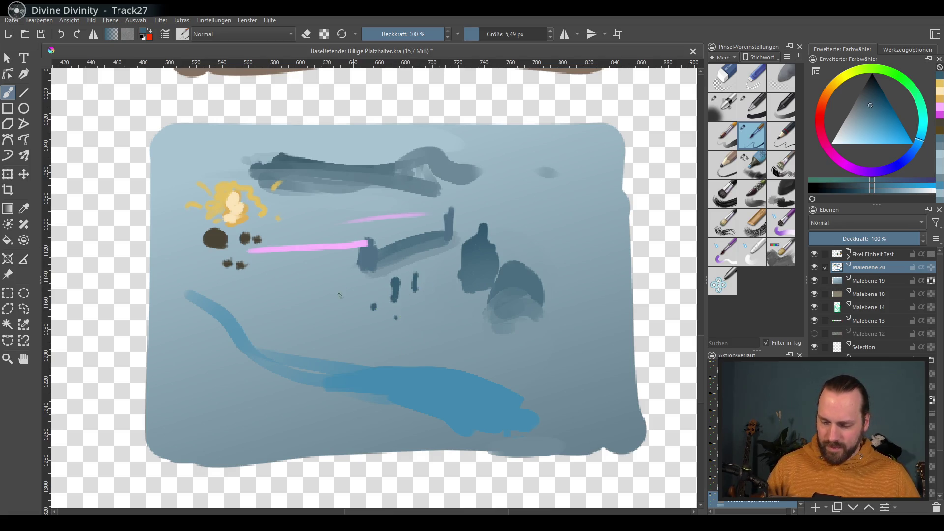
{"action": "mouse_move", "coordinate": [284, 335]}
{"action": "left_mouse_down"}
{"action": "mouse_move", "coordinate": [340, 281]}
{"action": "mouse_move", "coordinate": [278, 327]}
{"action": "left_mouse_up"}
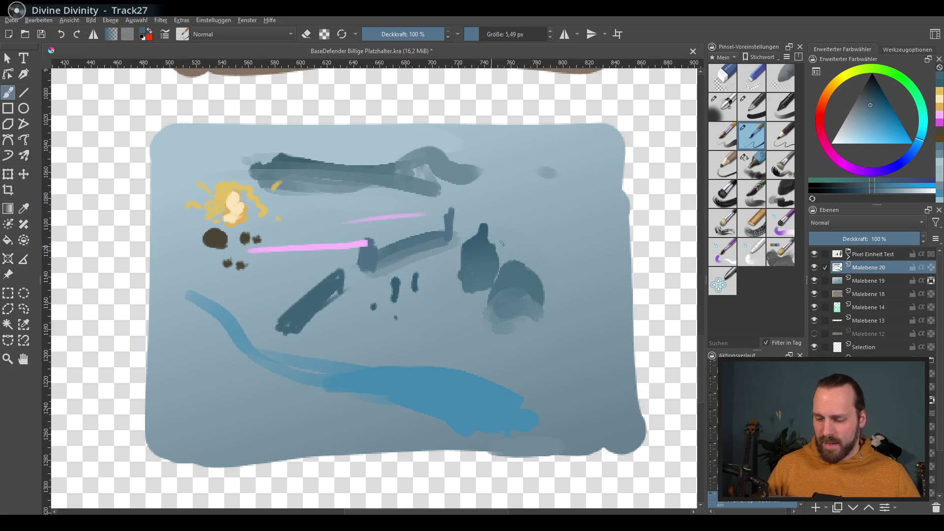
Airbrush white haze over the bottom blue stroke, the top grey swirl and the upper centre
{"action": "left_click", "coordinate": [722, 107]}
{"action": "left_click", "coordinate": [831, 143]}
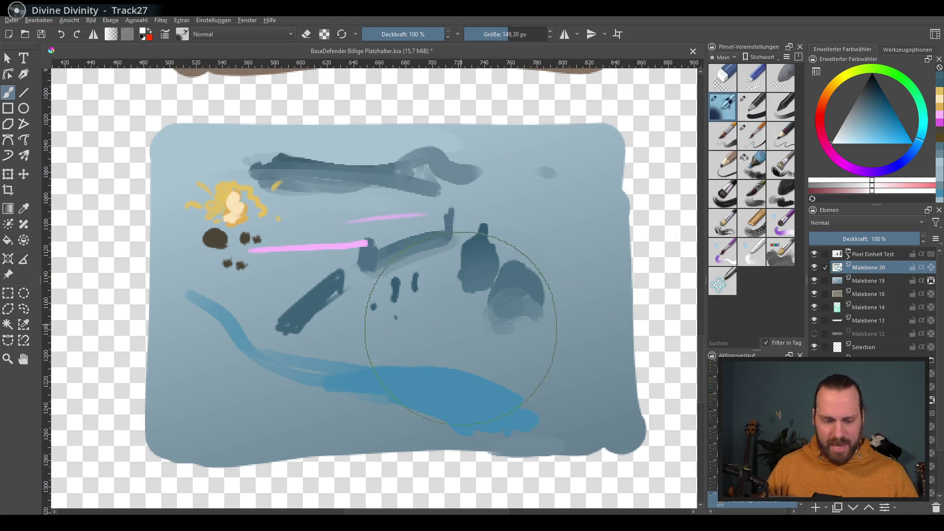
{"action": "mouse_move", "coordinate": [460, 388]}
{"action": "left_mouse_down"}
{"action": "mouse_move", "coordinate": [453, 318]}
{"action": "mouse_move", "coordinate": [453, 400]}
{"action": "left_mouse_up"}
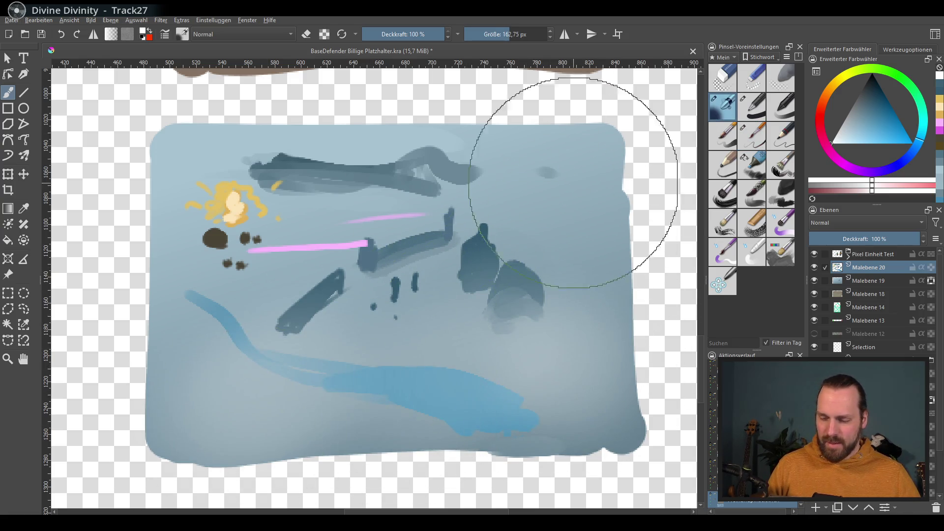
{"action": "left_click_drag", "start_coordinate": [542, 163], "coordinate": [463, 163]}
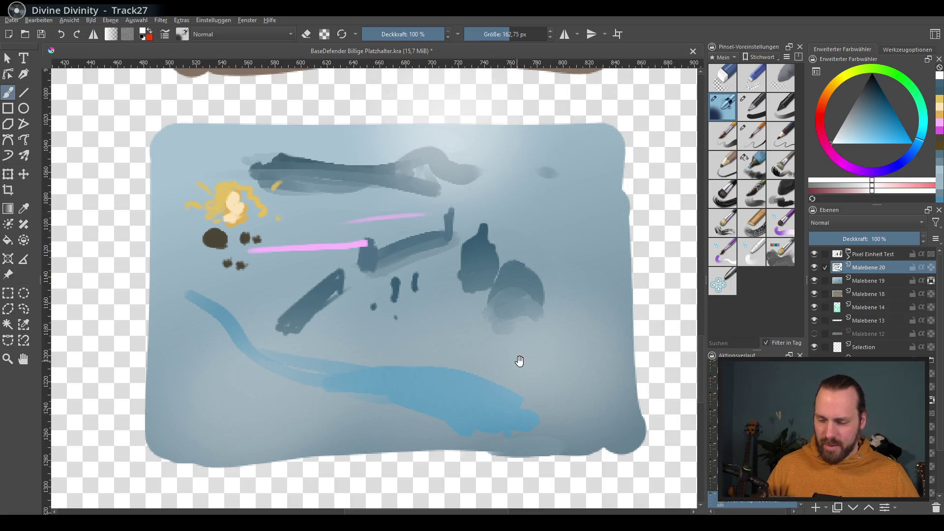
{"action": "left_click_drag", "start_coordinate": [516, 363], "coordinate": [532, 341]}
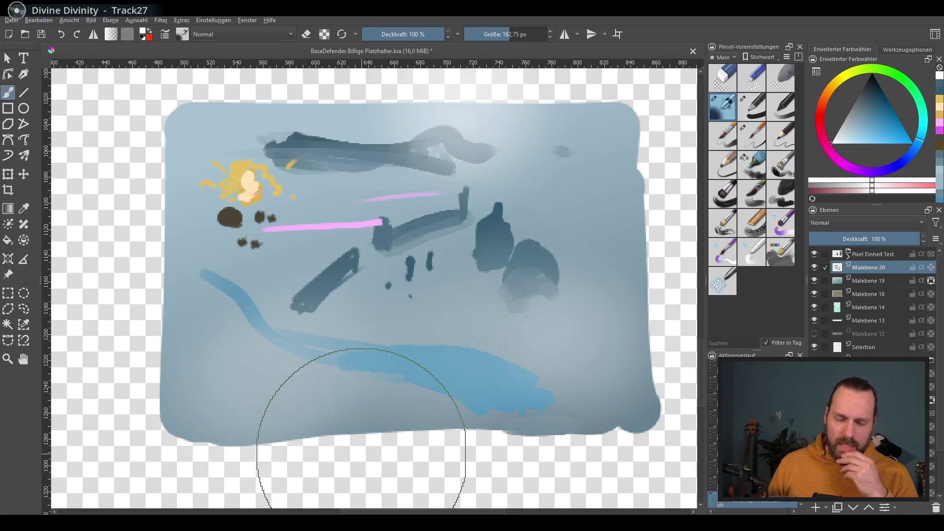
{"action": "left_click", "coordinate": [270, 20]}
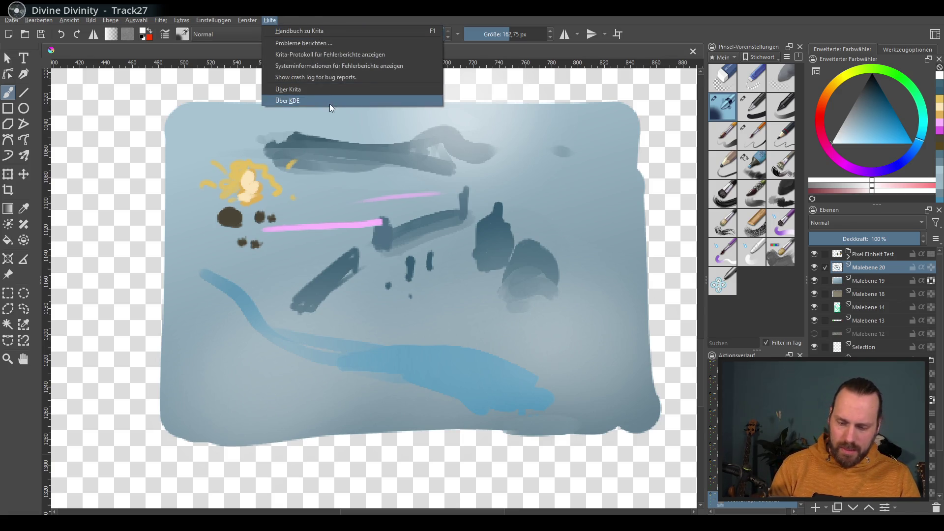
{"action": "key", "text": "Escape"}
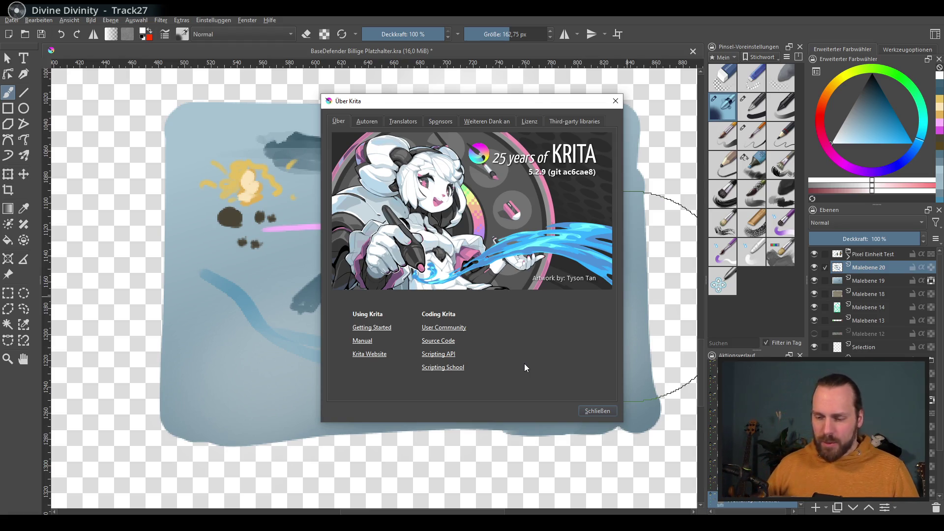
{"action": "left_click", "coordinate": [615, 101]}
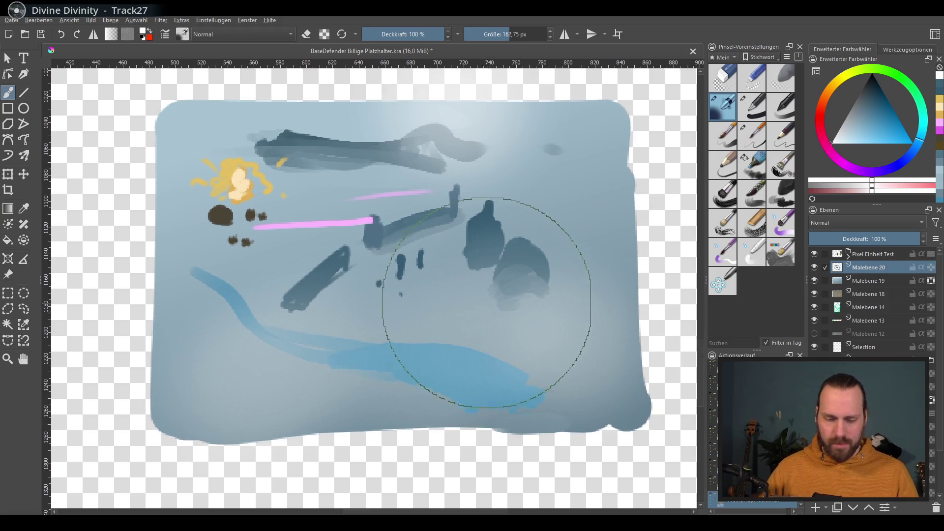
With a 70 px harder brush in light blue, paint a pale stroke along the panel's top
{"action": "scroll", "coordinate": [512, 394], "scroll_direction": "up", "scroll_amount": 3}
{"action": "scroll", "coordinate": [541, 388], "scroll_direction": "down", "scroll_amount": 2}
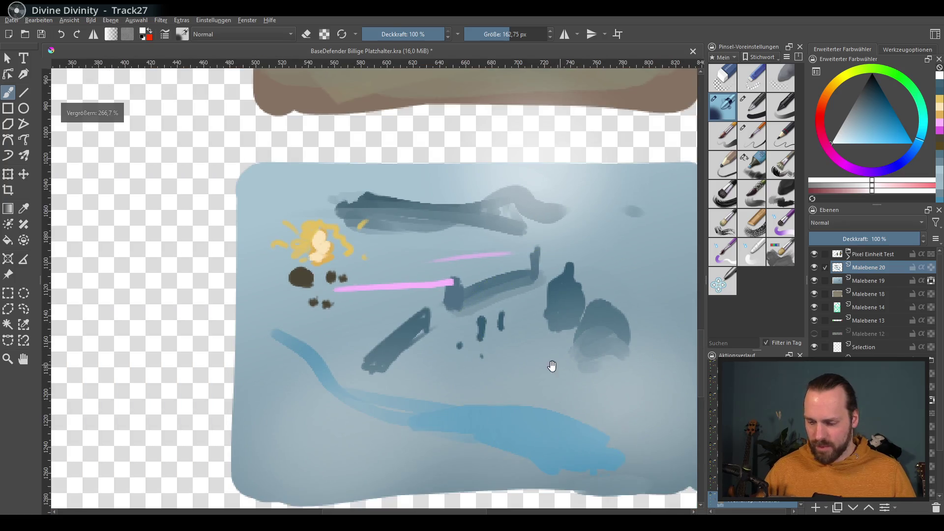
{"action": "scroll", "coordinate": [674, 305], "scroll_direction": "up", "scroll_amount": 1}
{"action": "left_click_drag", "start_coordinate": [556, 351], "coordinate": [548, 335]}
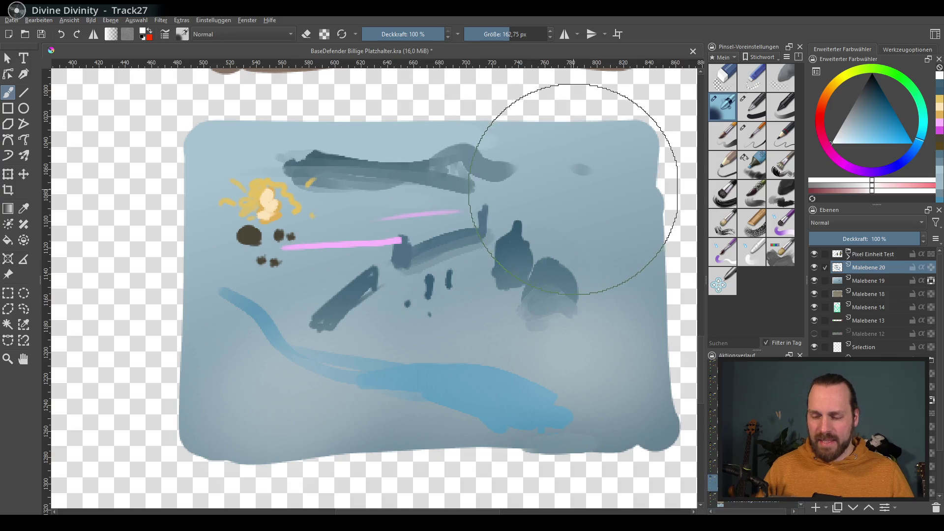
{"action": "left_click", "coordinate": [570, 169], "text": "ctrl"}
{"action": "left_click_drag", "start_coordinate": [528, 295], "coordinate": [442, 295]}
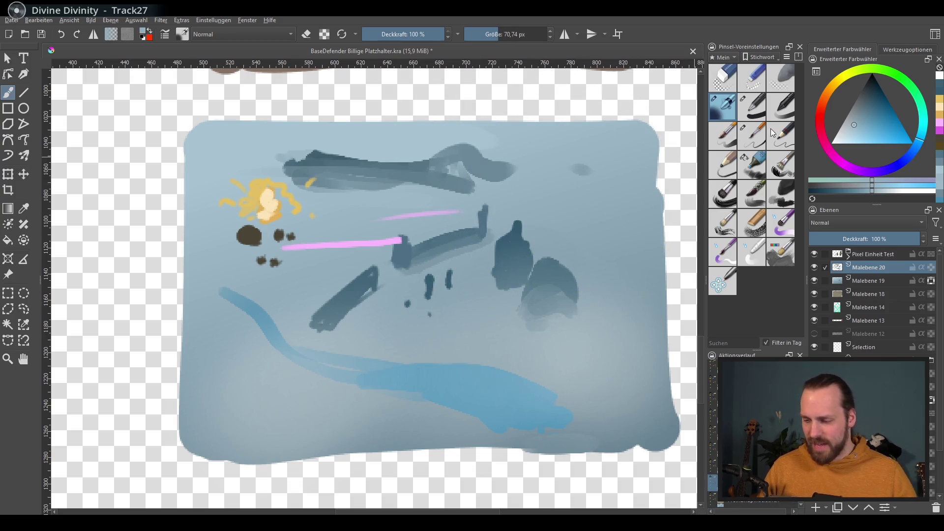
{"action": "left_click", "coordinate": [752, 165]}
{"action": "left_click", "coordinate": [847, 143]}
{"action": "mouse_move", "coordinate": [339, 118]}
{"action": "left_mouse_down"}
{"action": "mouse_move", "coordinate": [404, 142]}
{"action": "mouse_move", "coordinate": [551, 143]}
{"action": "left_mouse_up"}
{"action": "key", "text": "ctrl+z"}
{"action": "mouse_move", "coordinate": [359, 131]}
{"action": "left_mouse_down"}
{"action": "mouse_move", "coordinate": [566, 153]}
{"action": "mouse_move", "coordinate": [603, 138]}
{"action": "mouse_move", "coordinate": [541, 185]}
{"action": "left_mouse_up"}
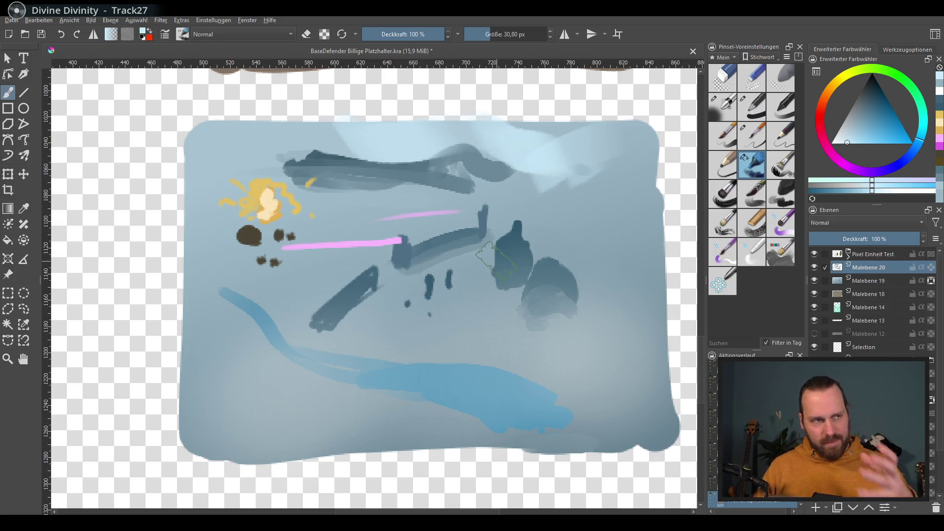
Darken the rounded shape on the right with a darker sampled blue-grey
{"action": "left_click", "coordinate": [555, 268], "text": "ctrl"}
{"action": "mouse_move", "coordinate": [565, 300]}
{"action": "left_mouse_down"}
{"action": "mouse_move", "coordinate": [546, 310]}
{"action": "mouse_move", "coordinate": [521, 295]}
{"action": "left_mouse_up"}
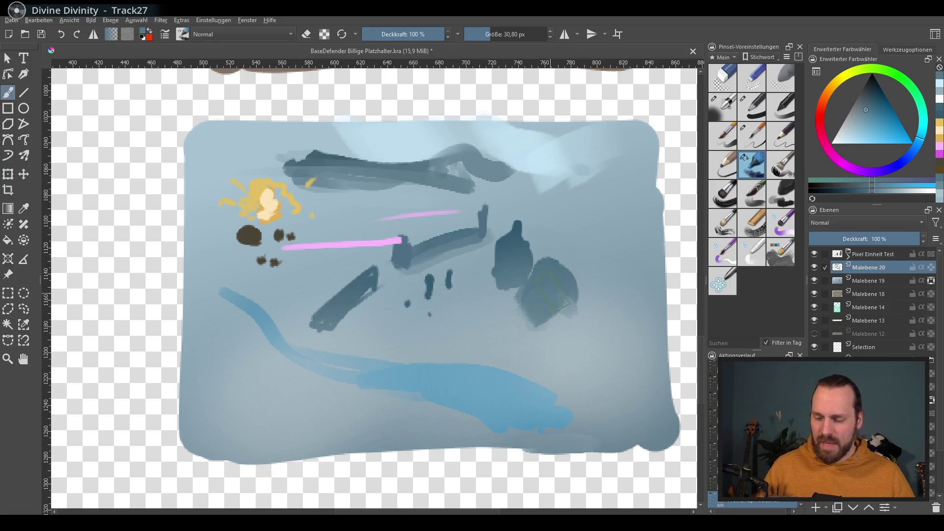
{"action": "left_click_drag", "start_coordinate": [570, 275], "coordinate": [585, 307]}
{"action": "left_click_drag", "start_coordinate": [562, 325], "coordinate": [554, 313]}
{"action": "scroll", "coordinate": [554, 312], "scroll_direction": "up", "scroll_amount": 1}
{"action": "scroll", "coordinate": [481, 297], "scroll_direction": "up", "scroll_amount": 1}
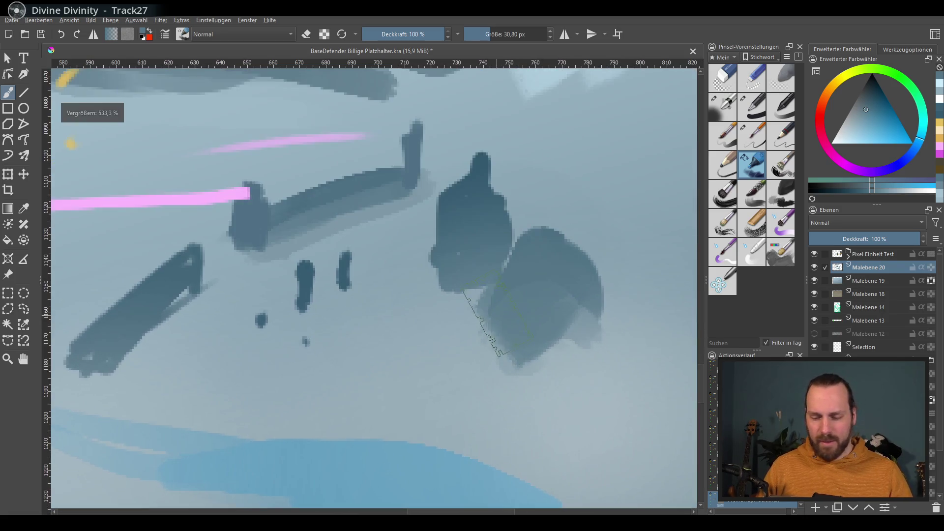
Reshape the dark shape's top into a pointed peak
{"action": "left_click", "coordinate": [460, 204], "text": "ctrl"}
{"action": "key", "text": "bracketleft"}
{"action": "key", "text": "bracketleft"}
{"action": "key", "text": "bracketleft"}
{"action": "key", "text": "bracketright"}
{"action": "mouse_move", "coordinate": [457, 187]}
{"action": "left_mouse_down"}
{"action": "mouse_move", "coordinate": [472, 152]}
{"action": "mouse_move", "coordinate": [445, 202]}
{"action": "left_mouse_up"}
{"action": "left_click_drag", "start_coordinate": [487, 167], "coordinate": [511, 201]}
{"action": "mouse_move", "coordinate": [467, 142]}
{"action": "left_mouse_down"}
{"action": "mouse_move", "coordinate": [473, 171]}
{"action": "mouse_move", "coordinate": [544, 210]}
{"action": "mouse_move", "coordinate": [533, 284]}
{"action": "left_mouse_up"}
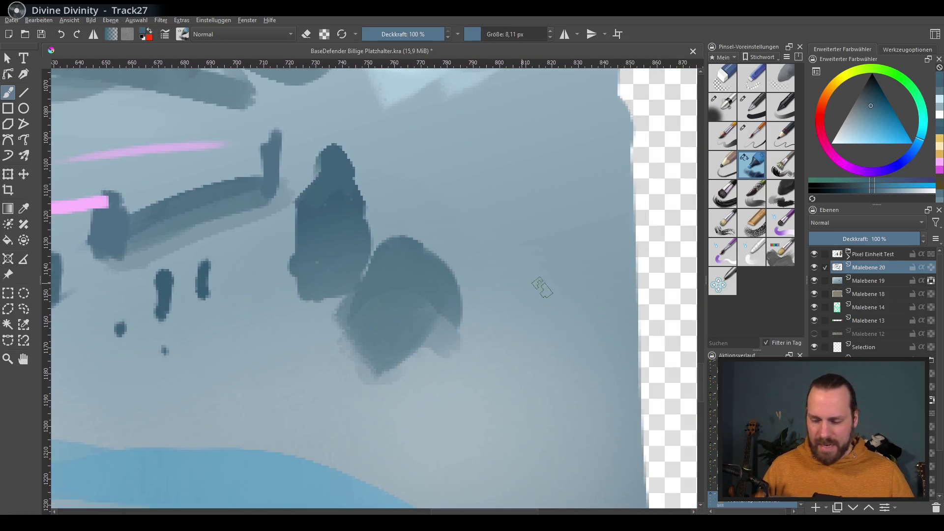
Block in a wide grey wedge-shaped slab below the rounded shapes with pointed tips
{"action": "mouse_move", "coordinate": [502, 342]}
{"action": "left_mouse_down"}
{"action": "mouse_move", "coordinate": [416, 399]}
{"action": "mouse_move", "coordinate": [555, 400]}
{"action": "left_mouse_up"}
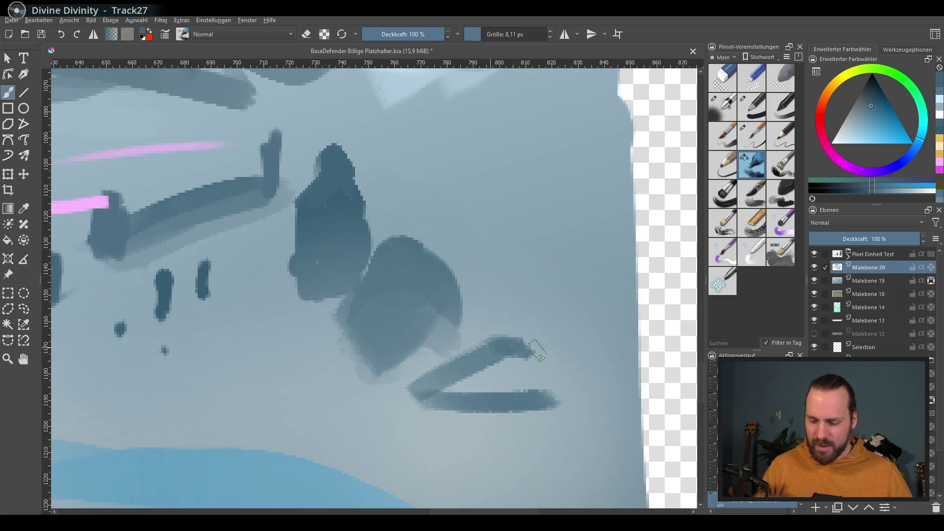
{"action": "left_click", "coordinate": [521, 354], "text": "ctrl"}
{"action": "mouse_move", "coordinate": [514, 345]}
{"action": "left_mouse_down"}
{"action": "mouse_move", "coordinate": [448, 374]}
{"action": "mouse_move", "coordinate": [460, 405]}
{"action": "mouse_move", "coordinate": [513, 413]}
{"action": "left_mouse_up"}
{"action": "left_click", "coordinate": [501, 391], "text": "ctrl"}
{"action": "mouse_move", "coordinate": [850, 113]}
{"action": "left_mouse_down"}
{"action": "mouse_move", "coordinate": [855, 123]}
{"action": "mouse_move", "coordinate": [857, 110]}
{"action": "left_mouse_up"}
{"action": "mouse_move", "coordinate": [475, 376]}
{"action": "left_mouse_down"}
{"action": "mouse_move", "coordinate": [423, 388]}
{"action": "mouse_move", "coordinate": [503, 344]}
{"action": "mouse_move", "coordinate": [570, 376]}
{"action": "left_mouse_up"}
{"action": "mouse_move", "coordinate": [413, 388]}
{"action": "left_mouse_down"}
{"action": "mouse_move", "coordinate": [482, 418]}
{"action": "mouse_move", "coordinate": [565, 430]}
{"action": "left_mouse_up"}
{"action": "mouse_move", "coordinate": [442, 378]}
{"action": "left_mouse_down"}
{"action": "mouse_move", "coordinate": [543, 385]}
{"action": "mouse_move", "coordinate": [580, 408]}
{"action": "mouse_move", "coordinate": [587, 396]}
{"action": "mouse_move", "coordinate": [479, 356]}
{"action": "left_mouse_up"}
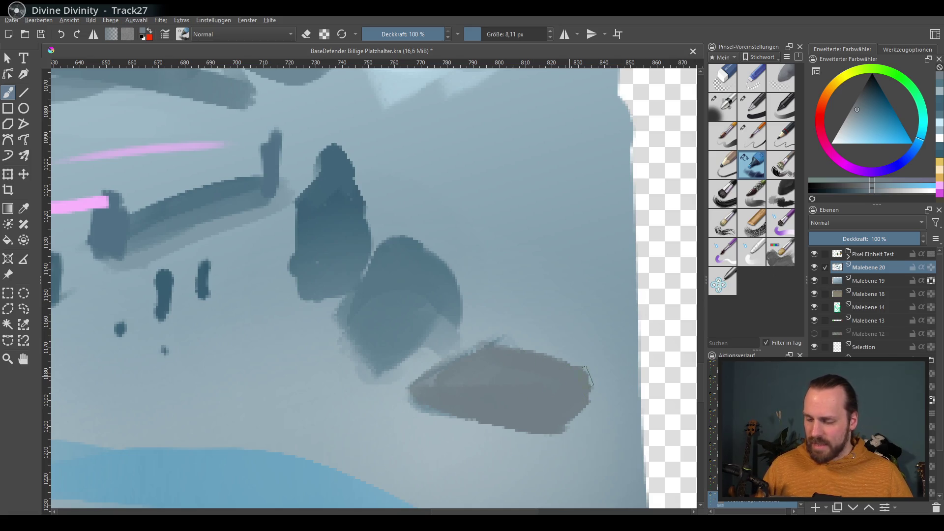
{"action": "left_click_drag", "start_coordinate": [583, 379], "coordinate": [607, 386]}
Choose a tan colour in the colour triangle
{"action": "left_click", "coordinate": [842, 75]}
{"action": "left_click", "coordinate": [872, 132]}
{"action": "left_click", "coordinate": [871, 125]}
{"action": "left_click_drag", "start_coordinate": [872, 125], "coordinate": [868, 107]}
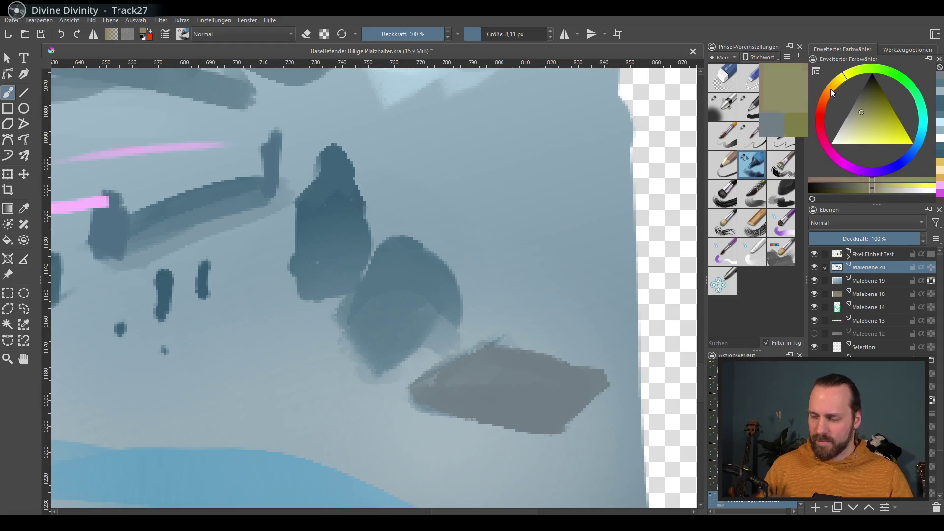
{"action": "left_click", "coordinate": [831, 87]}
{"action": "left_click", "coordinate": [871, 119]}
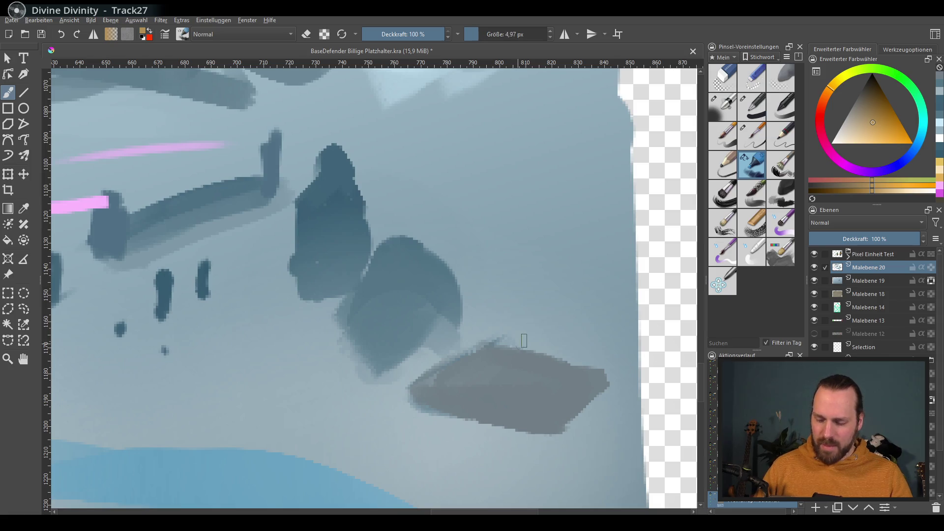
Paint an orange ring on the grey slab
{"action": "left_click_drag", "start_coordinate": [494, 365], "coordinate": [563, 404]}
{"action": "key", "text": "ctrl+z"}
{"action": "left_click_drag", "start_coordinate": [472, 383], "coordinate": [492, 365]}
{"action": "key", "text": "ctrl+z"}
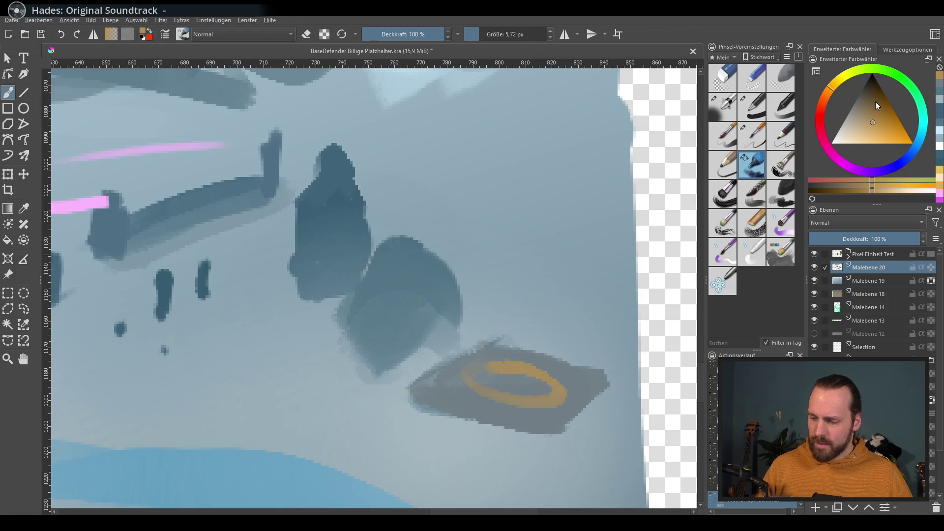
Undo a trial black stroke and sample blue-grey from the painting
{"action": "left_click", "coordinate": [875, 82]}
{"action": "left_click_drag", "start_coordinate": [417, 359], "coordinate": [410, 393]}
{"action": "key", "text": "ctrl+z"}
{"action": "left_click_drag", "start_coordinate": [592, 320], "coordinate": [639, 325]}
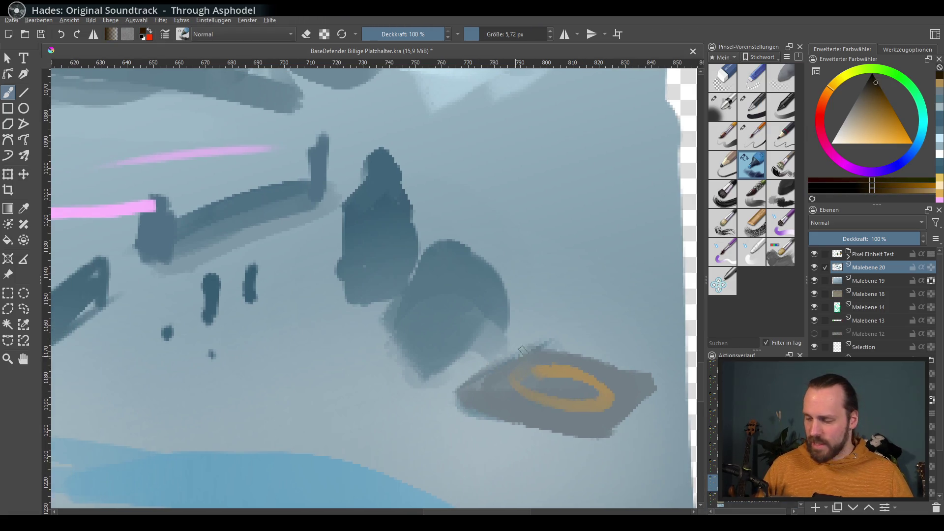
{"action": "scroll", "coordinate": [609, 319], "scroll_direction": "down", "scroll_amount": 1}
{"action": "mouse_move", "coordinate": [550, 385]}
{"action": "left_mouse_down"}
{"action": "mouse_move", "coordinate": [537, 358]}
{"action": "mouse_move", "coordinate": [518, 361]}
{"action": "left_mouse_up"}
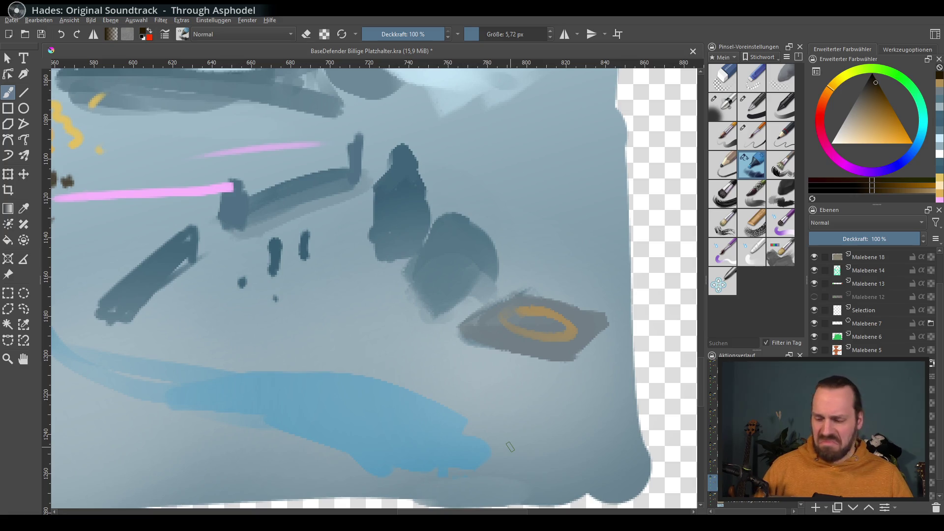
{"action": "left_click_drag", "start_coordinate": [498, 400], "coordinate": [438, 428]}
{"action": "left_click", "coordinate": [401, 249], "text": "ctrl"}
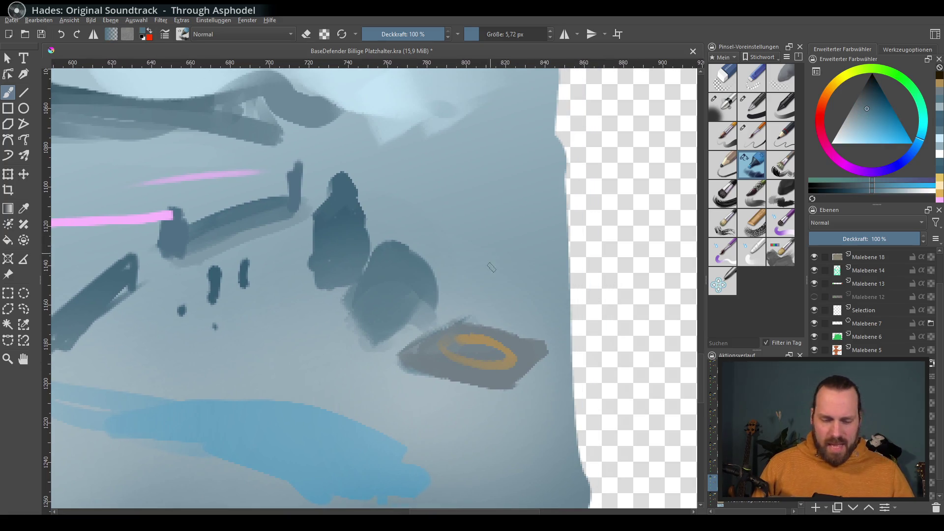
{"action": "left_click_drag", "start_coordinate": [420, 366], "coordinate": [445, 368]}
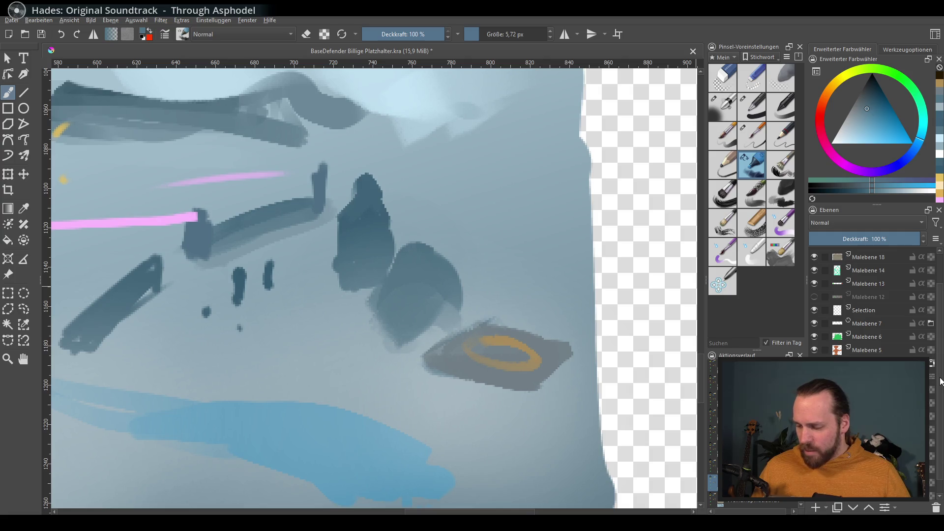
{"action": "left_click_drag", "start_coordinate": [939, 380], "coordinate": [939, 346]}
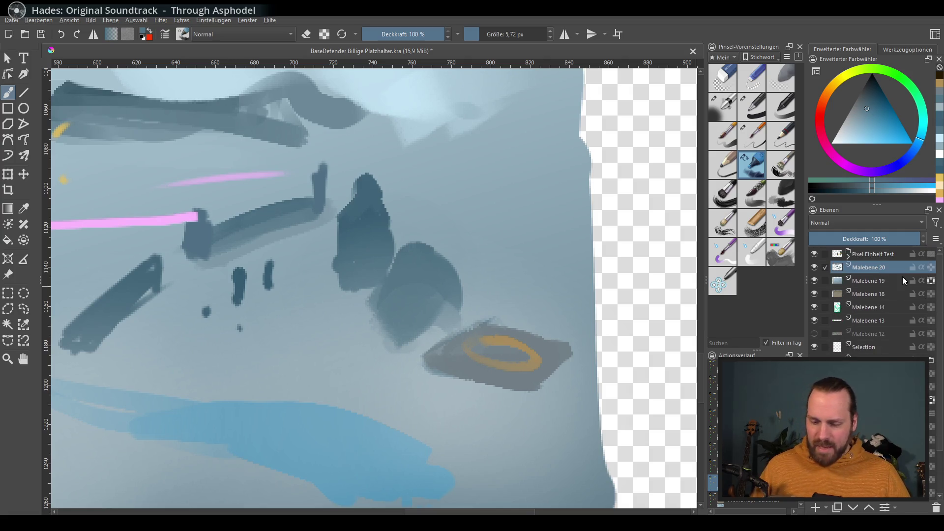
Paint dark blue-grey edges along the rounded shape's left and top sides
{"action": "left_click", "coordinate": [359, 308], "text": "ctrl"}
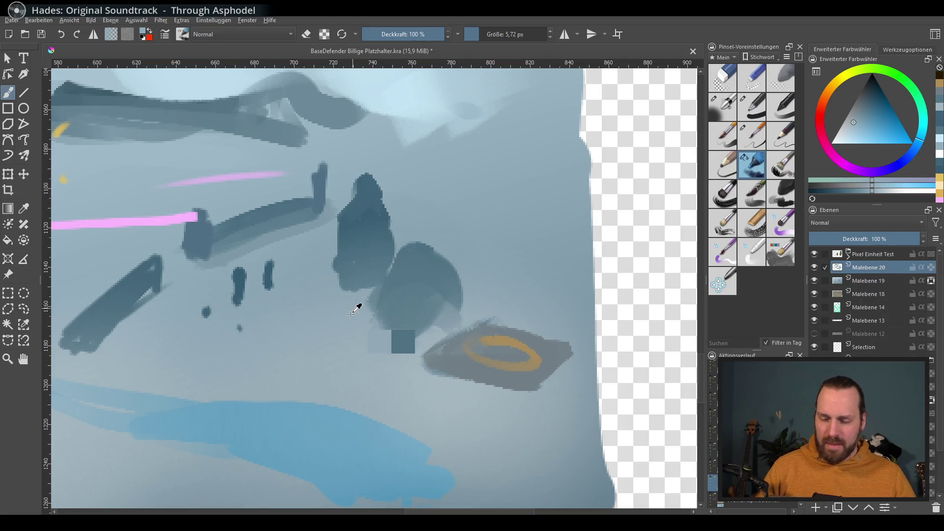
{"action": "left_click_drag", "start_coordinate": [364, 296], "coordinate": [418, 230]}
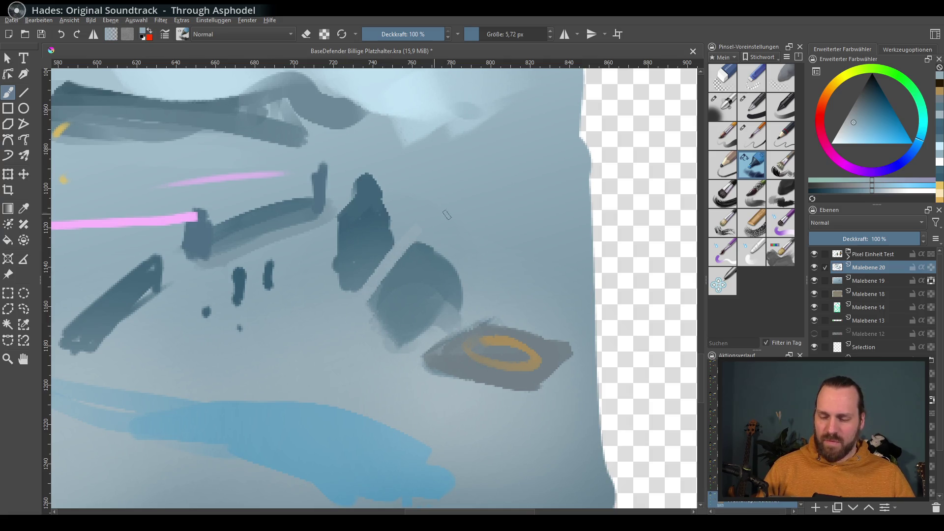
{"action": "mouse_move", "coordinate": [472, 289]}
{"action": "left_mouse_down"}
{"action": "mouse_move", "coordinate": [430, 283]}
{"action": "mouse_move", "coordinate": [440, 246]}
{"action": "left_mouse_up"}
{"action": "key", "text": "ctrl+z"}
{"action": "key", "text": "ctrl+z"}
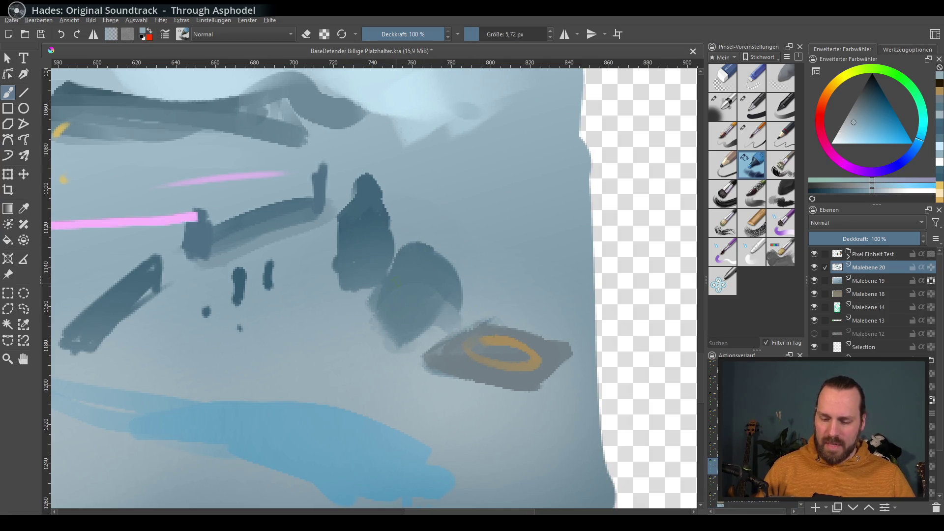
{"action": "left_click", "coordinate": [383, 294], "text": "ctrl"}
{"action": "left_click", "coordinate": [379, 193], "text": "ctrl"}
{"action": "mouse_move", "coordinate": [384, 311]}
{"action": "left_mouse_down"}
{"action": "mouse_move", "coordinate": [432, 249]}
{"action": "mouse_move", "coordinate": [410, 270]}
{"action": "mouse_move", "coordinate": [394, 257]}
{"action": "left_mouse_up"}
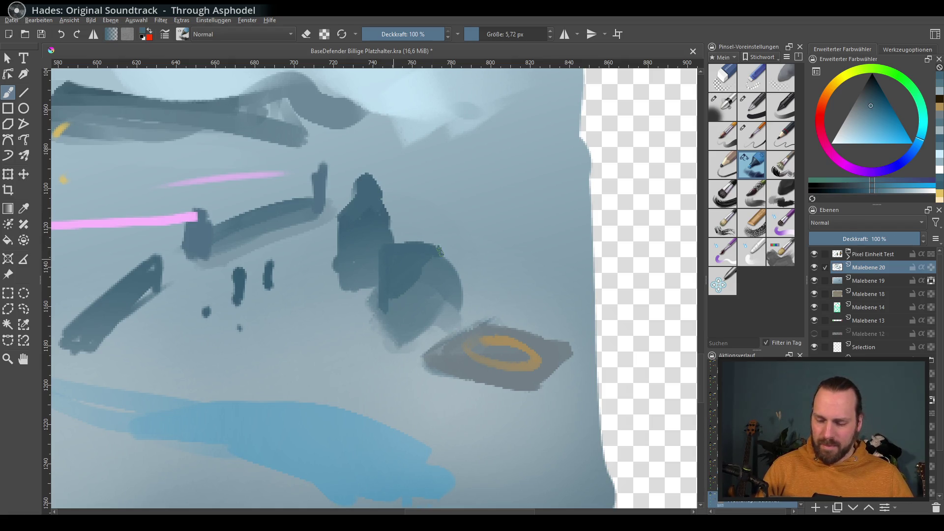
{"action": "left_click", "coordinate": [244, 144], "text": "ctrl"}
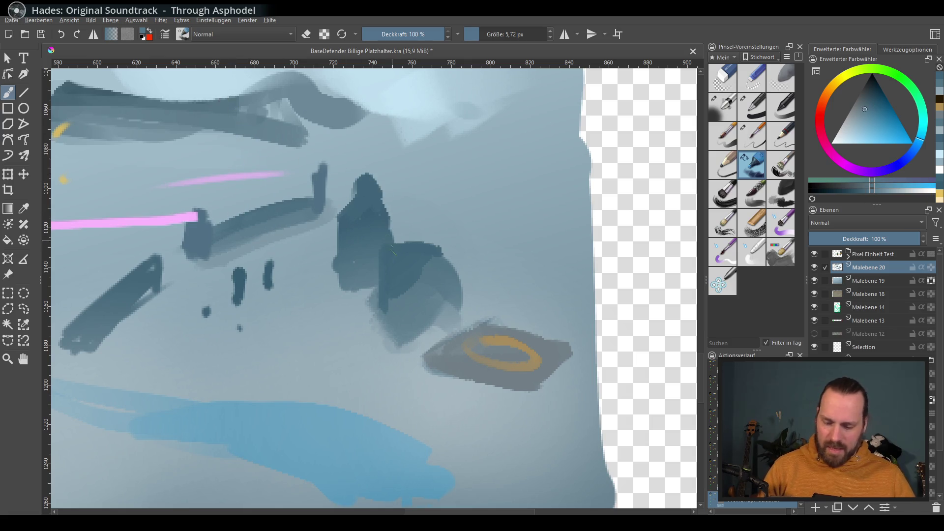
{"action": "left_click", "coordinate": [868, 83]}
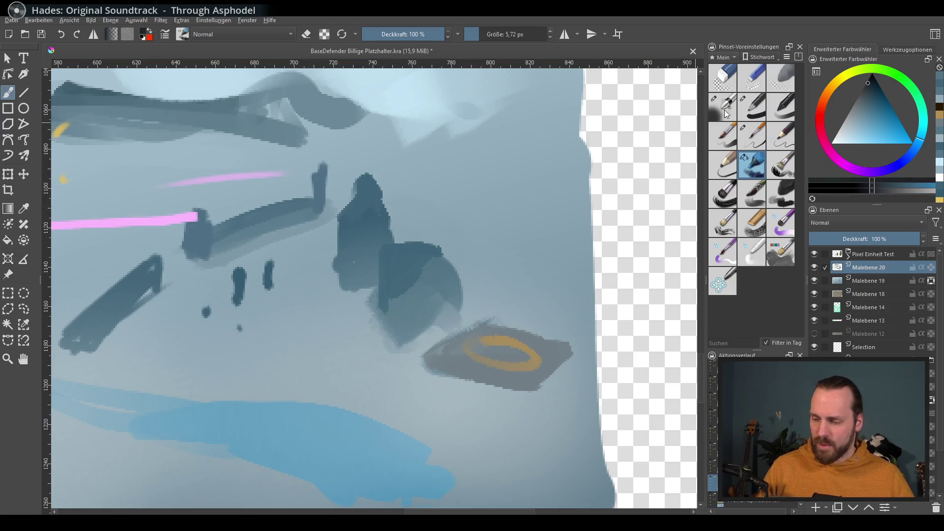
{"action": "left_click", "coordinate": [385, 258], "text": "ctrl"}
{"action": "left_click_drag", "start_coordinate": [383, 283], "coordinate": [420, 248]}
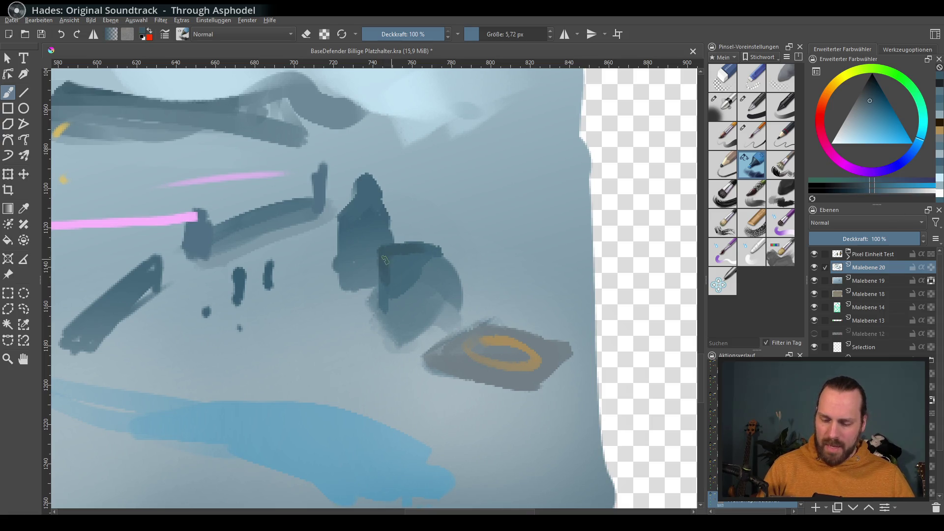
{"action": "mouse_move", "coordinate": [387, 281]}
{"action": "left_mouse_down"}
{"action": "mouse_move", "coordinate": [433, 249]}
{"action": "mouse_move", "coordinate": [418, 227]}
{"action": "mouse_move", "coordinate": [428, 249]}
{"action": "mouse_move", "coordinate": [383, 311]}
{"action": "left_mouse_up"}
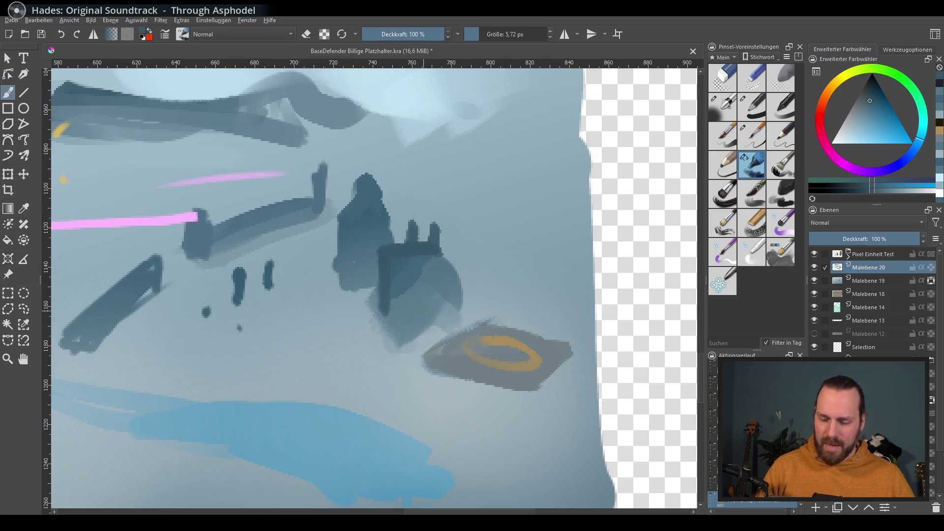
Block in the boxy shape with small turrets on top and a darker right edge
{"action": "key", "text": "l"}
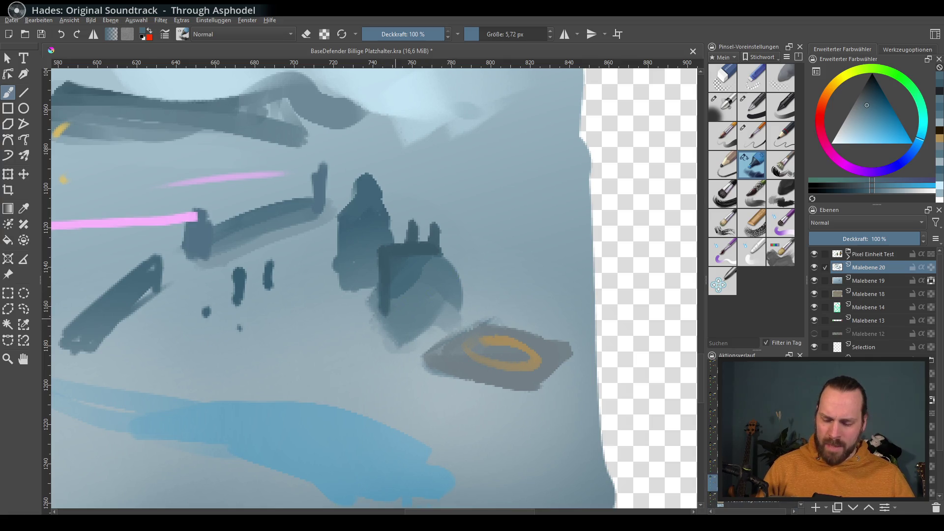
{"action": "key", "text": "l"}
{"action": "key", "text": "k"}
{"action": "mouse_move", "coordinate": [398, 280]}
{"action": "left_mouse_down"}
{"action": "mouse_move", "coordinate": [415, 307]}
{"action": "mouse_move", "coordinate": [437, 299]}
{"action": "left_mouse_up"}
{"action": "left_click_drag", "start_coordinate": [440, 258], "coordinate": [434, 315]}
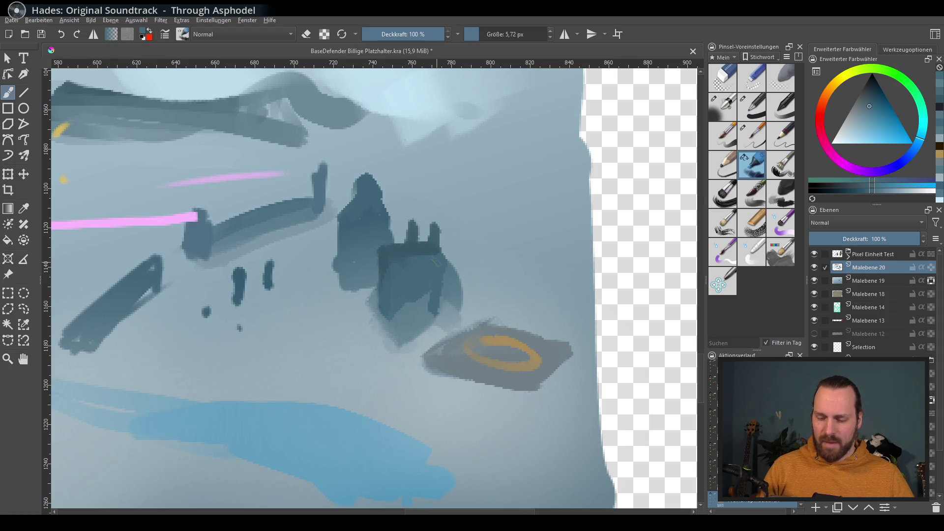
{"action": "mouse_move", "coordinate": [430, 250]}
{"action": "left_mouse_down"}
{"action": "mouse_move", "coordinate": [419, 265]}
{"action": "mouse_move", "coordinate": [450, 292]}
{"action": "left_mouse_up"}
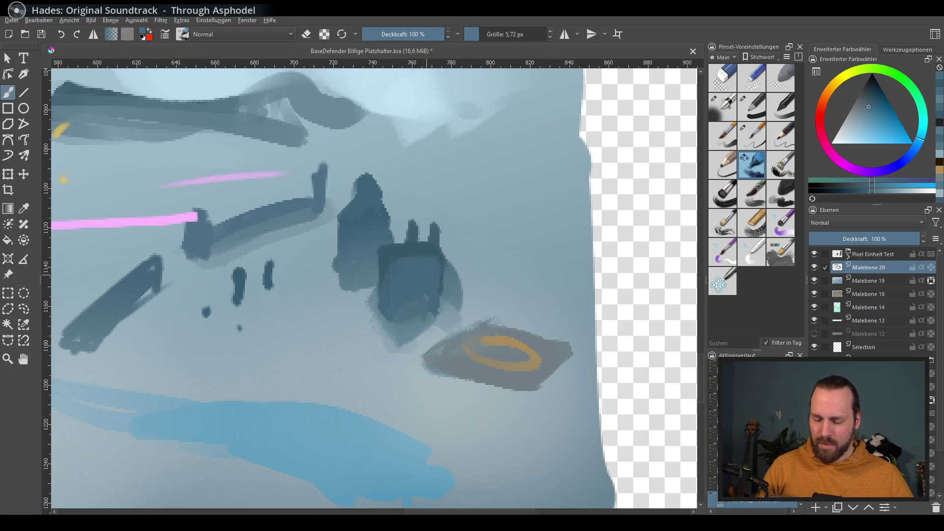
{"action": "left_click", "coordinate": [423, 275], "text": "ctrl"}
{"action": "left_click_drag", "start_coordinate": [442, 238], "coordinate": [446, 300]}
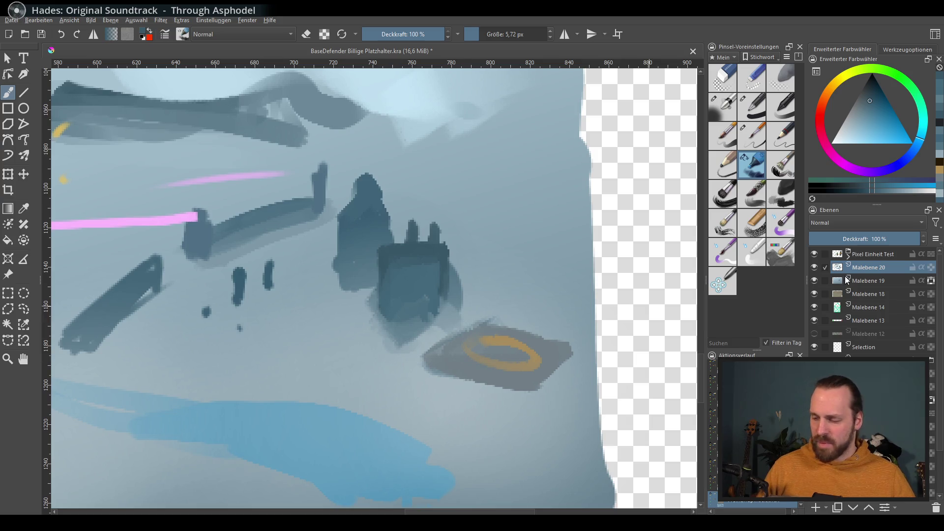
{"action": "mouse_move", "coordinate": [834, 347]}
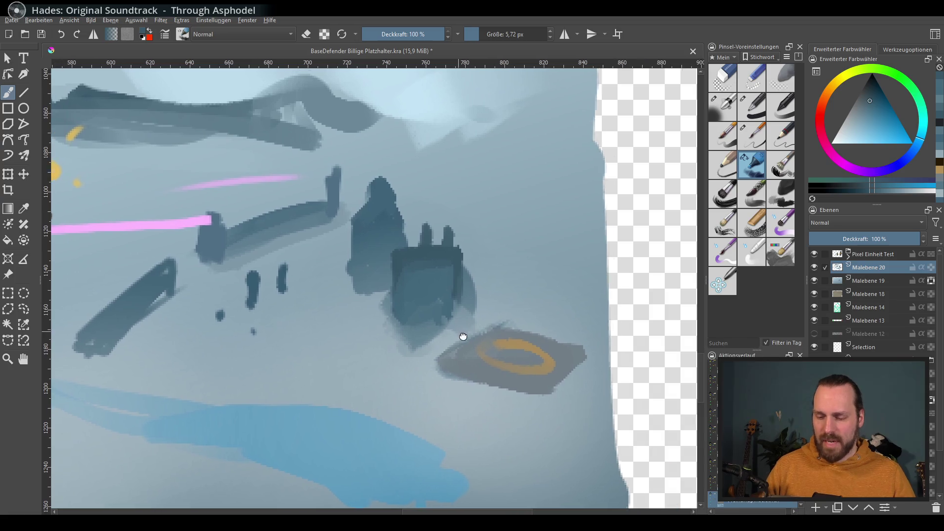
{"action": "left_click_drag", "start_coordinate": [459, 332], "coordinate": [487, 336]}
{"action": "left_click", "coordinate": [424, 231], "text": "ctrl"}
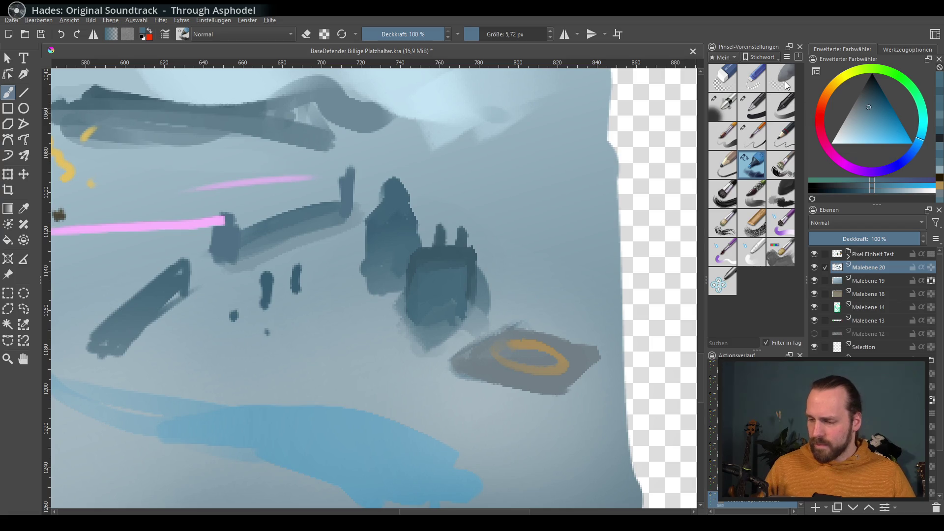
Airbrush muted blue-grey haze over the lower part of the dark block
{"action": "left_click", "coordinate": [723, 107]}
{"action": "left_click", "coordinate": [851, 124]}
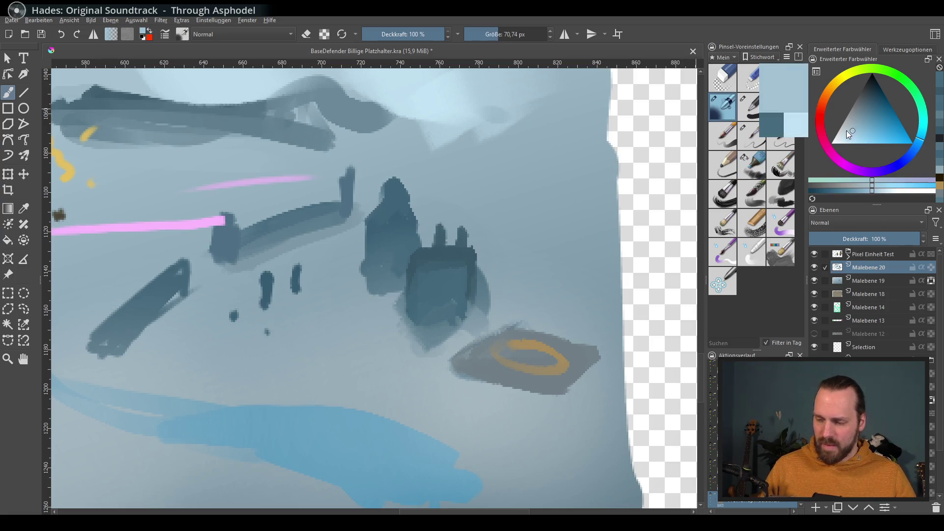
{"action": "left_click_drag", "start_coordinate": [403, 324], "coordinate": [443, 348]}
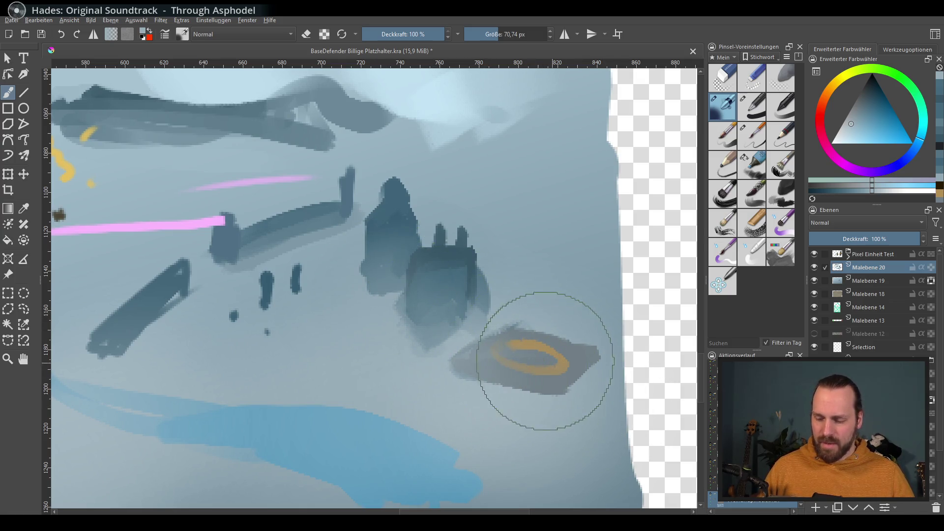
{"action": "left_click", "coordinate": [870, 101]}
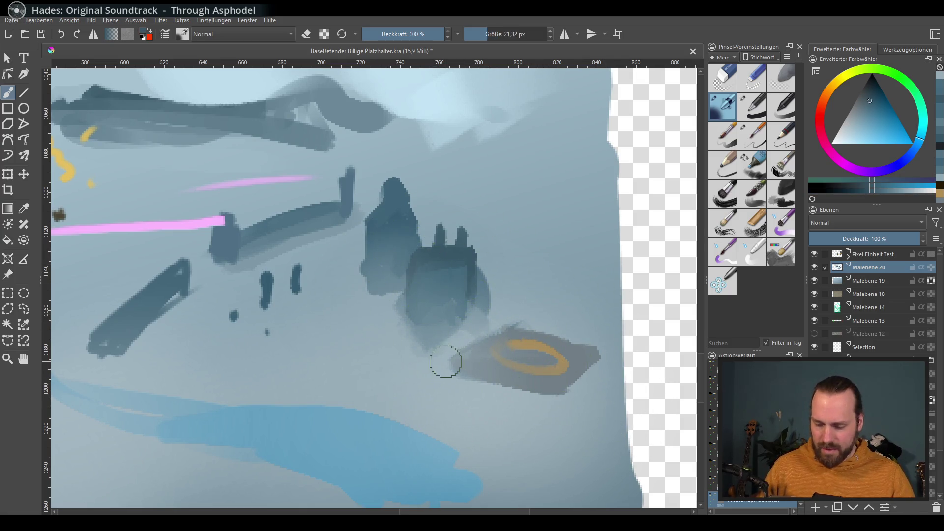
Paint a thin dark spire on top of the tower and cover the pink line's end
{"action": "left_click", "coordinate": [752, 164]}
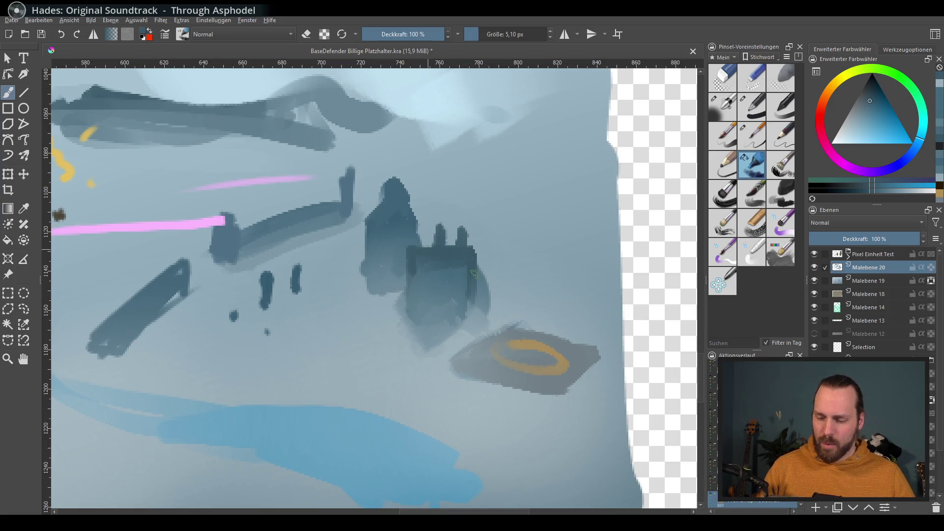
{"action": "left_click", "coordinate": [432, 260], "text": "ctrl"}
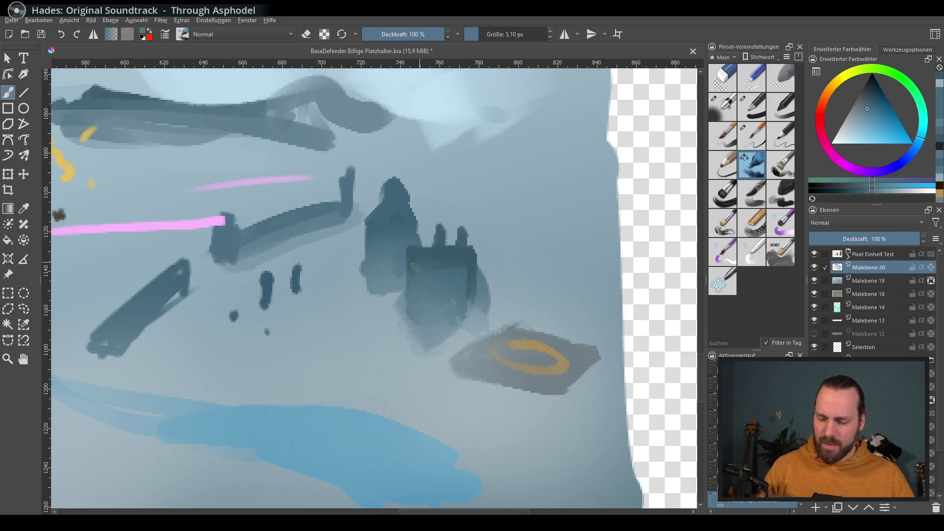
{"action": "left_click", "coordinate": [403, 183], "text": "ctrl"}
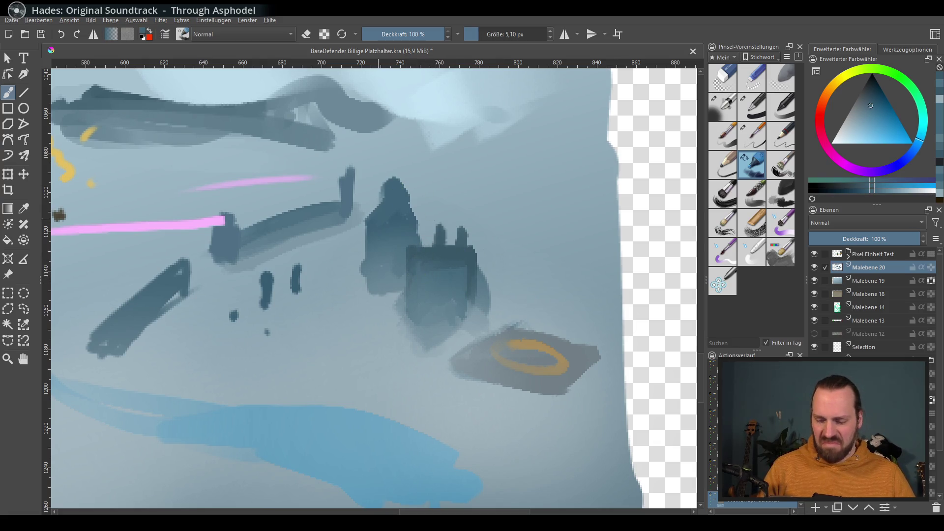
{"action": "left_click_drag", "start_coordinate": [387, 153], "coordinate": [389, 189]}
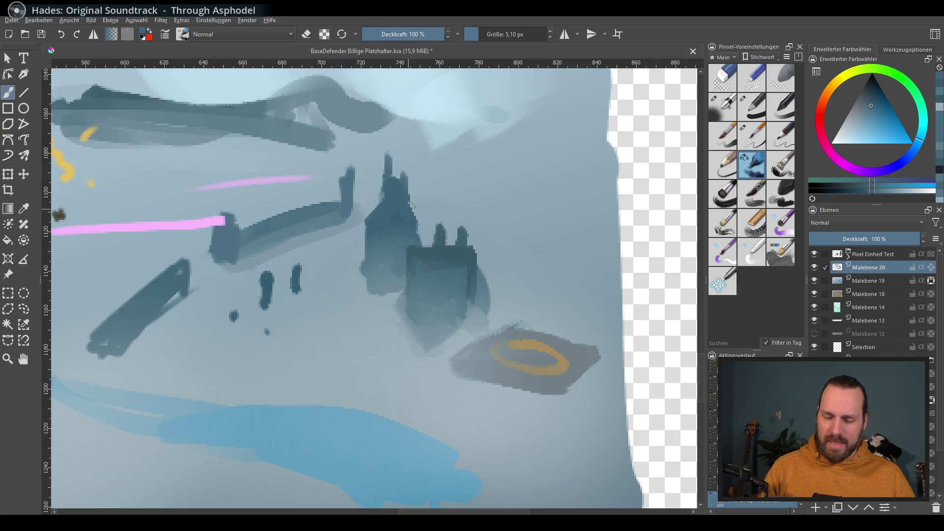
{"action": "left_click_drag", "start_coordinate": [524, 268], "coordinate": [590, 297]}
{"action": "scroll", "coordinate": [535, 373], "scroll_direction": "down", "scroll_amount": 2}
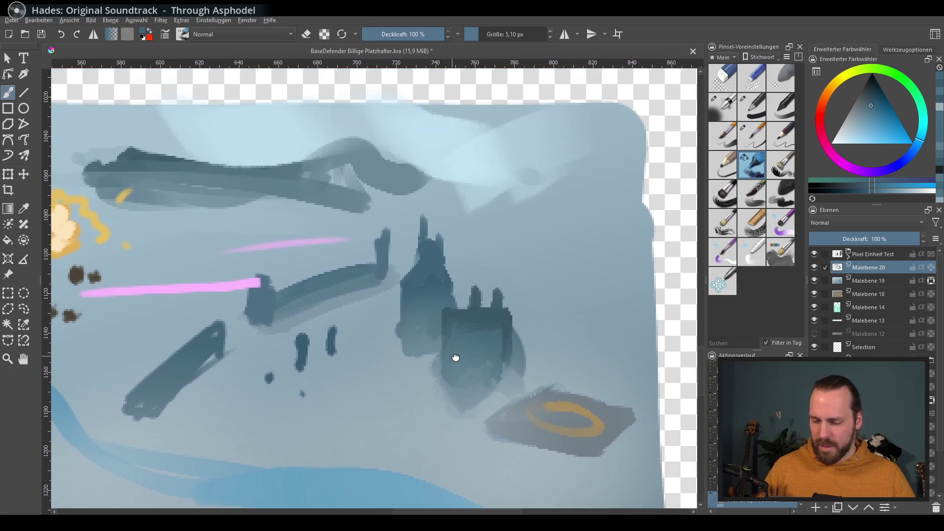
{"action": "scroll", "coordinate": [449, 358], "scroll_direction": "up", "scroll_amount": 2}
{"action": "left_click", "coordinate": [344, 260], "text": "ctrl"}
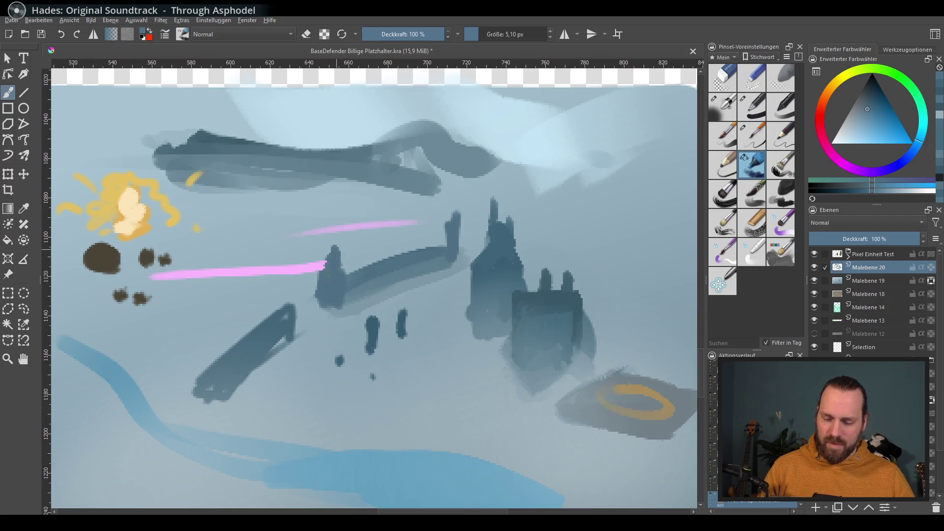
{"action": "key", "text": "ctrl+z"}
{"action": "key", "text": "ctrl+z"}
{"action": "left_click_drag", "start_coordinate": [334, 247], "coordinate": [330, 269]}
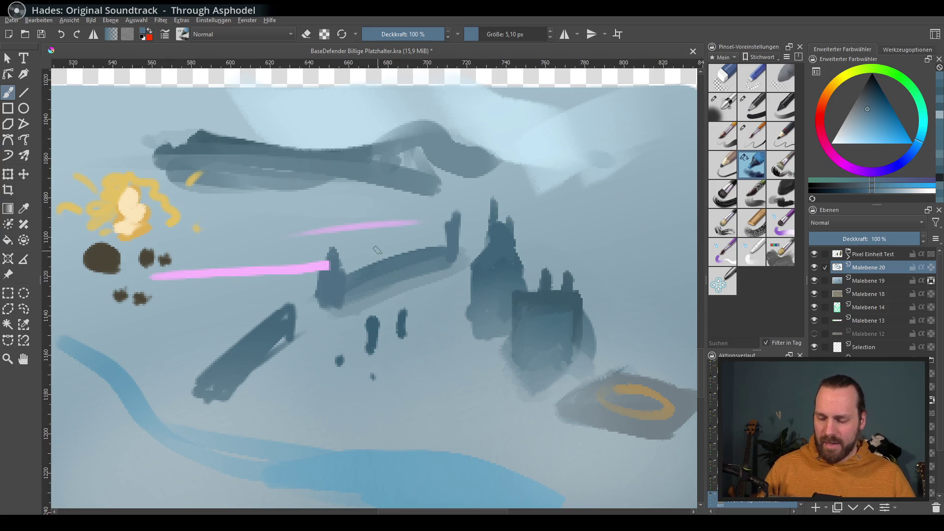
{"action": "key", "text": "ctrl+z"}
{"action": "mouse_move", "coordinate": [318, 262]}
{"action": "left_mouse_down"}
{"action": "mouse_move", "coordinate": [309, 274]}
{"action": "mouse_move", "coordinate": [342, 268]}
{"action": "left_mouse_up"}
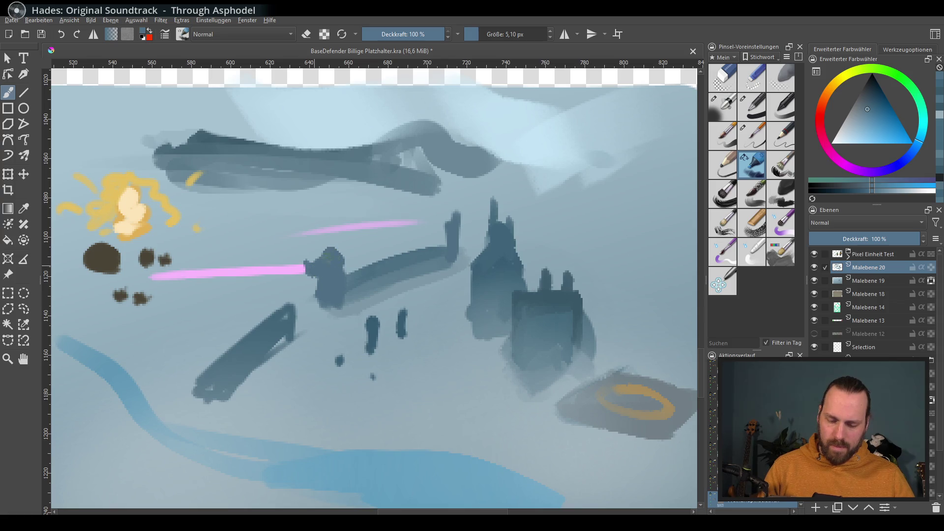
Add a dark hook atop the right pillar and faint strokes across the ground
{"action": "left_click_drag", "start_coordinate": [386, 337], "coordinate": [388, 327]}
{"action": "left_click_drag", "start_coordinate": [456, 198], "coordinate": [434, 214]}
{"action": "left_click_drag", "start_coordinate": [416, 352], "coordinate": [411, 316]}
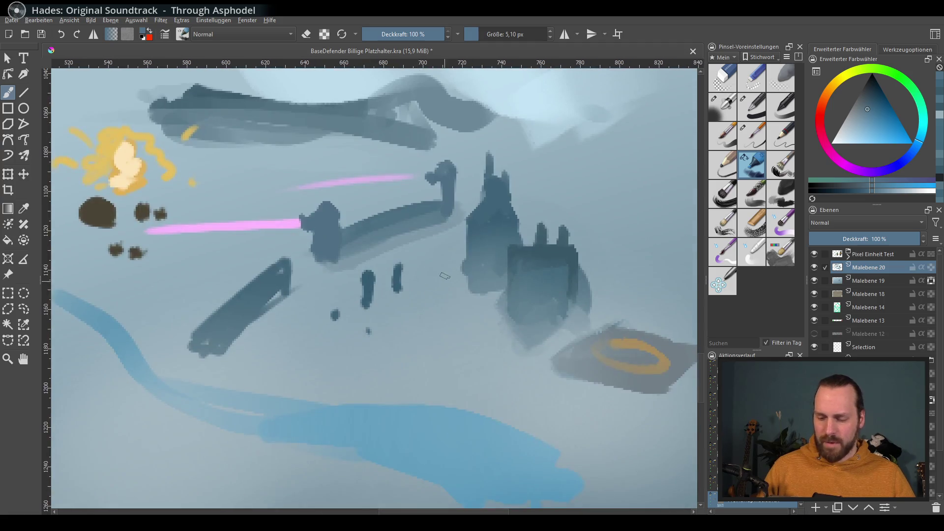
{"action": "left_click_drag", "start_coordinate": [344, 298], "coordinate": [330, 282]}
{"action": "left_click_drag", "start_coordinate": [180, 281], "coordinate": [239, 269]}
{"action": "left_click_drag", "start_coordinate": [347, 347], "coordinate": [442, 355]}
Paint a very dark zigzag across the lower map
{"action": "scroll", "coordinate": [656, 372], "scroll_direction": "down", "scroll_amount": 4}
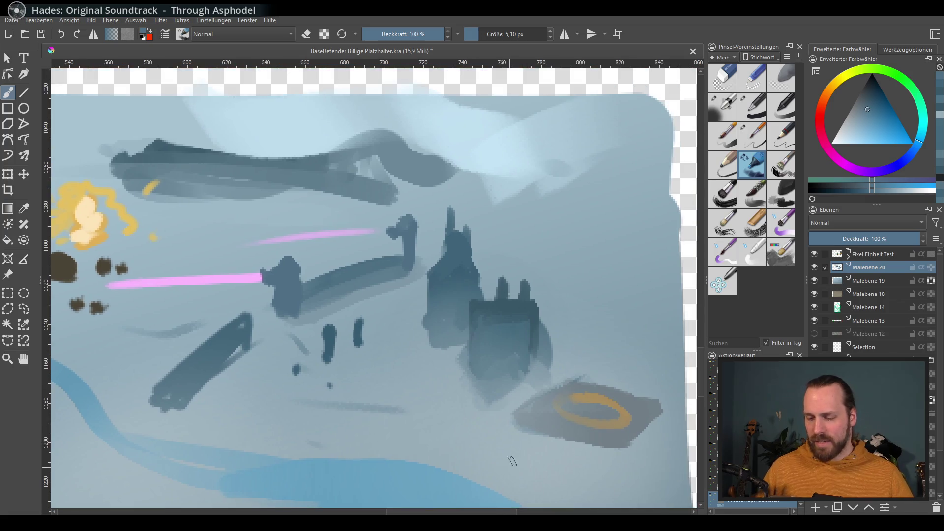
{"action": "mouse_move", "coordinate": [611, 315]}
{"action": "left_mouse_down"}
{"action": "mouse_move", "coordinate": [541, 400]}
{"action": "mouse_move", "coordinate": [639, 364]}
{"action": "left_mouse_up"}
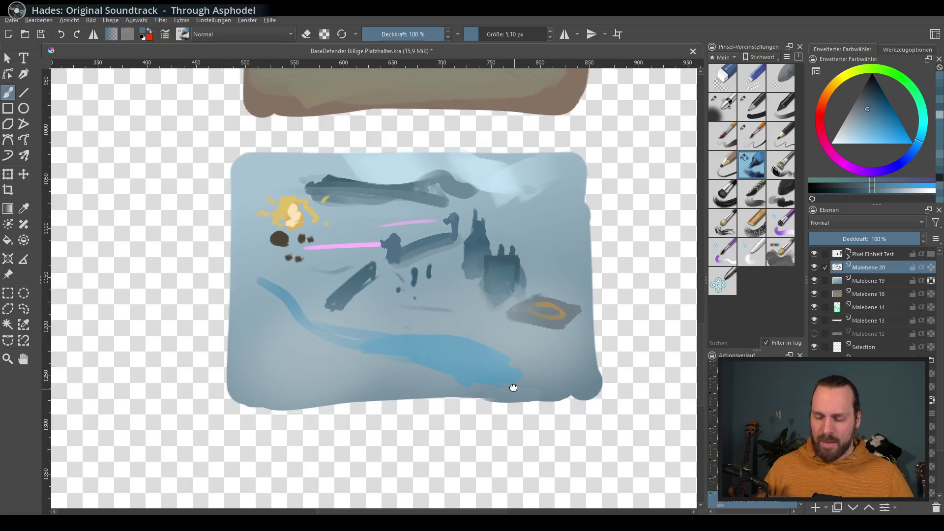
{"action": "scroll", "coordinate": [480, 257], "scroll_direction": "up", "scroll_amount": 1}
{"action": "left_click_drag", "start_coordinate": [480, 257], "coordinate": [501, 326]}
{"action": "left_click", "coordinate": [868, 84]}
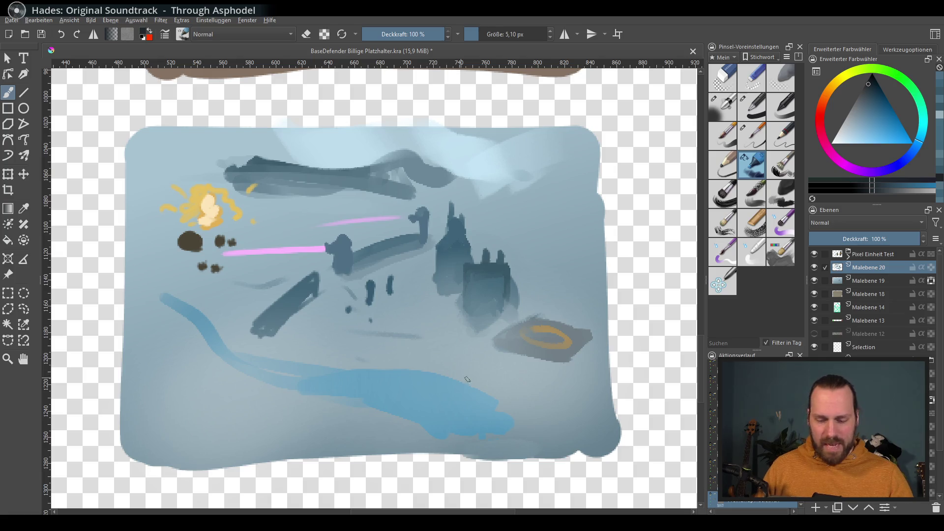
{"action": "mouse_move", "coordinate": [433, 452]}
{"action": "left_mouse_down"}
{"action": "mouse_move", "coordinate": [408, 433]}
{"action": "mouse_move", "coordinate": [335, 442]}
{"action": "mouse_move", "coordinate": [231, 423]}
{"action": "mouse_move", "coordinate": [175, 439]}
{"action": "mouse_move", "coordinate": [590, 425]}
{"action": "mouse_move", "coordinate": [408, 440]}
{"action": "mouse_move", "coordinate": [506, 426]}
{"action": "left_mouse_up"}
Brush light blue along the water band and a dark stroke above it
{"action": "left_click", "coordinate": [314, 393], "text": "ctrl"}
{"action": "left_click_drag", "start_coordinate": [275, 423], "coordinate": [433, 393]}
{"action": "left_click", "coordinate": [344, 408], "text": "ctrl"}
{"action": "left_click", "coordinate": [295, 435], "text": "ctrl"}
{"action": "left_click_drag", "start_coordinate": [271, 391], "coordinate": [286, 423]}
{"action": "mouse_move", "coordinate": [502, 399]}
{"action": "left_mouse_down"}
{"action": "mouse_move", "coordinate": [490, 401]}
{"action": "mouse_move", "coordinate": [443, 343]}
{"action": "mouse_move", "coordinate": [566, 238]}
{"action": "left_mouse_up"}
Brush a large olive-yellow blob on the empty canvas with blue dabs over it
{"action": "mouse_move", "coordinate": [886, 127]}
{"action": "left_mouse_down"}
{"action": "mouse_move", "coordinate": [875, 106]}
{"action": "mouse_move", "coordinate": [892, 88]}
{"action": "mouse_move", "coordinate": [847, 75]}
{"action": "left_mouse_up"}
{"action": "left_click", "coordinate": [885, 131]}
{"action": "mouse_move", "coordinate": [886, 132]}
{"action": "left_mouse_down"}
{"action": "mouse_move", "coordinate": [857, 90]}
{"action": "mouse_move", "coordinate": [882, 133]}
{"action": "mouse_move", "coordinate": [860, 93]}
{"action": "mouse_move", "coordinate": [870, 130]}
{"action": "left_mouse_up"}
{"action": "mouse_move", "coordinate": [215, 356]}
{"action": "left_mouse_down"}
{"action": "mouse_move", "coordinate": [238, 342]}
{"action": "mouse_move", "coordinate": [227, 348]}
{"action": "mouse_move", "coordinate": [263, 364]}
{"action": "mouse_move", "coordinate": [284, 312]}
{"action": "mouse_move", "coordinate": [449, 376]}
{"action": "mouse_move", "coordinate": [506, 375]}
{"action": "mouse_move", "coordinate": [531, 320]}
{"action": "mouse_move", "coordinate": [467, 253]}
{"action": "mouse_move", "coordinate": [491, 261]}
{"action": "left_mouse_up"}
{"action": "left_click", "coordinate": [909, 157]}
{"action": "left_click", "coordinate": [883, 118]}
{"action": "mouse_move", "coordinate": [438, 386]}
{"action": "left_mouse_down"}
{"action": "mouse_move", "coordinate": [274, 347]}
{"action": "mouse_move", "coordinate": [268, 293]}
{"action": "left_mouse_up"}
Paint green strokes over the blob, edge it with yellow, and pick a dark red-orange
{"action": "left_click", "coordinate": [912, 88]}
{"action": "left_click", "coordinate": [890, 119]}
{"action": "left_click_drag", "start_coordinate": [914, 91], "coordinate": [904, 78]}
{"action": "mouse_move", "coordinate": [204, 332]}
{"action": "left_mouse_down"}
{"action": "mouse_move", "coordinate": [274, 315]}
{"action": "mouse_move", "coordinate": [177, 334]}
{"action": "mouse_move", "coordinate": [231, 256]}
{"action": "mouse_move", "coordinate": [291, 280]}
{"action": "left_mouse_up"}
{"action": "left_click", "coordinate": [202, 369], "text": "ctrl"}
{"action": "mouse_move", "coordinate": [201, 370]}
{"action": "left_mouse_down"}
{"action": "mouse_move", "coordinate": [315, 319]}
{"action": "mouse_move", "coordinate": [293, 231]}
{"action": "mouse_move", "coordinate": [290, 305]}
{"action": "mouse_move", "coordinate": [208, 297]}
{"action": "left_mouse_up"}
{"action": "left_click", "coordinate": [231, 305], "text": "ctrl"}
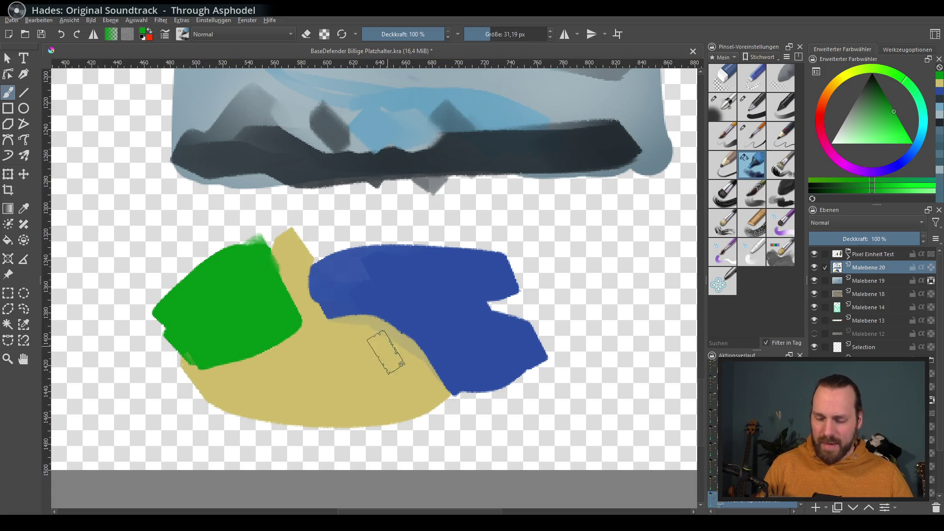
{"action": "key", "text": "x"}
{"action": "left_click", "coordinate": [885, 119]}
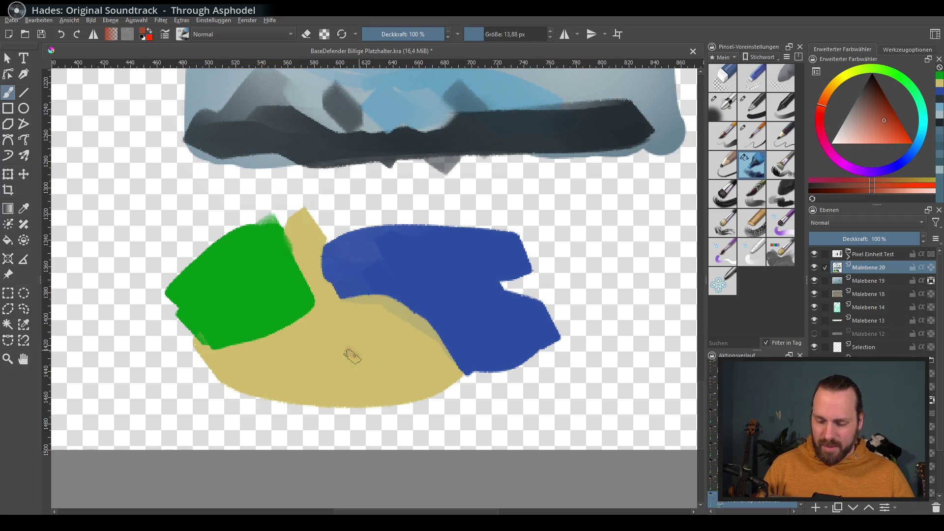
Paint a red-orange boulder blob on the beige ground with grey shard strokes beside it
{"action": "left_click_drag", "start_coordinate": [352, 354], "coordinate": [373, 353]}
{"action": "left_click_drag", "start_coordinate": [872, 95], "coordinate": [855, 102]}
{"action": "left_click_drag", "start_coordinate": [343, 320], "coordinate": [325, 345]}
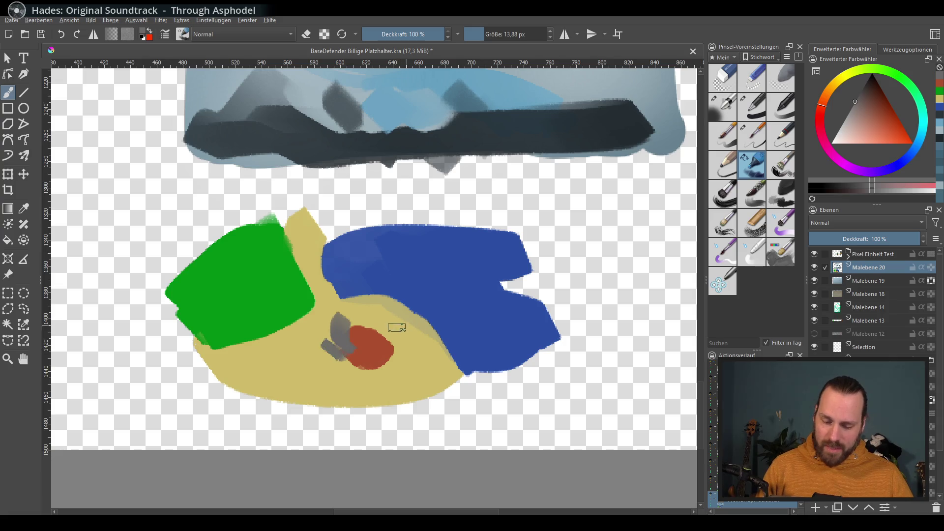
Paint a light-green patch on the beige ground next to the boulder
{"action": "left_click", "coordinate": [373, 339], "text": "ctrl"}
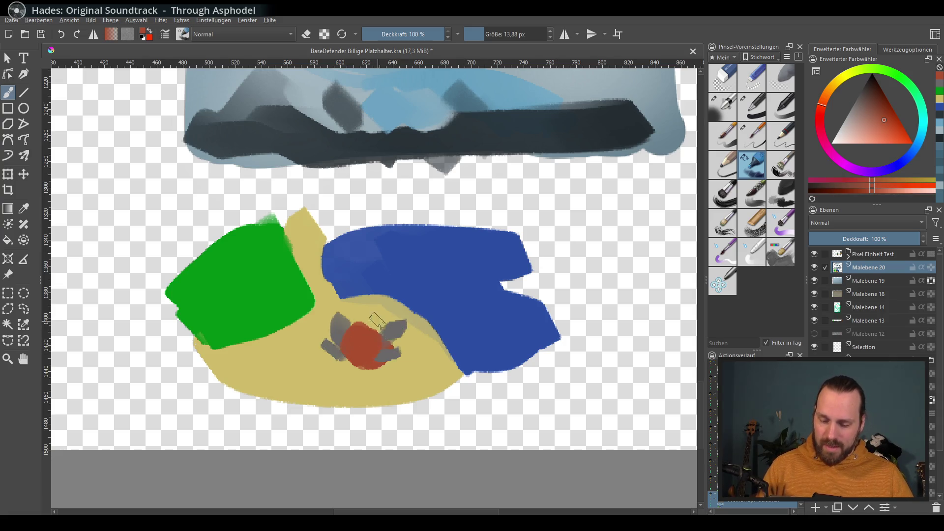
{"action": "left_click_drag", "start_coordinate": [408, 334], "coordinate": [447, 303]}
{"action": "left_click", "coordinate": [895, 81]}
{"action": "left_click_drag", "start_coordinate": [885, 120], "coordinate": [884, 127]}
{"action": "left_click_drag", "start_coordinate": [330, 333], "coordinate": [337, 340]}
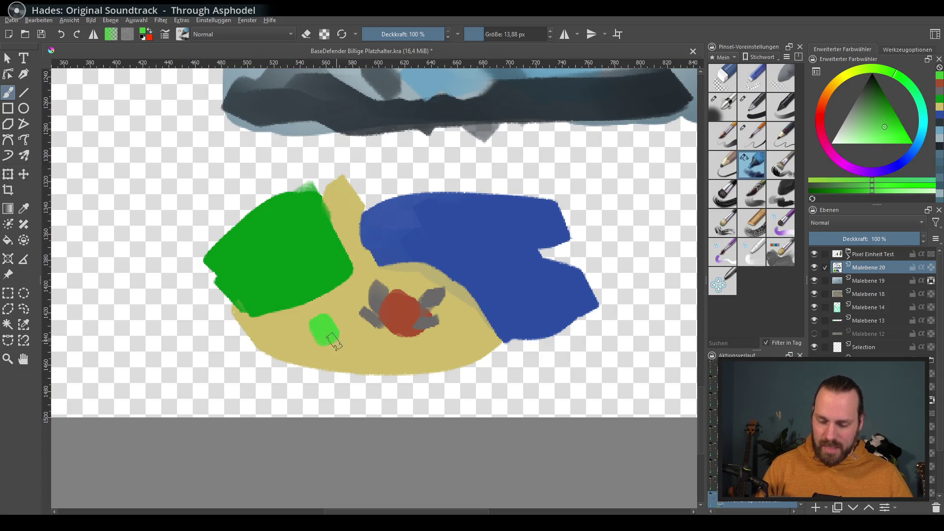
Cross out the whole lower study with two red-brown diagonal strokes forming an X
{"action": "left_click_drag", "start_coordinate": [466, 299], "coordinate": [454, 334]}
{"action": "mouse_move", "coordinate": [479, 268]}
{"action": "left_mouse_down"}
{"action": "mouse_move", "coordinate": [432, 375]}
{"action": "mouse_move", "coordinate": [520, 317]}
{"action": "left_mouse_up"}
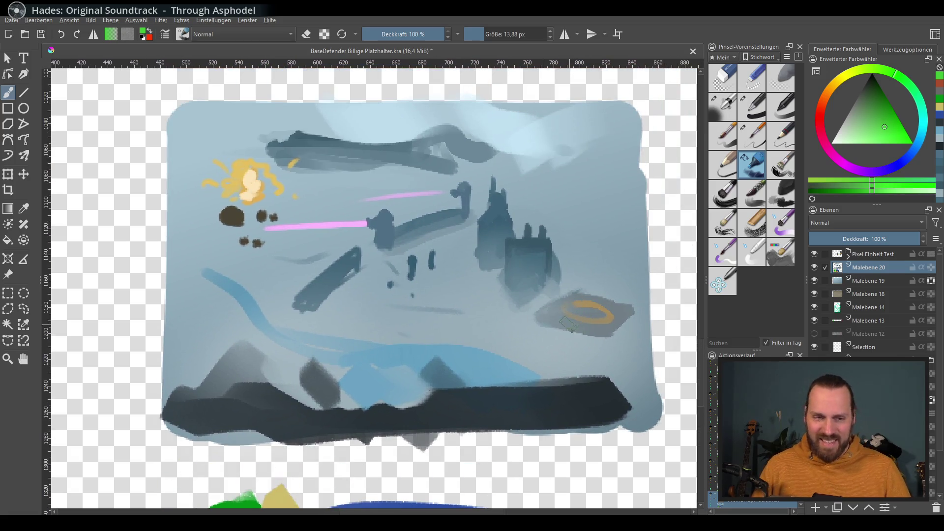
{"action": "mouse_move", "coordinate": [482, 358]}
{"action": "left_mouse_down"}
{"action": "mouse_move", "coordinate": [552, 245]}
{"action": "mouse_move", "coordinate": [538, 248]}
{"action": "left_mouse_up"}
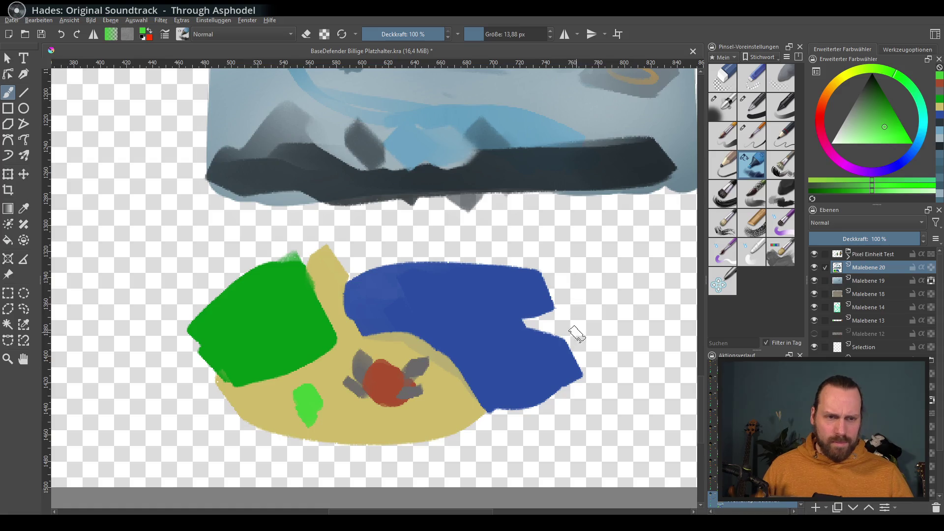
{"action": "left_click", "coordinate": [382, 390], "text": "ctrl"}
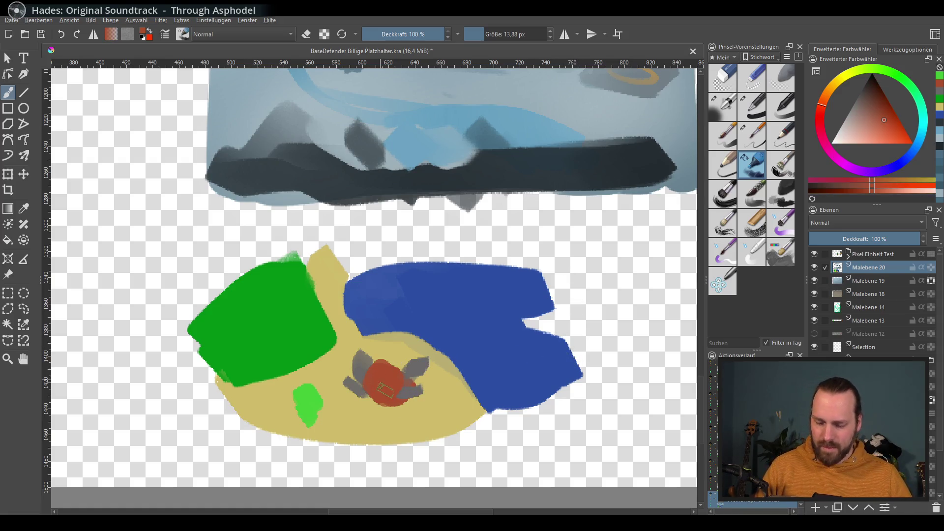
{"action": "left_click_drag", "start_coordinate": [511, 336], "coordinate": [531, 371]}
{"action": "left_click_drag", "start_coordinate": [191, 322], "coordinate": [572, 480]}
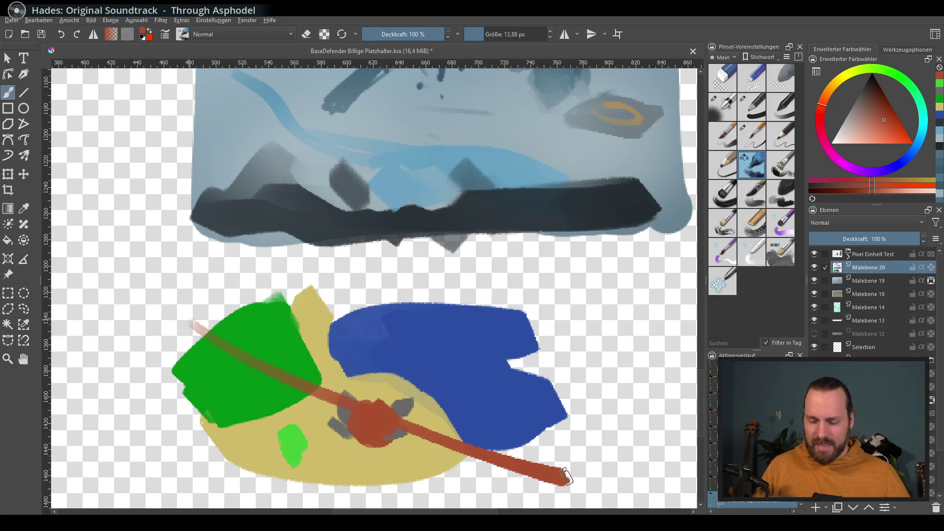
{"action": "left_click_drag", "start_coordinate": [585, 270], "coordinate": [146, 507]}
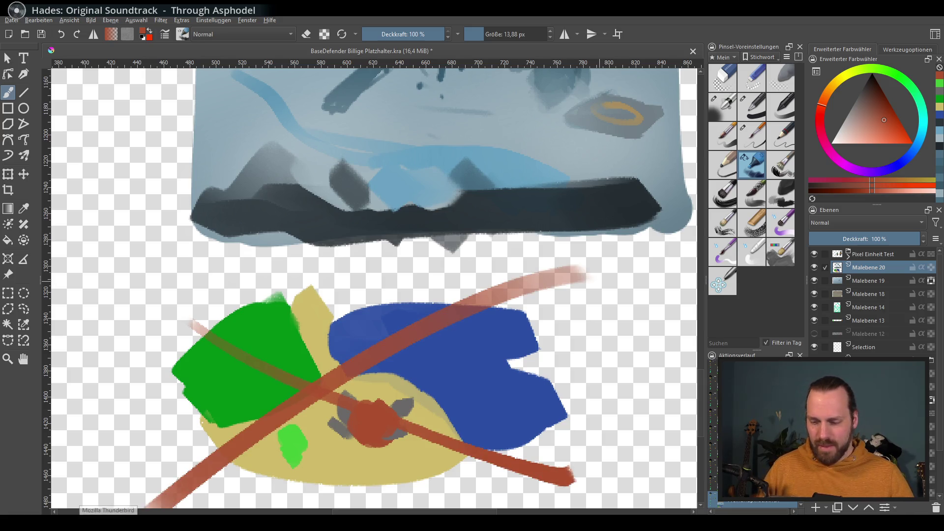
{"action": "scroll", "coordinate": [498, 385], "scroll_direction": "down", "scroll_amount": 5}
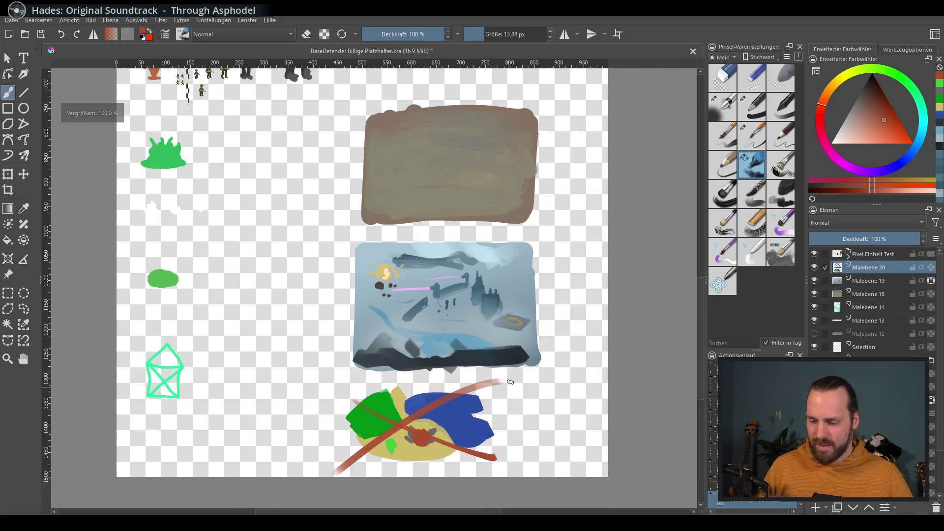
Zoom to the brown rectangle, select layer Malebene 18, sample its brown and pick a large pen brush
{"action": "scroll", "coordinate": [511, 374], "scroll_direction": "up", "scroll_amount": 2}
{"action": "left_click_drag", "start_coordinate": [511, 374], "coordinate": [523, 325]}
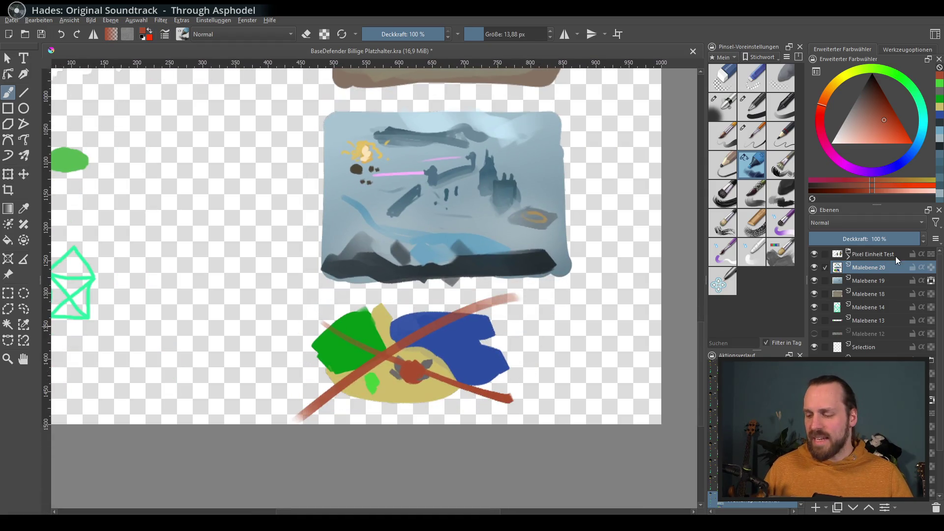
{"action": "mouse_move", "coordinate": [543, 351]}
{"action": "left_mouse_down"}
{"action": "mouse_move", "coordinate": [528, 404]}
{"action": "mouse_move", "coordinate": [514, 394]}
{"action": "mouse_move", "coordinate": [521, 411]}
{"action": "left_mouse_up"}
{"action": "scroll", "coordinate": [515, 363], "scroll_direction": "up", "scroll_amount": 2}
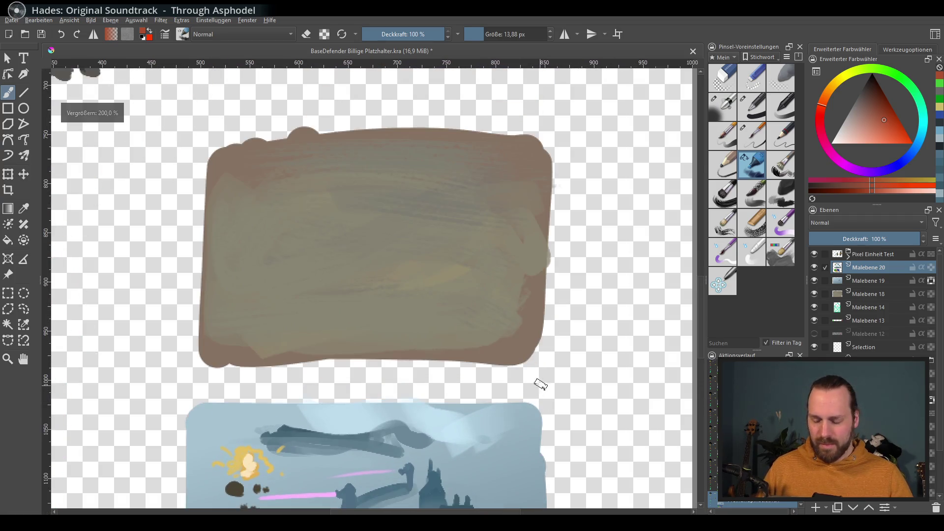
{"action": "left_click", "coordinate": [880, 293]}
{"action": "left_click", "coordinate": [813, 294]}
{"action": "left_click", "coordinate": [814, 294]}
{"action": "left_click", "coordinate": [562, 379], "text": "ctrl"}
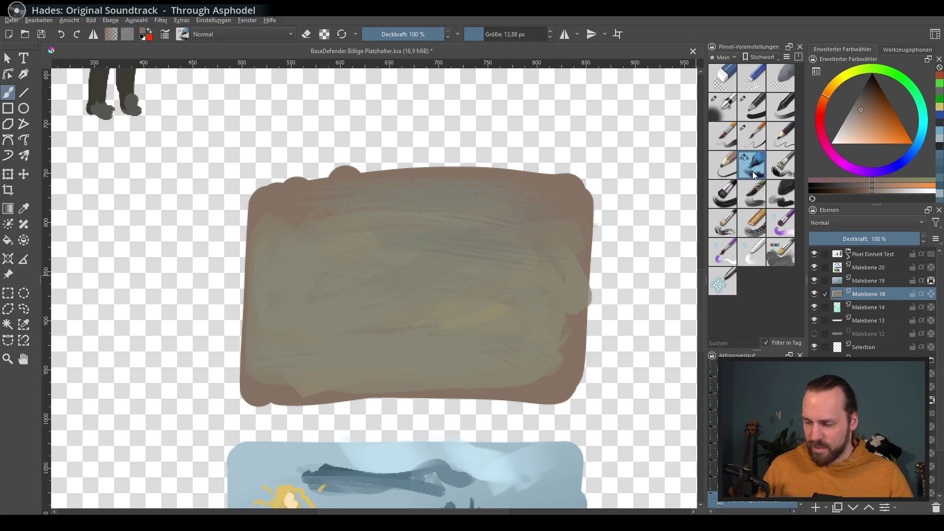
{"action": "left_click", "coordinate": [753, 115]}
Paint over the brown rectangle with a wide flat blue-grey stroke
{"action": "mouse_move", "coordinate": [535, 211]}
{"action": "left_mouse_down"}
{"action": "mouse_move", "coordinate": [305, 206]}
{"action": "mouse_move", "coordinate": [290, 278]}
{"action": "left_mouse_up"}
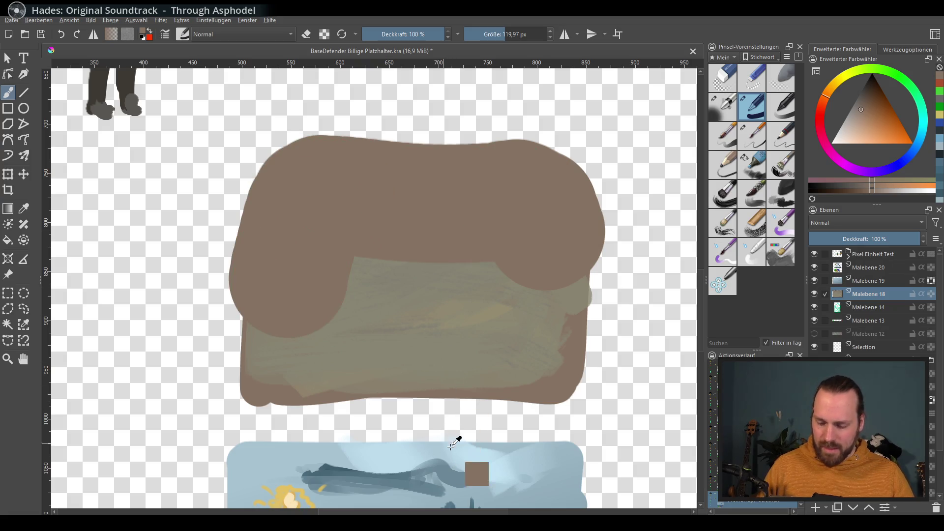
{"action": "left_click", "coordinate": [870, 120]}
{"action": "mouse_move", "coordinate": [829, 95]}
{"action": "left_mouse_down"}
{"action": "mouse_move", "coordinate": [907, 102]}
{"action": "mouse_move", "coordinate": [892, 75]}
{"action": "left_mouse_up"}
{"action": "mouse_move", "coordinate": [922, 131]}
{"action": "left_mouse_down"}
{"action": "mouse_move", "coordinate": [910, 149]}
{"action": "mouse_move", "coordinate": [915, 140]}
{"action": "mouse_move", "coordinate": [864, 117]}
{"action": "left_mouse_up"}
{"action": "mouse_move", "coordinate": [271, 332]}
{"action": "left_mouse_down"}
{"action": "mouse_move", "coordinate": [442, 323]}
{"action": "mouse_move", "coordinate": [536, 206]}
{"action": "mouse_move", "coordinate": [281, 196]}
{"action": "mouse_move", "coordinate": [566, 211]}
{"action": "mouse_move", "coordinate": [237, 367]}
{"action": "mouse_move", "coordinate": [600, 359]}
{"action": "mouse_move", "coordinate": [207, 344]}
{"action": "mouse_move", "coordinate": [211, 163]}
{"action": "mouse_move", "coordinate": [561, 186]}
{"action": "left_mouse_up"}
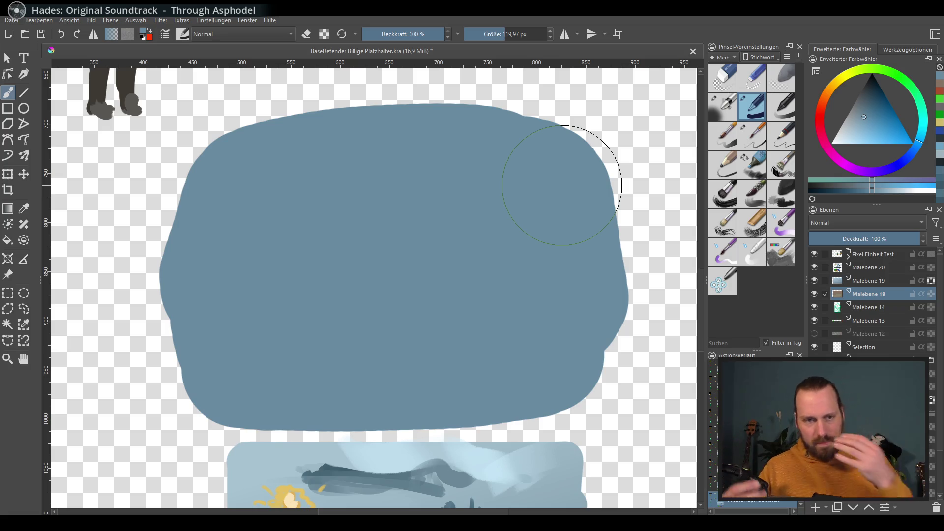
Erase the panel's left, top, bottom and right edges into straight lines
{"action": "key", "text": "e"}
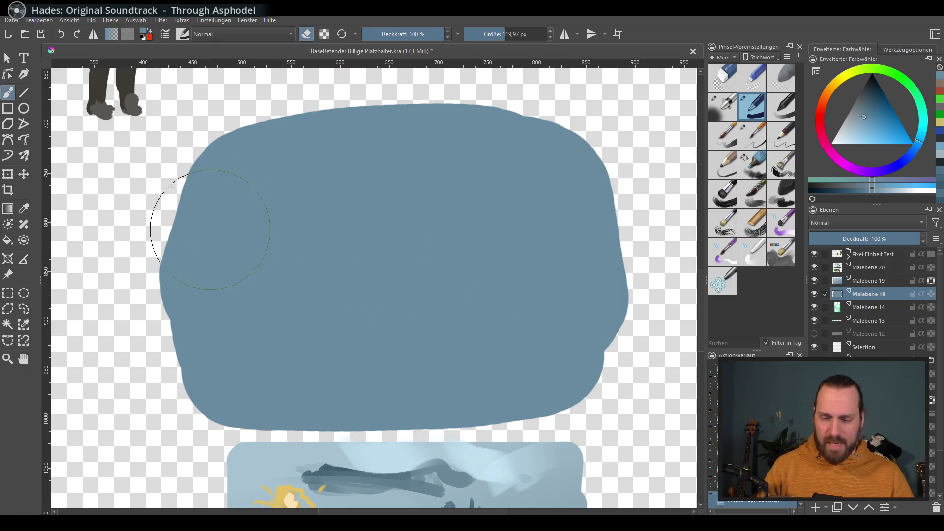
{"action": "mouse_move", "coordinate": [182, 150]}
{"action": "left_mouse_down"}
{"action": "mouse_move", "coordinate": [169, 438]}
{"action": "mouse_move", "coordinate": [611, 385]}
{"action": "left_mouse_up"}
{"action": "mouse_move", "coordinate": [242, 120]}
{"action": "left_mouse_down"}
{"action": "mouse_move", "coordinate": [639, 95]}
{"action": "mouse_move", "coordinate": [612, 184]}
{"action": "mouse_move", "coordinate": [598, 438]}
{"action": "left_mouse_up"}
{"action": "scroll", "coordinate": [612, 349], "scroll_direction": "left", "scroll_amount": 2}
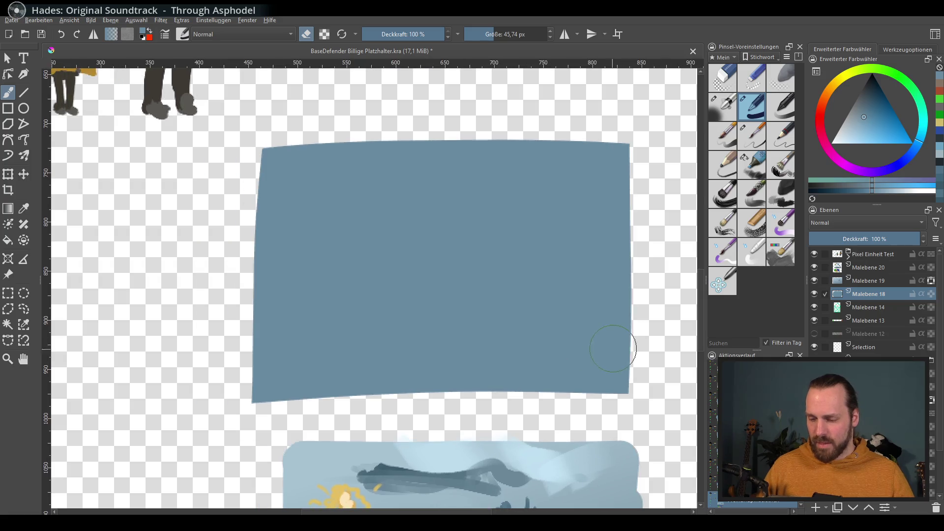
Transform the blue panel with Ctrl+T, stretching it wider and moving it above the snowy scene
{"action": "scroll", "coordinate": [610, 350], "scroll_direction": "up", "scroll_amount": 1}
{"action": "left_click_drag", "start_coordinate": [543, 347], "coordinate": [533, 370]}
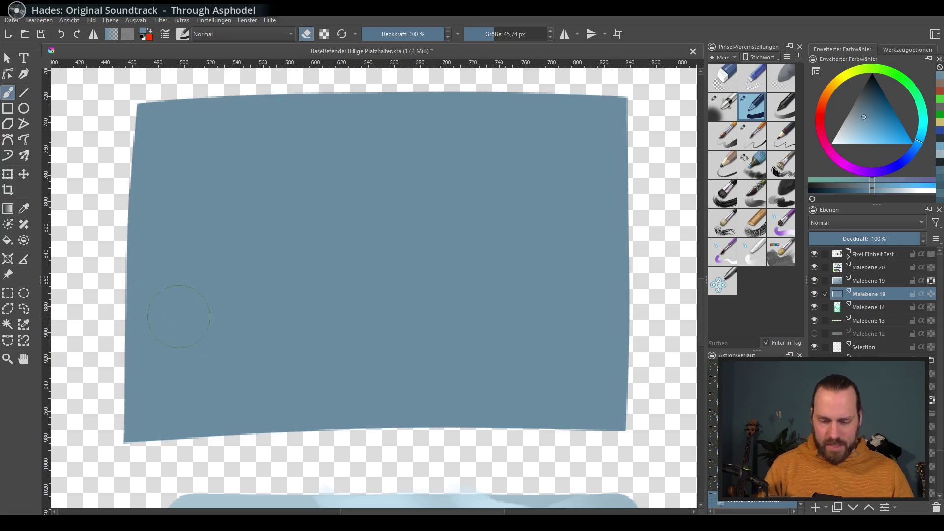
{"action": "scroll", "coordinate": [883, 306], "scroll_direction": "down", "scroll_amount": 1}
{"action": "scroll", "coordinate": [881, 308], "scroll_direction": "up", "scroll_amount": 1}
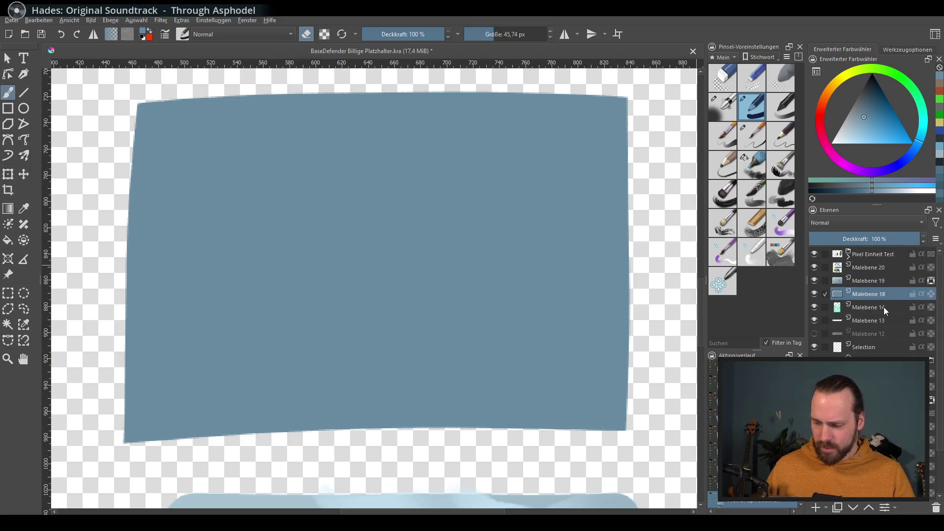
{"action": "left_click_drag", "start_coordinate": [393, 339], "coordinate": [400, 352]}
{"action": "scroll", "coordinate": [400, 352], "scroll_direction": "down", "scroll_amount": 3}
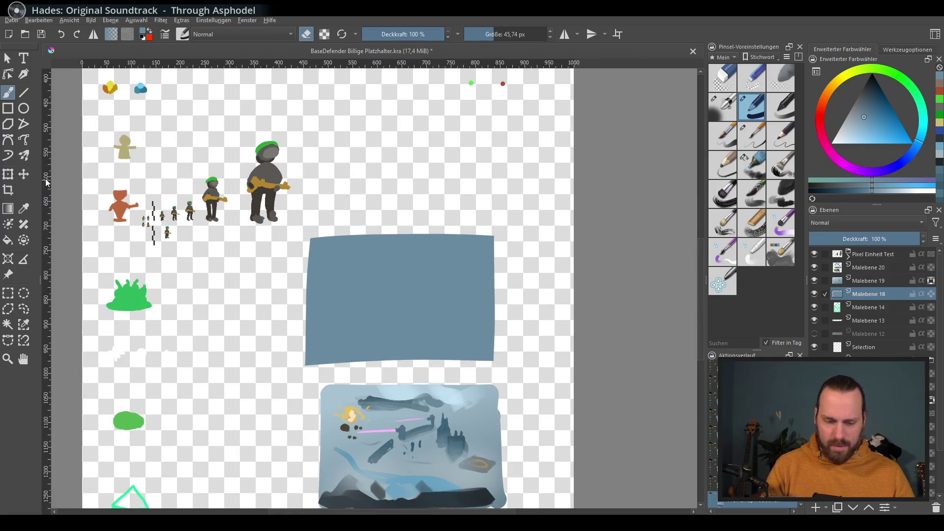
{"action": "key", "text": "ctrl+t"}
{"action": "left_click_drag", "start_coordinate": [494, 236], "coordinate": [535, 217]}
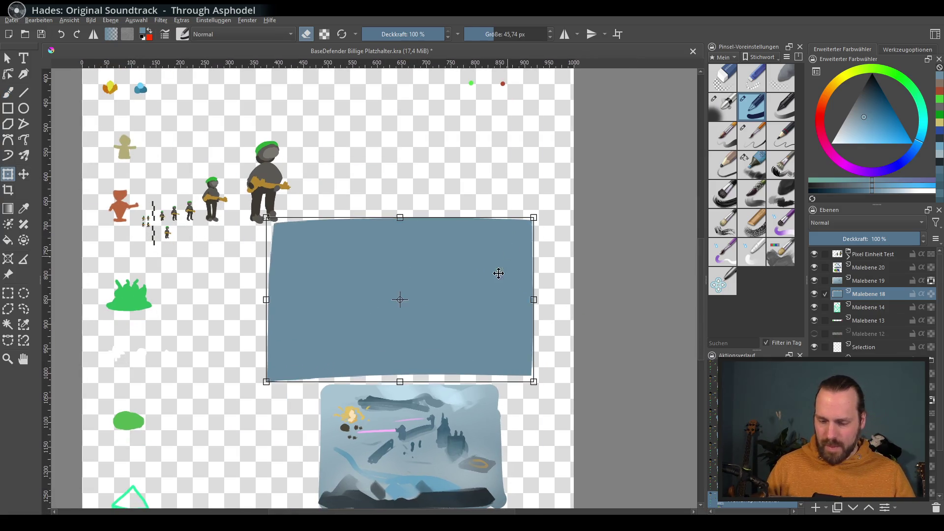
{"action": "left_click_drag", "start_coordinate": [501, 261], "coordinate": [512, 309]}
{"action": "left_click_drag", "start_coordinate": [560, 212], "coordinate": [547, 227]}
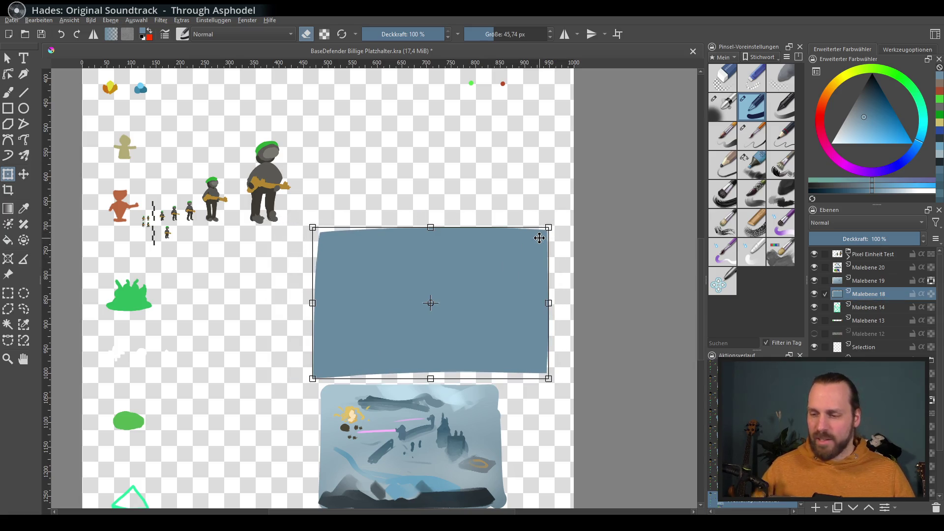
{"action": "key", "text": "Return"}
Switch back to a small brush preset
{"action": "scroll", "coordinate": [539, 238], "scroll_direction": "down", "scroll_amount": 2}
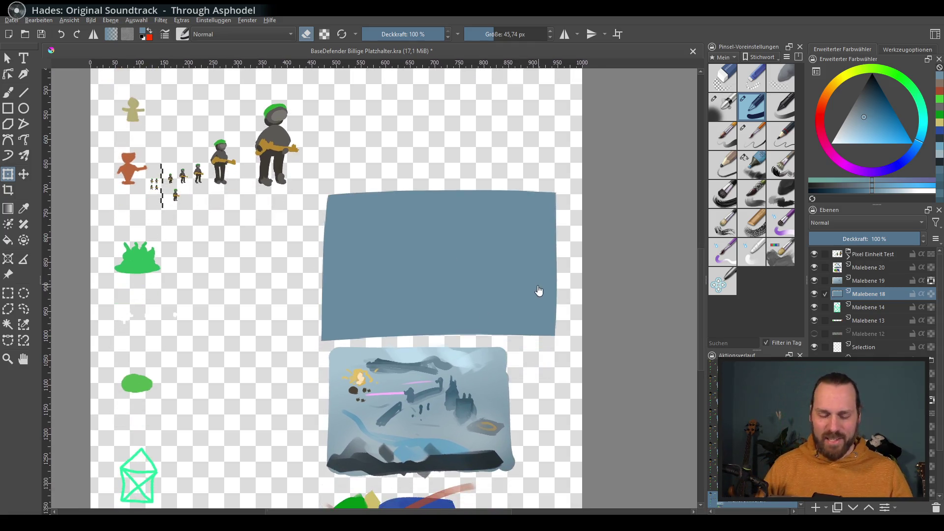
{"action": "scroll", "coordinate": [539, 291], "scroll_direction": "up", "scroll_amount": 2}
{"action": "scroll", "coordinate": [574, 292], "scroll_direction": "left", "scroll_amount": 1}
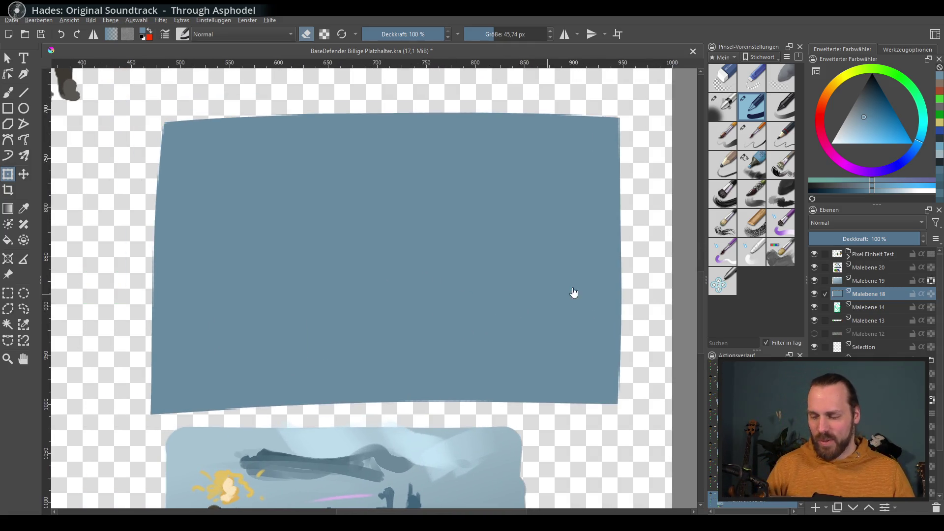
{"action": "left_click", "coordinate": [752, 170]}
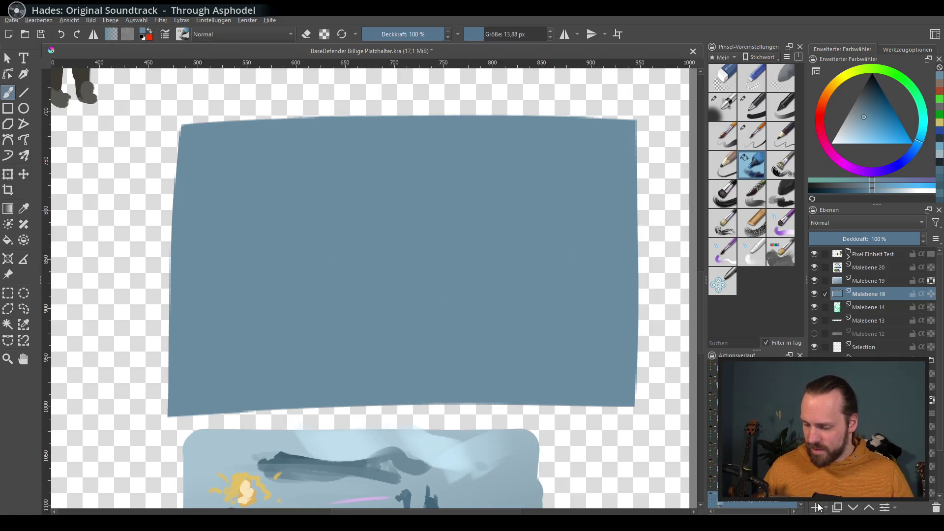
Paint faint lighter grey-blue textured bands across the upper and lower terrain with a large textured brush
{"action": "scroll", "coordinate": [521, 344], "scroll_direction": "up", "scroll_amount": 1}
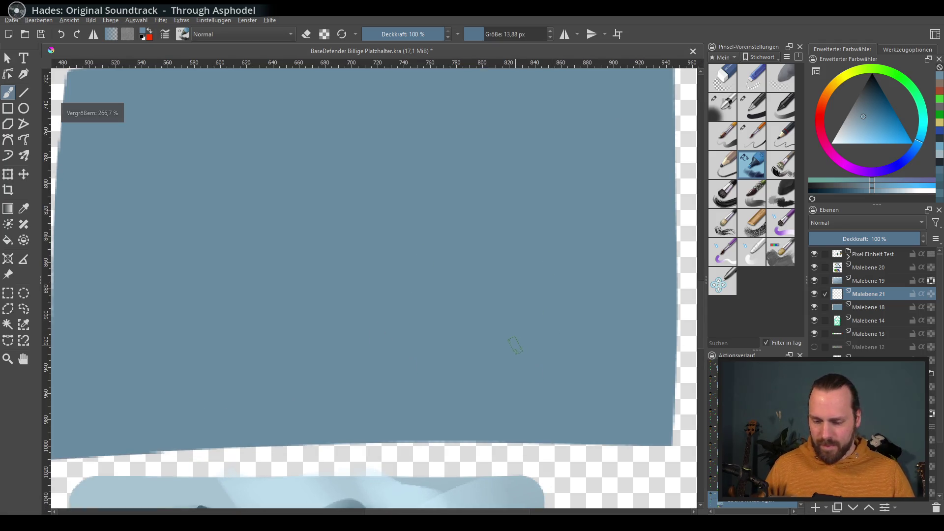
{"action": "scroll", "coordinate": [521, 344], "scroll_direction": "up", "scroll_amount": 1}
{"action": "left_click", "coordinate": [850, 112]}
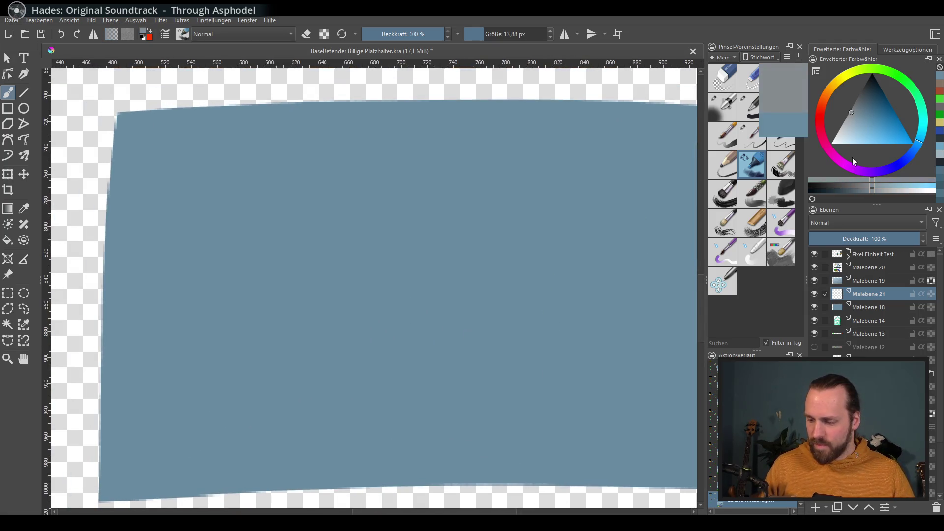
{"action": "left_click", "coordinate": [753, 222]}
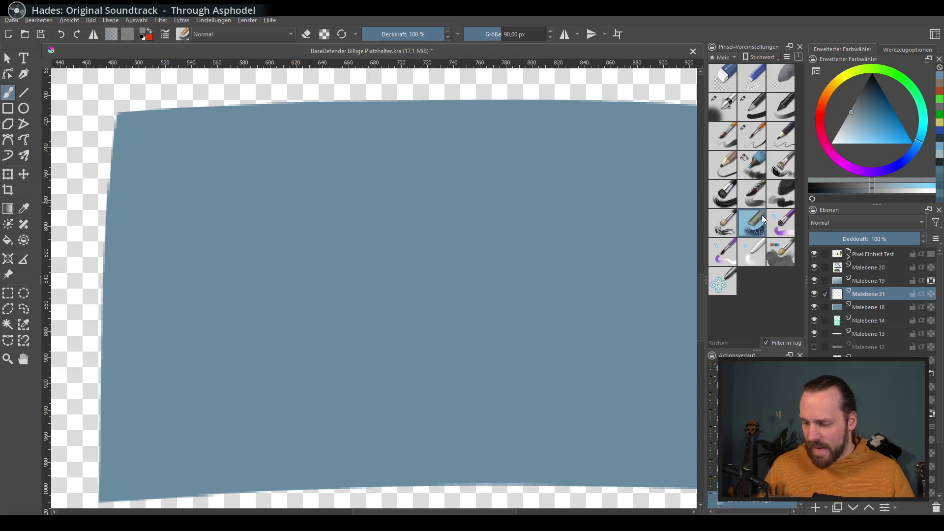
{"action": "mouse_move", "coordinate": [329, 307]}
{"action": "left_mouse_down"}
{"action": "mouse_move", "coordinate": [559, 236]}
{"action": "mouse_move", "coordinate": [485, 164]}
{"action": "left_mouse_up"}
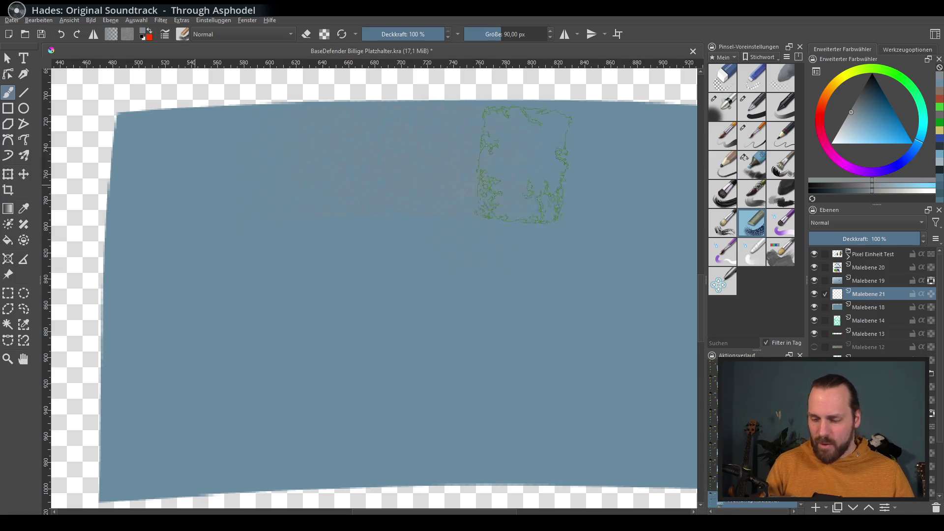
{"action": "mouse_move", "coordinate": [212, 383]}
{"action": "left_mouse_down"}
{"action": "mouse_move", "coordinate": [379, 421]}
{"action": "mouse_move", "coordinate": [537, 358]}
{"action": "left_mouse_up"}
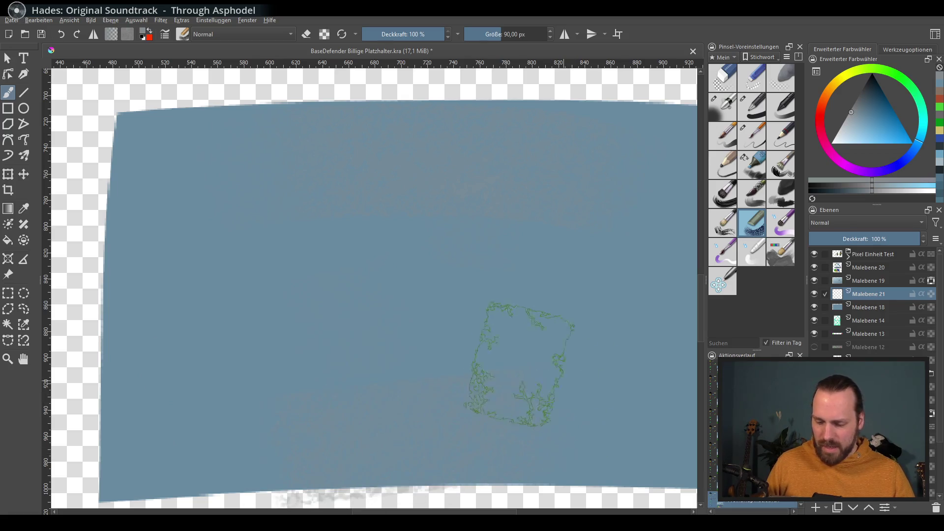
{"action": "left_click_drag", "start_coordinate": [359, 390], "coordinate": [464, 383]}
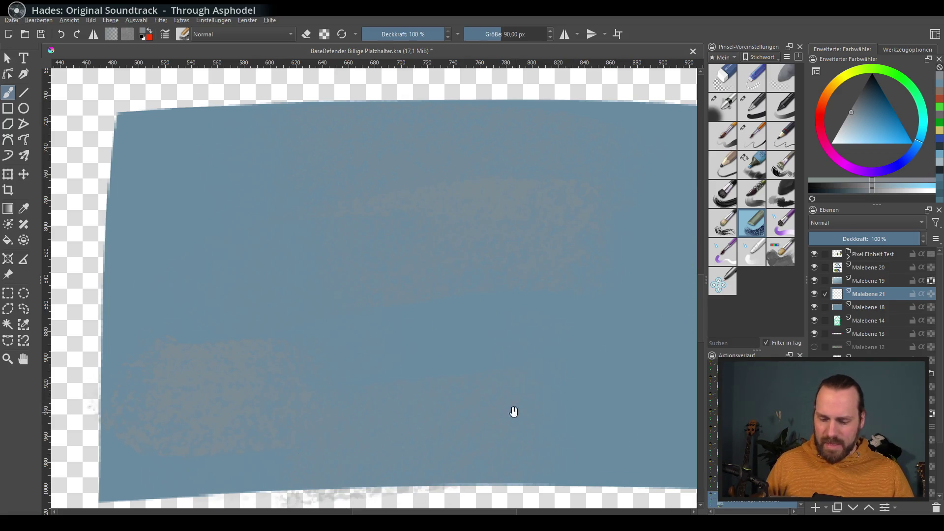
{"action": "mouse_move", "coordinate": [137, 339]}
{"action": "left_mouse_down"}
{"action": "mouse_move", "coordinate": [643, 358]}
{"action": "mouse_move", "coordinate": [459, 421]}
{"action": "left_mouse_up"}
{"action": "left_click_drag", "start_coordinate": [566, 393], "coordinate": [546, 403]}
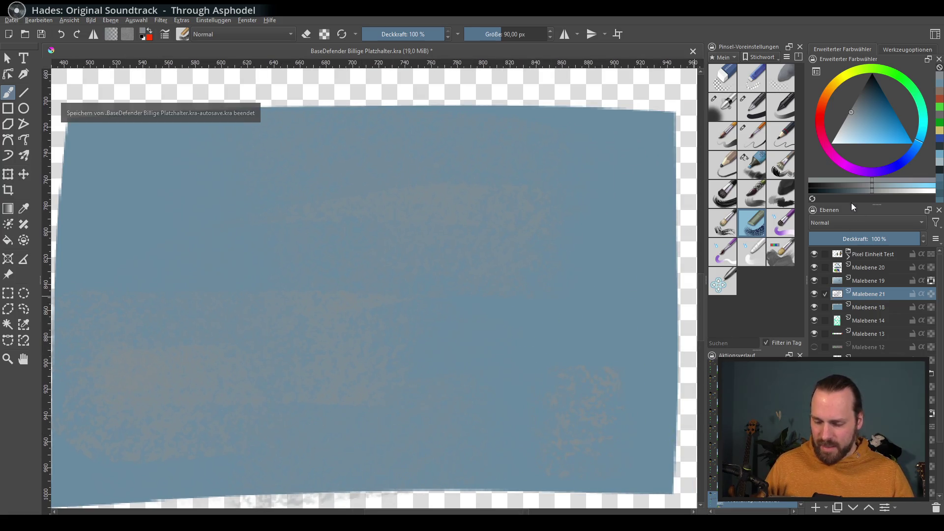
Test darker blue dabs with the brush shrunk to about 43 px, keeping only faint mid-terrain dabs
{"action": "left_click", "coordinate": [864, 96]}
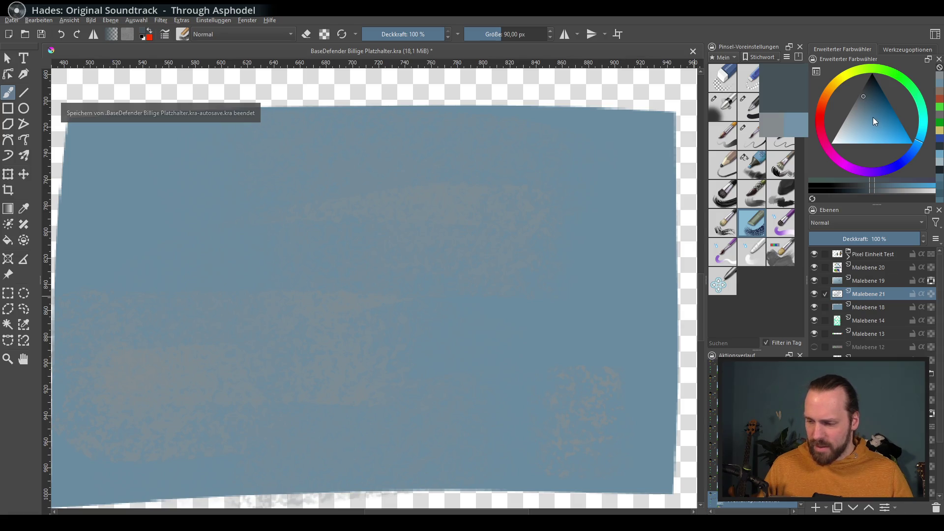
{"action": "left_click", "coordinate": [248, 427]}
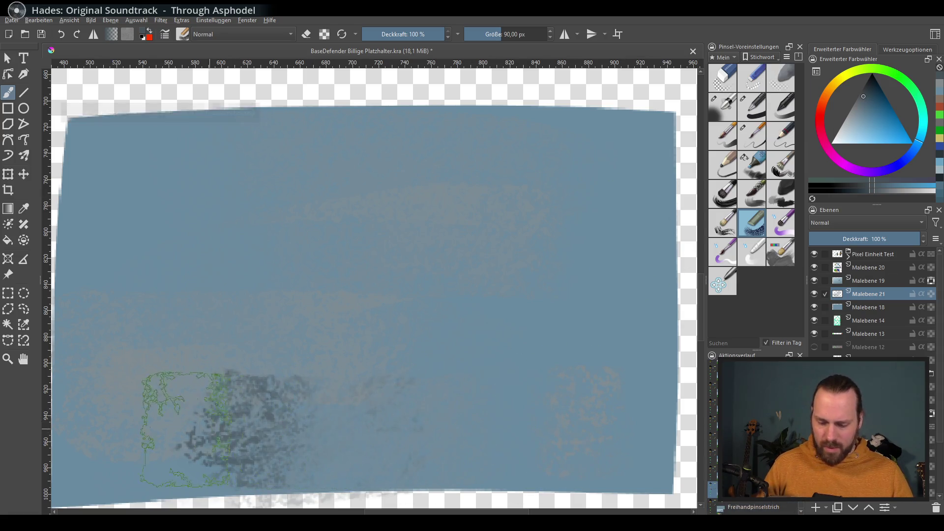
{"action": "key", "text": "ctrl+z"}
{"action": "left_click", "coordinate": [432, 329]}
{"action": "left_click_drag", "start_coordinate": [433, 330], "coordinate": [458, 369]}
{"action": "left_click_drag", "start_coordinate": [243, 427], "coordinate": [460, 429]}
{"action": "key", "text": "ctrl+z"}
{"action": "left_click", "coordinate": [266, 315]}
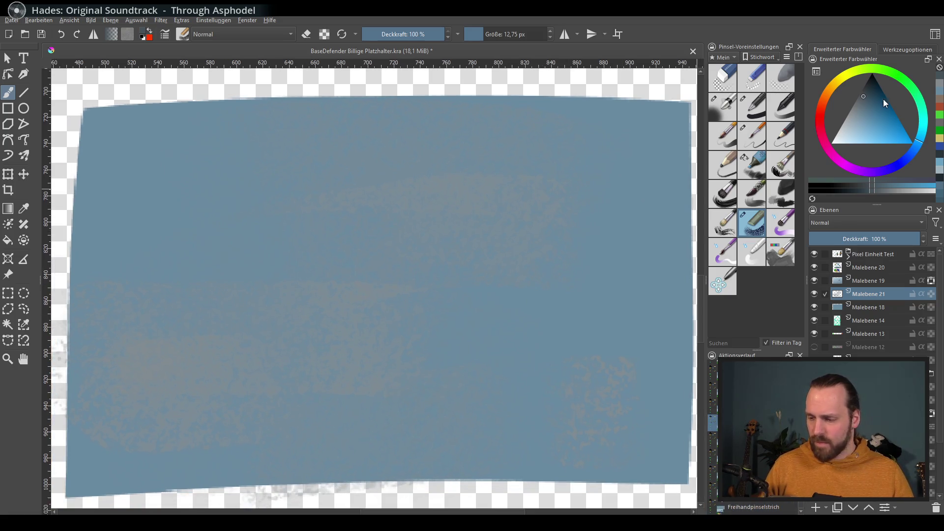
{"action": "left_click_drag", "start_coordinate": [870, 104], "coordinate": [873, 123]}
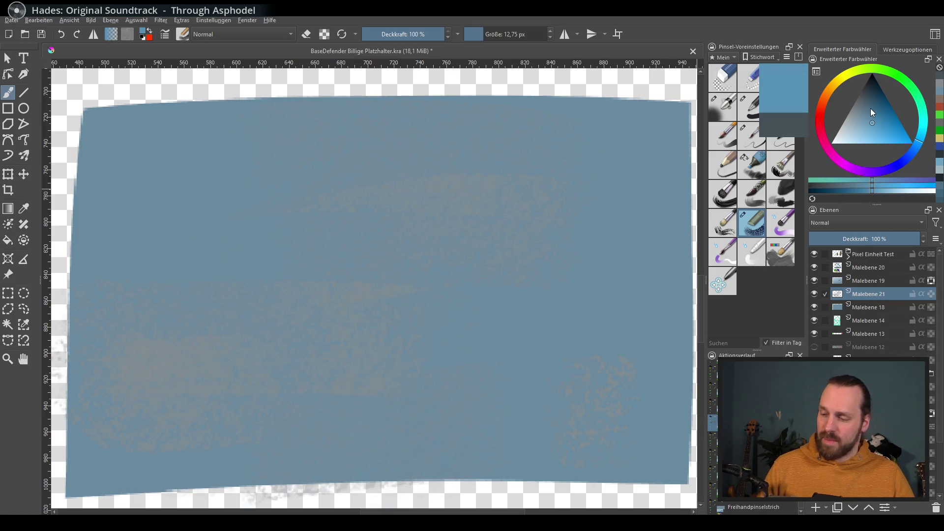
{"action": "left_click_drag", "start_coordinate": [880, 93], "coordinate": [865, 92]}
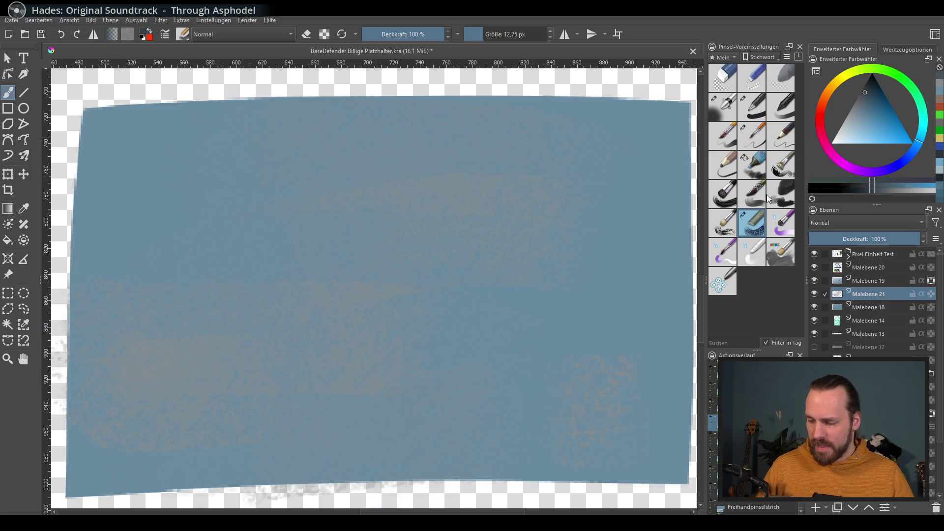
{"action": "left_click", "coordinate": [722, 224]}
Scatter dark dabs across the terrain centre, then soften them with lighter blue-grey strokes
{"action": "left_click_drag", "start_coordinate": [364, 266], "coordinate": [427, 259]}
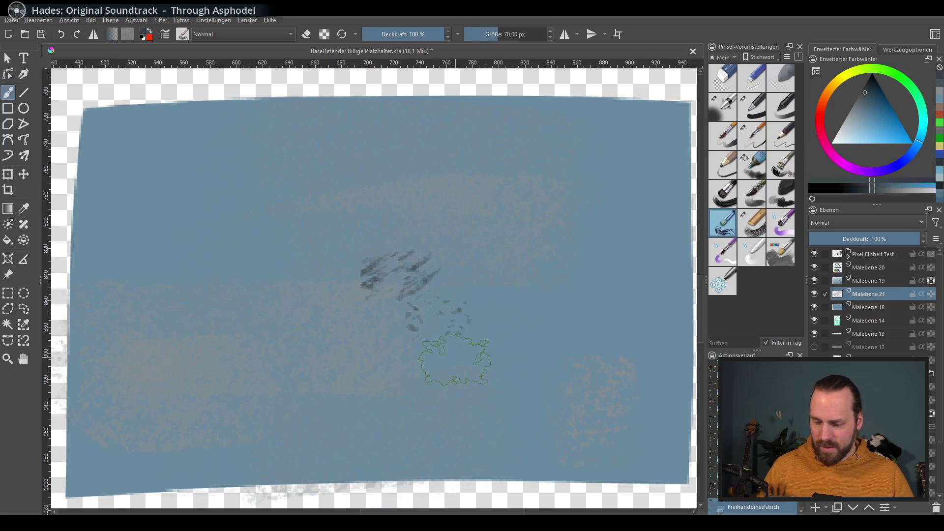
{"action": "key", "text": "ctrl+z"}
{"action": "left_click_drag", "start_coordinate": [357, 302], "coordinate": [369, 300]}
{"action": "left_click_drag", "start_coordinate": [365, 348], "coordinate": [358, 348]}
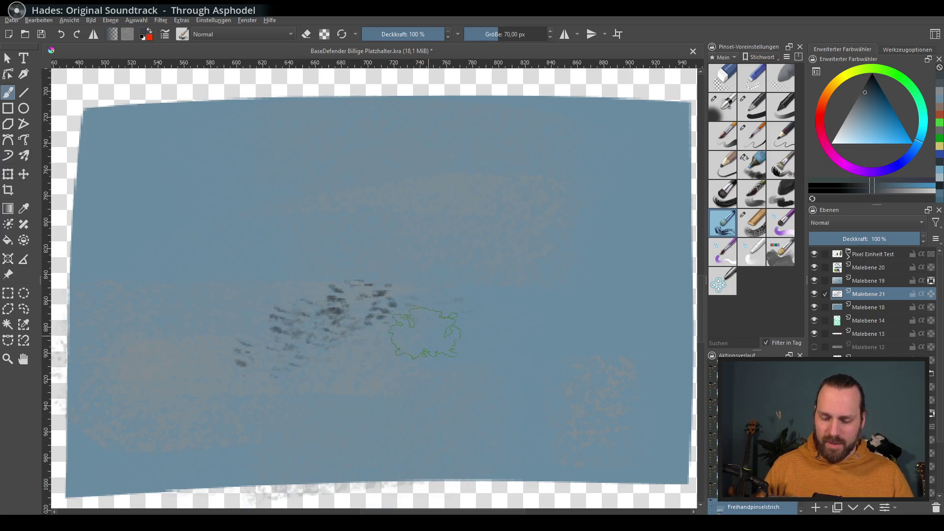
{"action": "left_click", "coordinate": [427, 334], "text": "ctrl"}
{"action": "left_click_drag", "start_coordinate": [384, 295], "coordinate": [309, 318]}
{"action": "left_click_drag", "start_coordinate": [382, 321], "coordinate": [206, 334]}
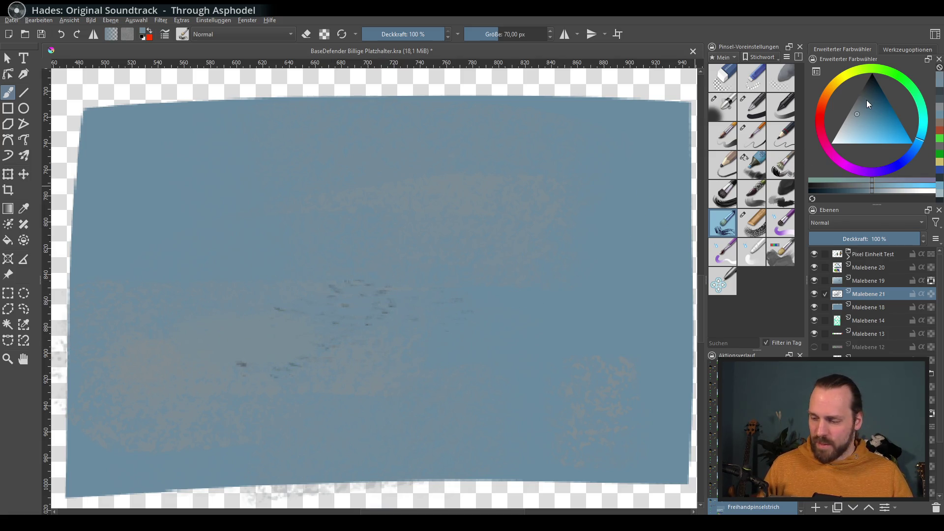
Pick a mid green, test it on the terrain, and add new layer Malebene 22
{"action": "left_click", "coordinate": [860, 96]}
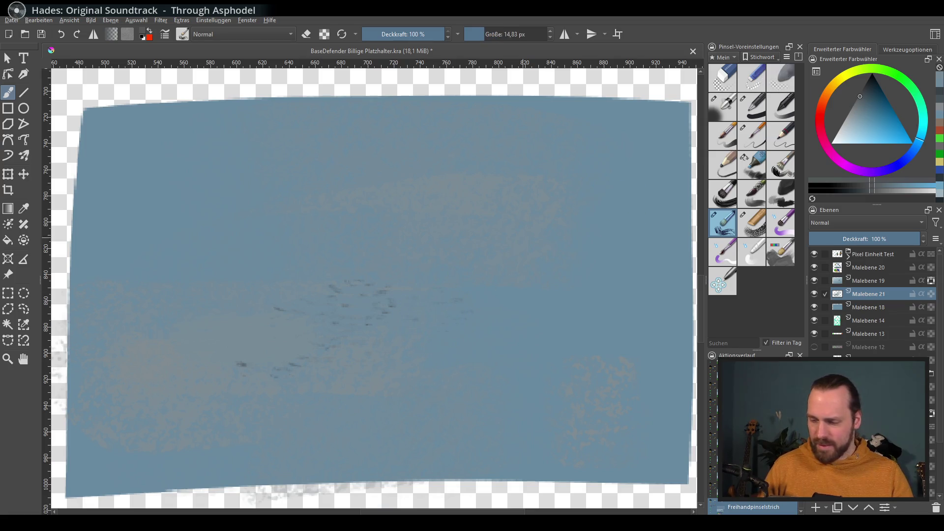
{"action": "left_click", "coordinate": [892, 75]}
{"action": "left_click", "coordinate": [867, 107]}
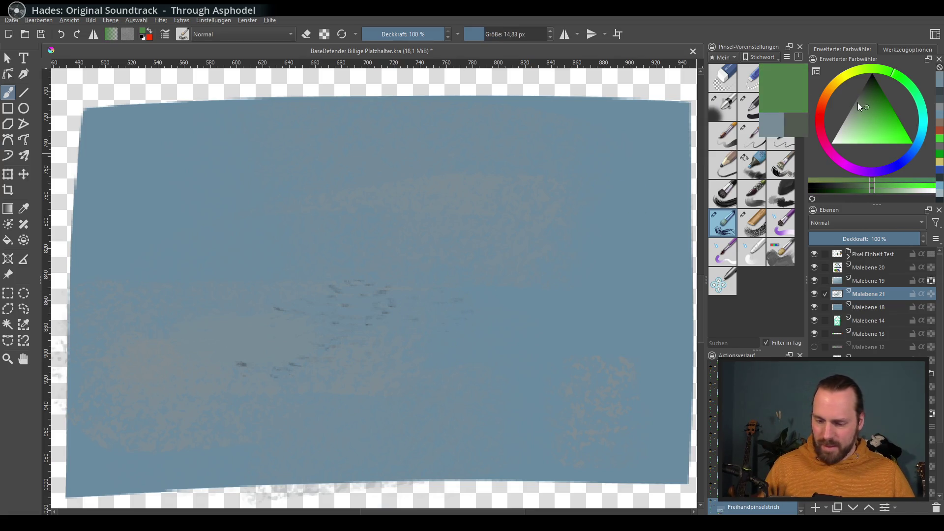
{"action": "left_click", "coordinate": [416, 188]}
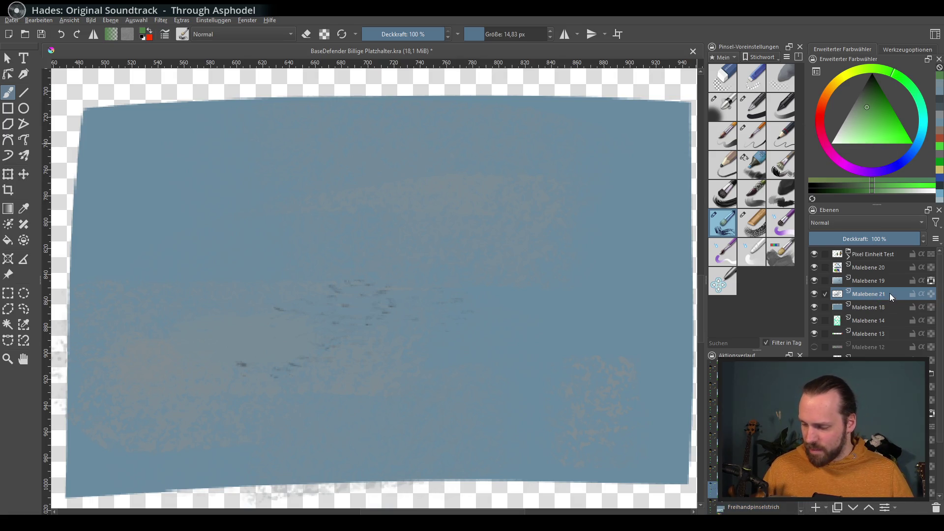
{"action": "left_click_drag", "start_coordinate": [895, 279], "coordinate": [895, 278]}
{"action": "key", "text": "Insert"}
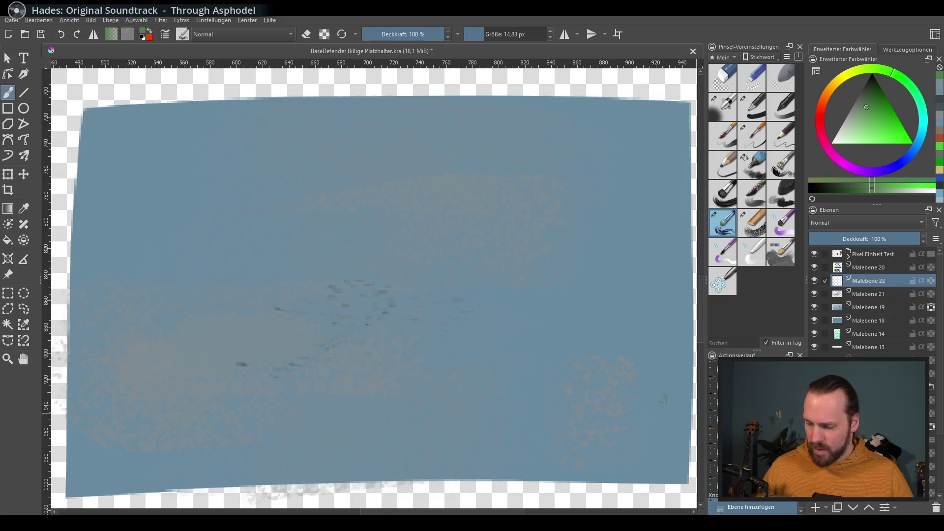
Paint initial green foliage strokes in the upper middle, undoing the unwanted trials
{"action": "left_click_drag", "start_coordinate": [416, 180], "coordinate": [423, 195]}
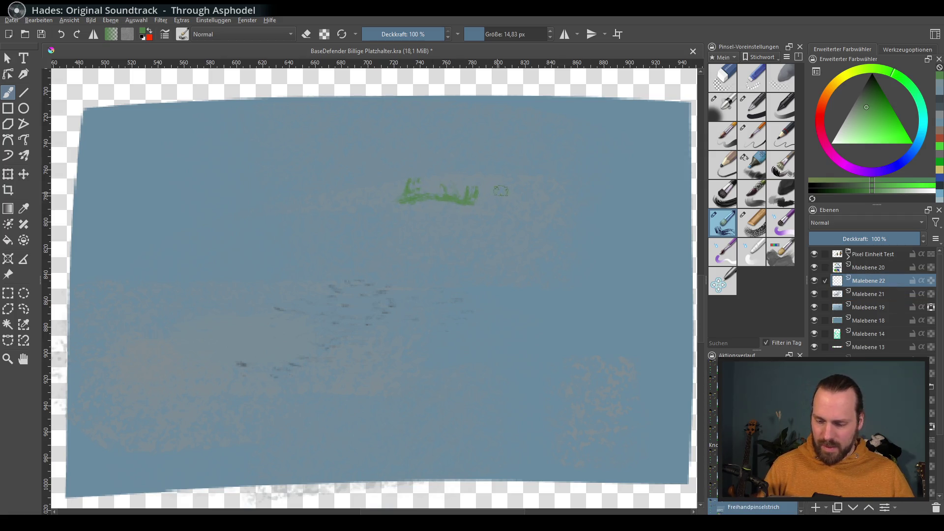
{"action": "scroll", "coordinate": [498, 203], "scroll_direction": "up", "scroll_amount": 2}
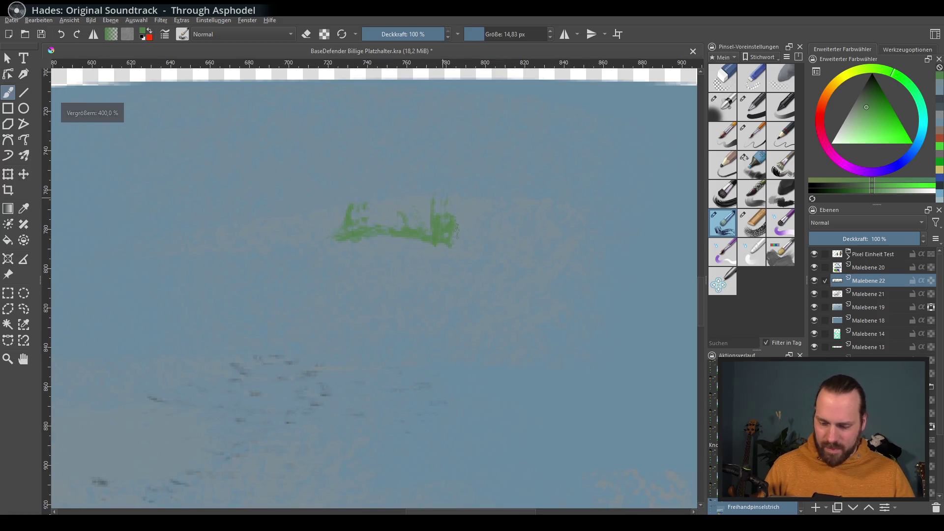
{"action": "left_click_drag", "start_coordinate": [455, 224], "coordinate": [493, 233]}
{"action": "key", "text": "ctrl+z"}
{"action": "key", "text": "ctrl+z"}
{"action": "mouse_move", "coordinate": [412, 197]}
{"action": "left_mouse_down"}
{"action": "mouse_move", "coordinate": [404, 243]}
{"action": "mouse_move", "coordinate": [466, 248]}
{"action": "left_mouse_up"}
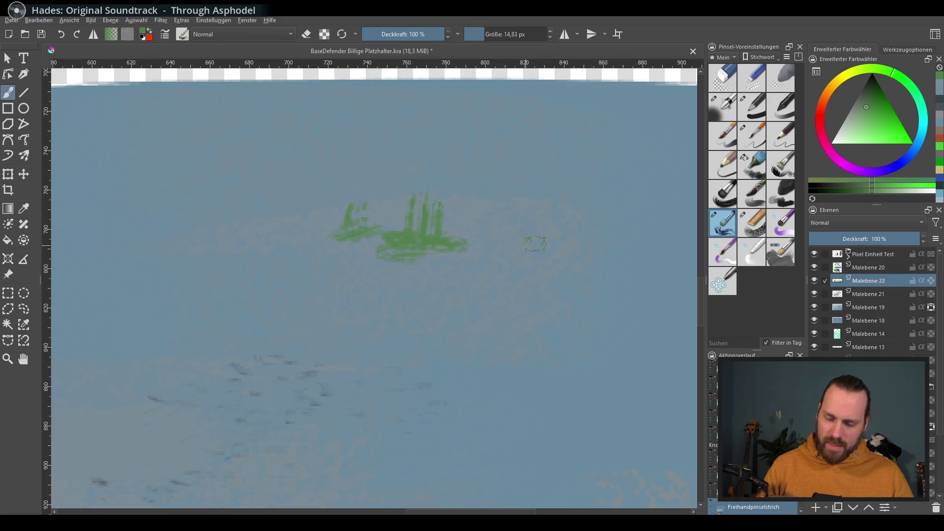
{"action": "key", "text": "ctrl+z"}
{"action": "key", "text": "ctrl+z"}
{"action": "key", "text": "ctrl+z"}
{"action": "left_click_drag", "start_coordinate": [403, 231], "coordinate": [414, 252]}
Switch to a deeper dark green and scribble the foliage mass, extending it to the right
{"action": "left_click_drag", "start_coordinate": [879, 112], "coordinate": [882, 122]}
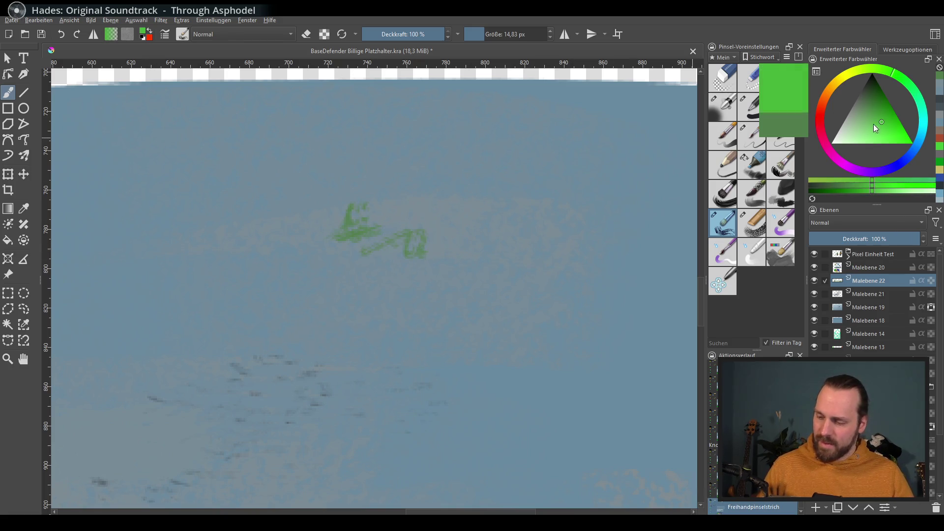
{"action": "mouse_move", "coordinate": [393, 223]}
{"action": "left_mouse_down"}
{"action": "mouse_move", "coordinate": [418, 243]}
{"action": "mouse_move", "coordinate": [427, 239]}
{"action": "left_mouse_up"}
{"action": "key", "text": "ctrl+z"}
{"action": "left_click", "coordinate": [882, 113]}
{"action": "key", "text": "ctrl+z"}
{"action": "left_click", "coordinate": [873, 105]}
{"action": "left_click_drag", "start_coordinate": [873, 104], "coordinate": [869, 92]}
{"action": "mouse_move", "coordinate": [397, 230]}
{"action": "left_mouse_down"}
{"action": "mouse_move", "coordinate": [415, 248]}
{"action": "mouse_move", "coordinate": [519, 260]}
{"action": "mouse_move", "coordinate": [379, 221]}
{"action": "mouse_move", "coordinate": [355, 236]}
{"action": "left_mouse_up"}
{"action": "left_click_drag", "start_coordinate": [540, 286], "coordinate": [508, 309]}
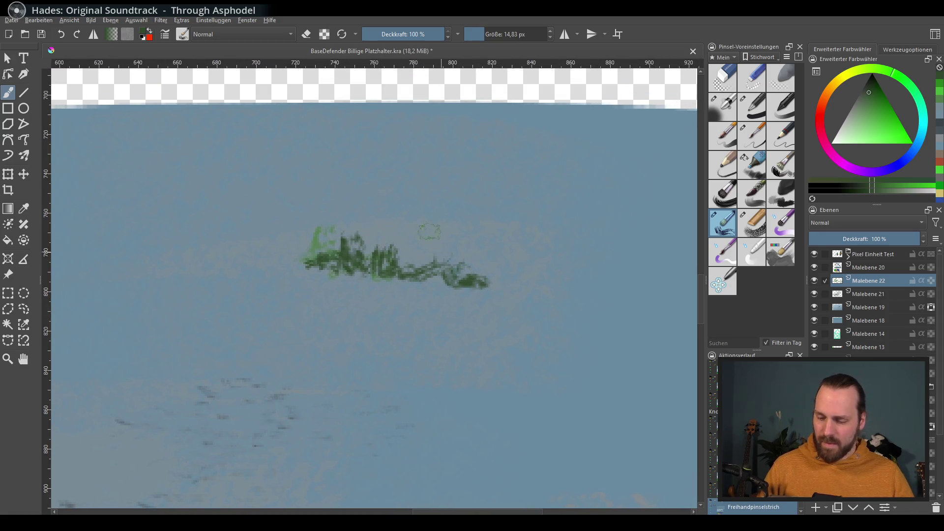
{"action": "left_click_drag", "start_coordinate": [439, 242], "coordinate": [491, 239]}
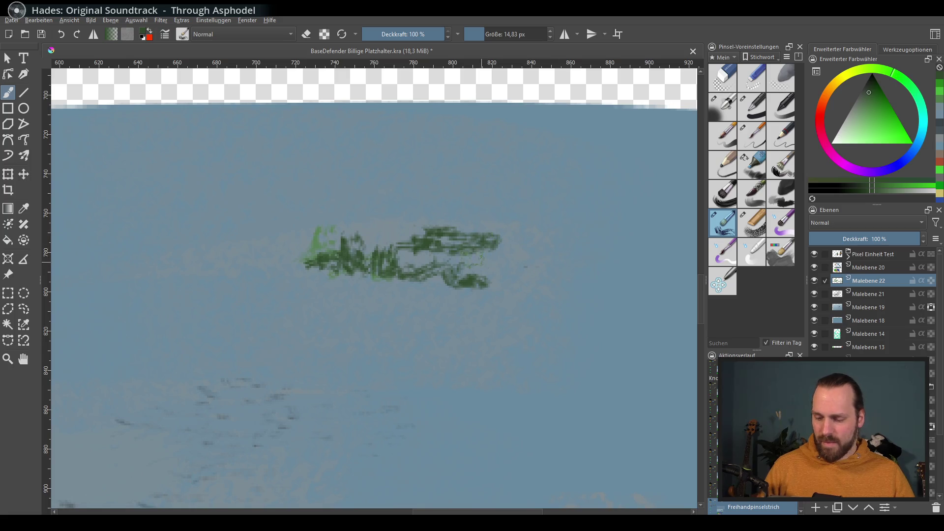
Dab small dark olive rocks beneath the foliage, discarding a looping trial stroke
{"action": "left_click_drag", "start_coordinate": [589, 302], "coordinate": [550, 301]}
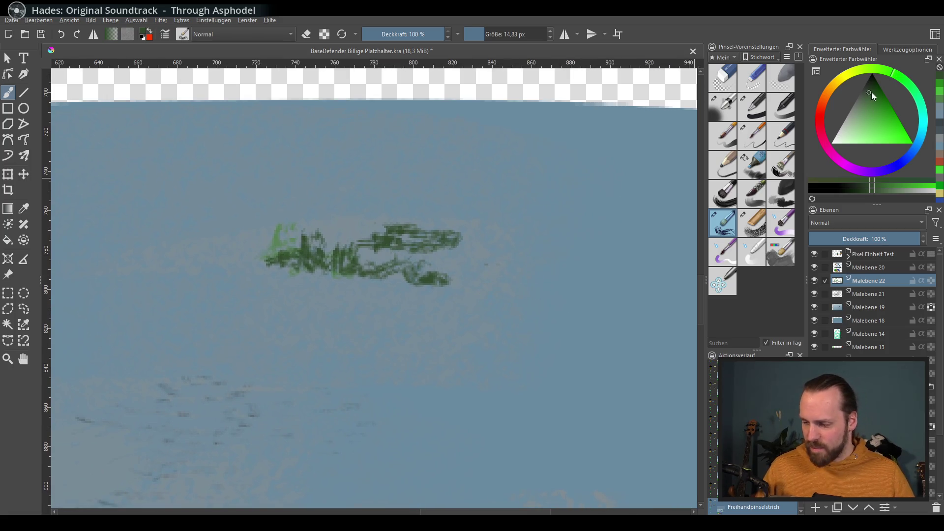
{"action": "left_click_drag", "start_coordinate": [547, 256], "coordinate": [654, 183]}
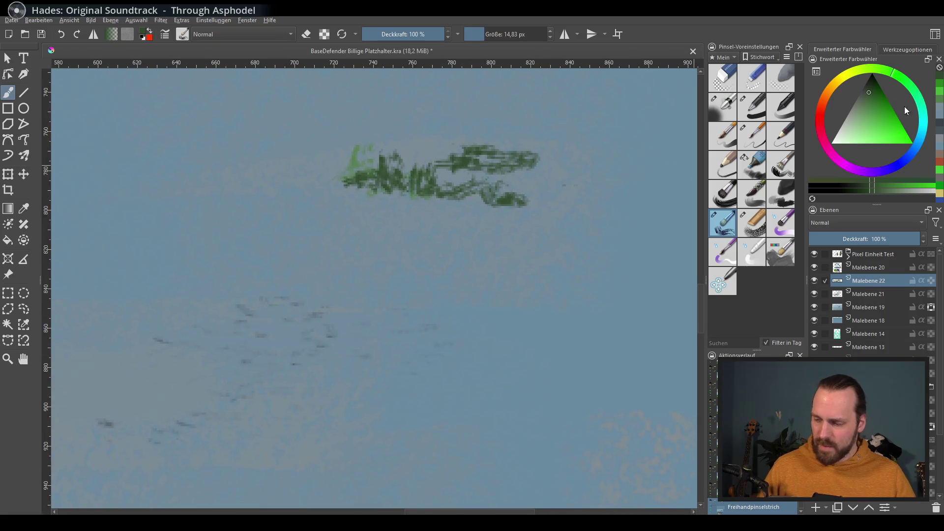
{"action": "left_click_drag", "start_coordinate": [853, 134], "coordinate": [869, 87]}
{"action": "left_click_drag", "start_coordinate": [406, 257], "coordinate": [419, 256]}
{"action": "left_click_drag", "start_coordinate": [317, 256], "coordinate": [333, 256]}
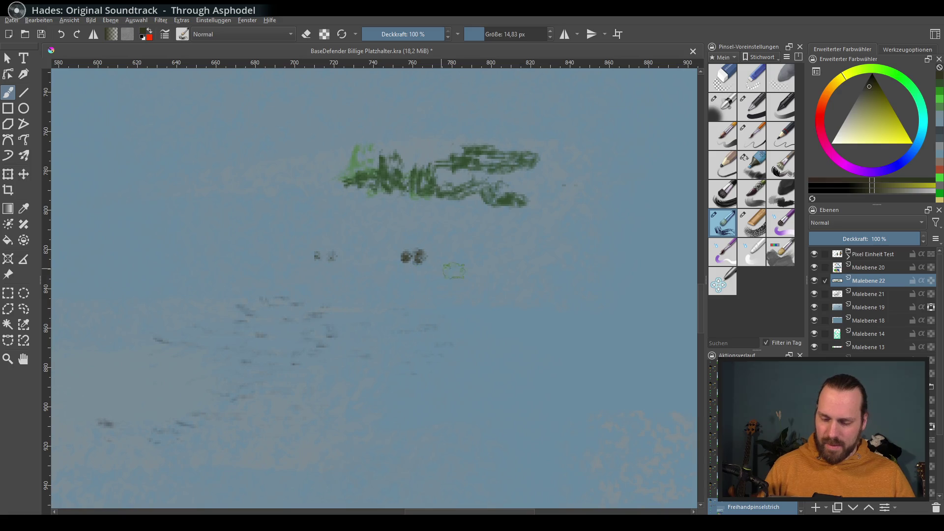
{"action": "mouse_move", "coordinate": [457, 324]}
{"action": "left_mouse_down"}
{"action": "mouse_move", "coordinate": [445, 351]}
{"action": "mouse_move", "coordinate": [509, 328]}
{"action": "left_mouse_up"}
{"action": "key", "text": "ctrl+z"}
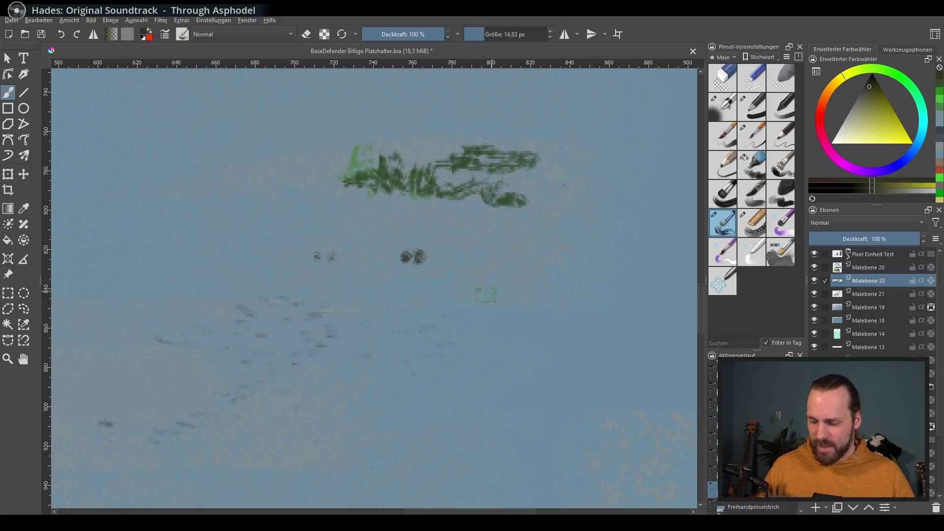
Choose a textured brush at about 8.5 px and paint a short dark rock below the dabs
{"action": "left_click", "coordinate": [762, 143]}
{"action": "left_click", "coordinate": [444, 296]}
{"action": "key", "text": "ctrl+z"}
{"action": "left_click", "coordinate": [756, 166]}
{"action": "left_click", "coordinate": [456, 306]}
{"action": "key", "text": "ctrl+z"}
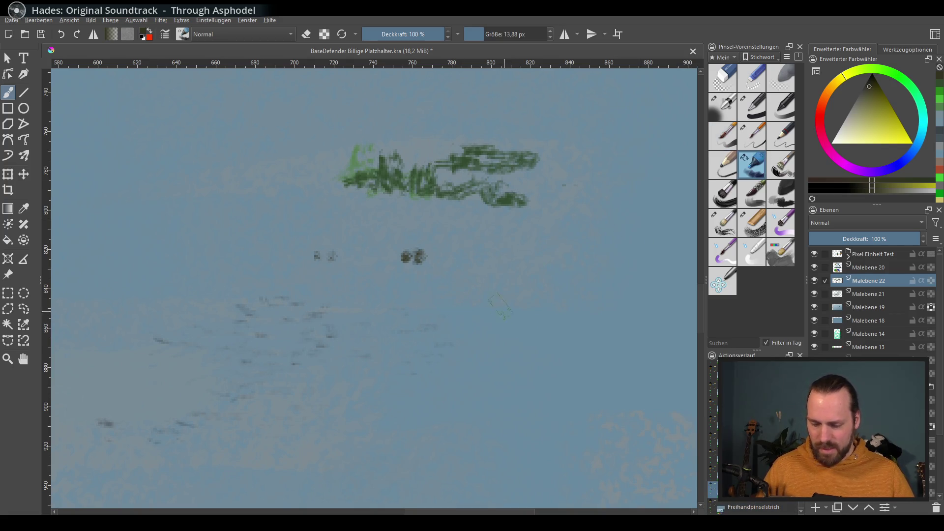
{"action": "left_click_drag", "start_coordinate": [469, 328], "coordinate": [470, 328]}
{"action": "left_click_drag", "start_coordinate": [343, 298], "coordinate": [359, 303]}
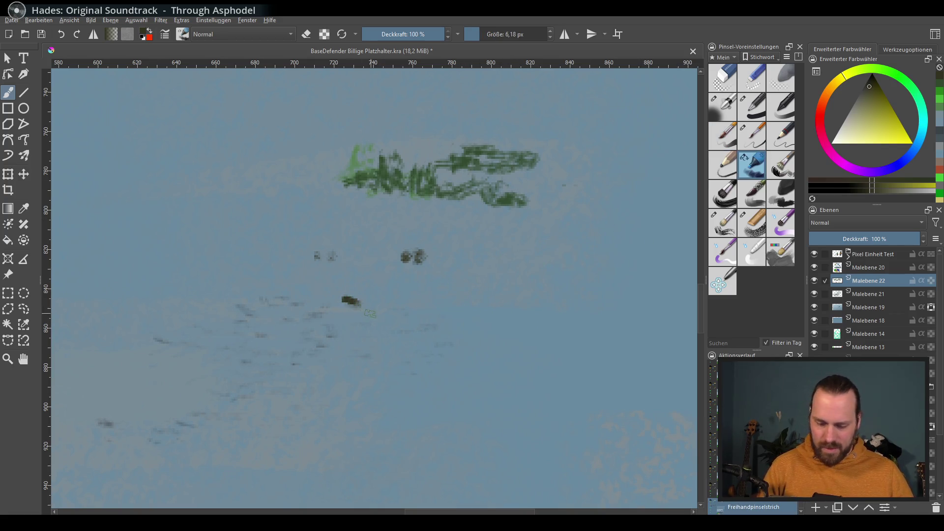
Smooth and lighten the foliage's bottom edge with background blue
{"action": "left_click_drag", "start_coordinate": [416, 296], "coordinate": [434, 293]}
{"action": "mouse_move", "coordinate": [341, 187]}
{"action": "left_mouse_down"}
{"action": "mouse_move", "coordinate": [550, 196]}
{"action": "mouse_move", "coordinate": [523, 183]}
{"action": "left_mouse_up"}
{"action": "left_click_drag", "start_coordinate": [383, 192], "coordinate": [477, 189]}
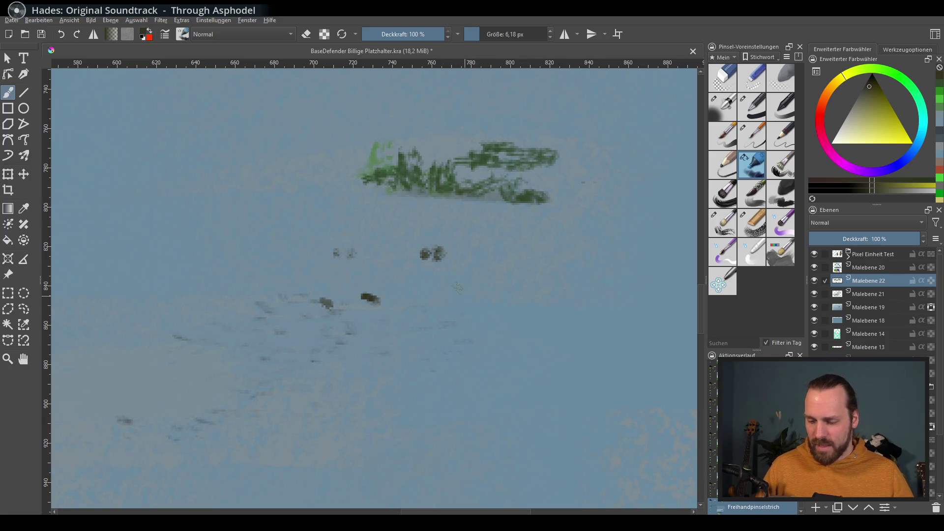
Enlarge the brush to about 42 px and paint blue over the dark spots to soften them
{"action": "left_click_drag", "start_coordinate": [471, 314], "coordinate": [504, 304]}
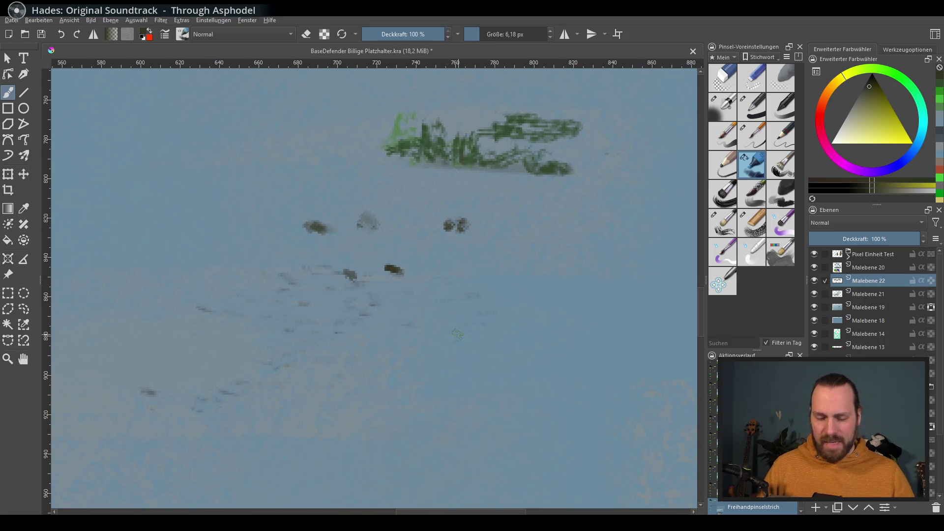
{"action": "scroll", "coordinate": [502, 347], "scroll_direction": "down", "scroll_amount": 3}
{"action": "left_click_drag", "start_coordinate": [442, 294], "coordinate": [436, 309]}
{"action": "left_click_drag", "start_coordinate": [462, 261], "coordinate": [351, 278]}
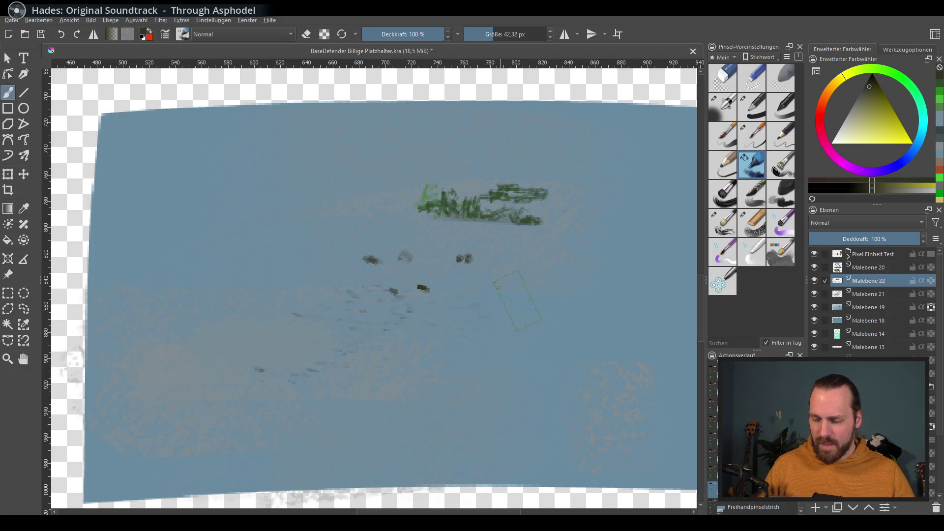
{"action": "left_click", "coordinate": [857, 115]}
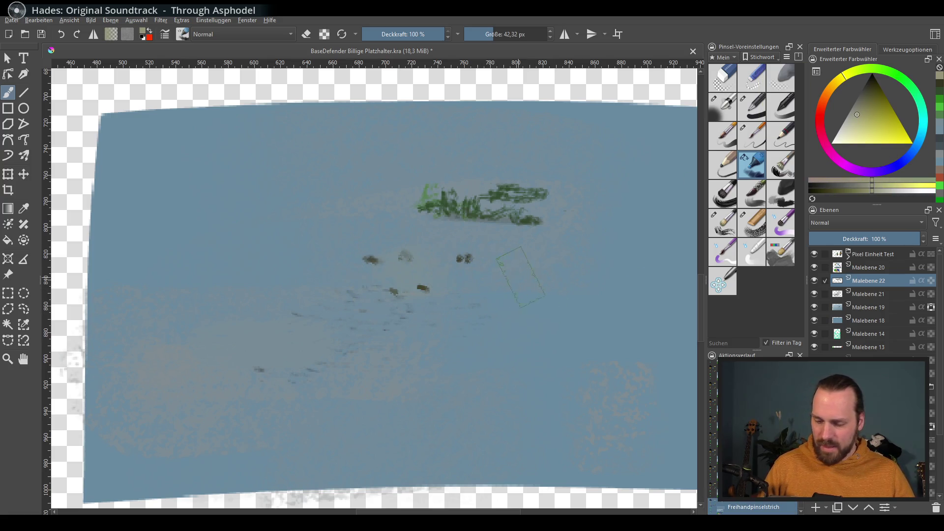
Brush a faint pale path band across the middle of the terrain
{"action": "left_click", "coordinate": [870, 126]}
{"action": "left_click_drag", "start_coordinate": [364, 276], "coordinate": [453, 256]}
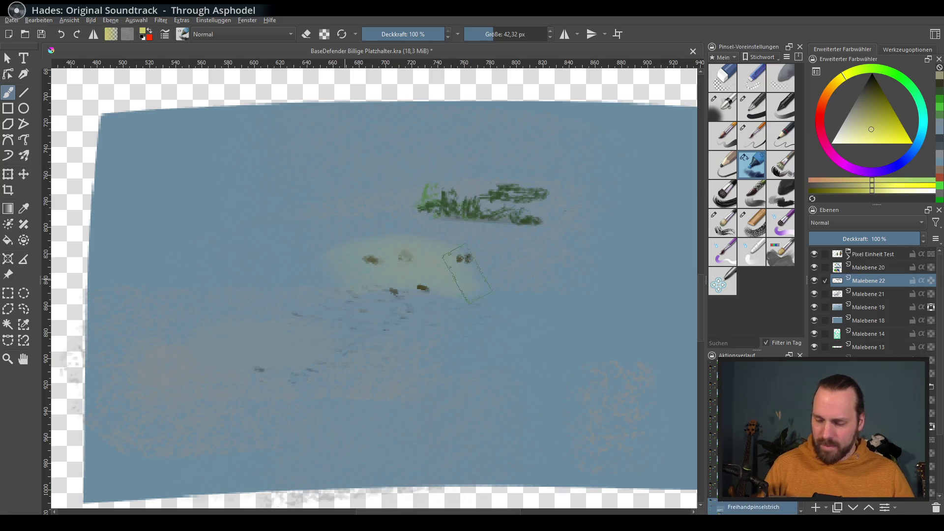
{"action": "key", "text": "ctrl+z"}
{"action": "left_click_drag", "start_coordinate": [512, 298], "coordinate": [590, 295]}
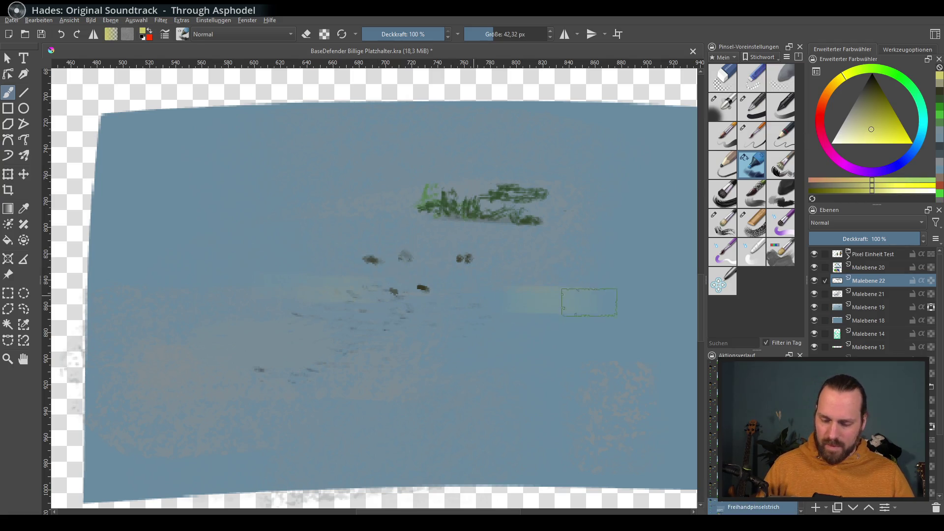
{"action": "left_click_drag", "start_coordinate": [390, 305], "coordinate": [492, 308]}
Trim the path's edge with the sampled terrain blue using a smaller brush
{"action": "left_click_drag", "start_coordinate": [531, 344], "coordinate": [522, 340]}
{"action": "left_click", "coordinate": [526, 339], "text": "ctrl"}
{"action": "mouse_move", "coordinate": [427, 301]}
{"action": "left_mouse_down"}
{"action": "mouse_move", "coordinate": [467, 297]}
{"action": "mouse_move", "coordinate": [478, 285]}
{"action": "left_mouse_up"}
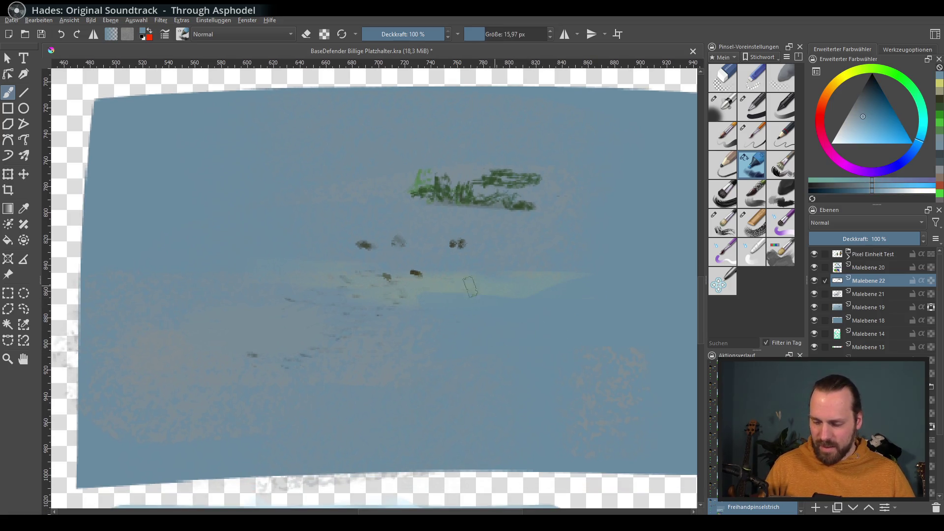
{"action": "left_click", "coordinate": [488, 288], "text": "ctrl"}
{"action": "left_click", "coordinate": [384, 312], "text": "ctrl"}
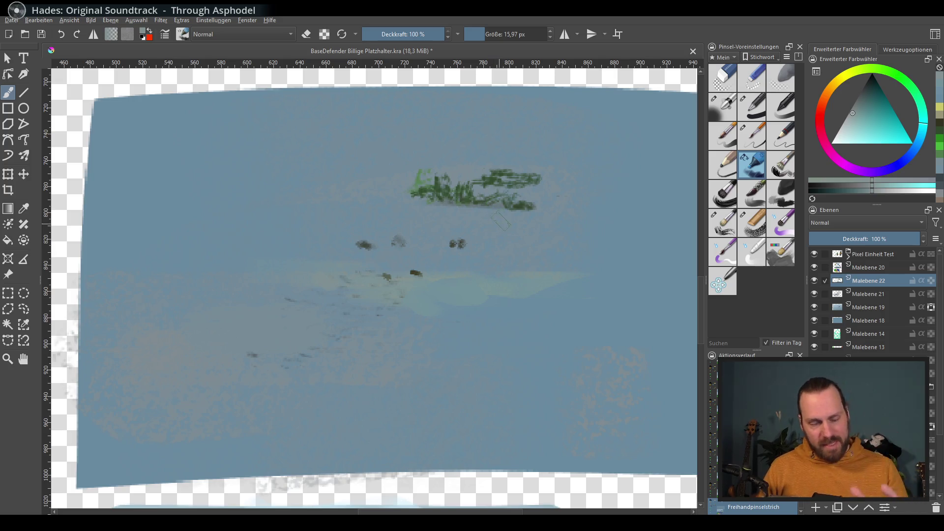
{"action": "left_click", "coordinate": [433, 273], "text": "ctrl"}
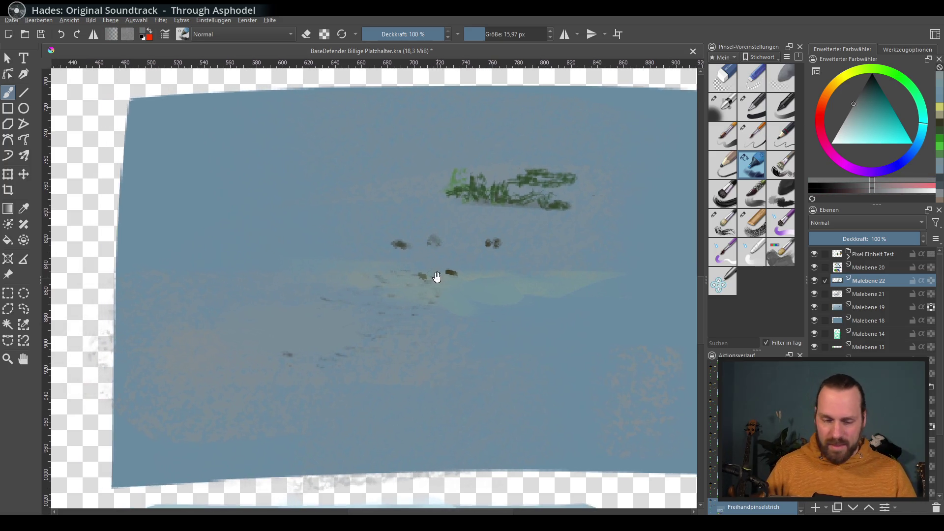
Paint a dark grey boulder left of the small dabs, lightening its right part
{"action": "scroll", "coordinate": [431, 273], "scroll_direction": "up", "scroll_amount": 2, "text": "ctrl"}
{"action": "left_click", "coordinate": [316, 194], "text": "ctrl"}
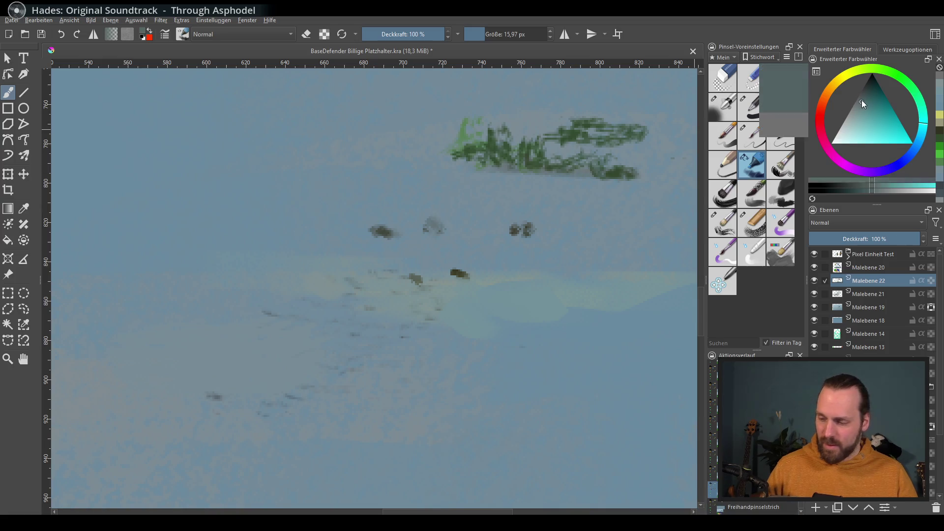
{"action": "left_click", "coordinate": [859, 93]}
{"action": "mouse_move", "coordinate": [346, 211]}
{"action": "left_mouse_down"}
{"action": "mouse_move", "coordinate": [267, 202]}
{"action": "mouse_move", "coordinate": [291, 177]}
{"action": "mouse_move", "coordinate": [341, 214]}
{"action": "mouse_move", "coordinate": [295, 197]}
{"action": "mouse_move", "coordinate": [226, 222]}
{"action": "mouse_move", "coordinate": [295, 211]}
{"action": "mouse_move", "coordinate": [270, 167]}
{"action": "left_mouse_up"}
{"action": "left_click", "coordinate": [354, 207], "text": "ctrl"}
Darken the boulder's left side and paint a light grey-blue highlight on its top with a smaller brush
{"action": "left_click", "coordinate": [290, 201], "text": "ctrl"}
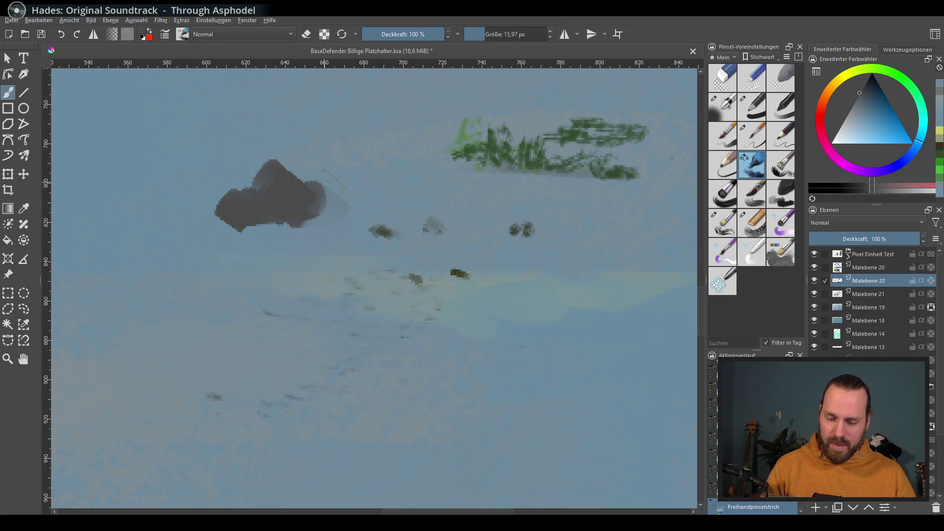
{"action": "left_click", "coordinate": [848, 114]}
{"action": "key", "text": "bracketleft"}
{"action": "key", "text": "bracketleft"}
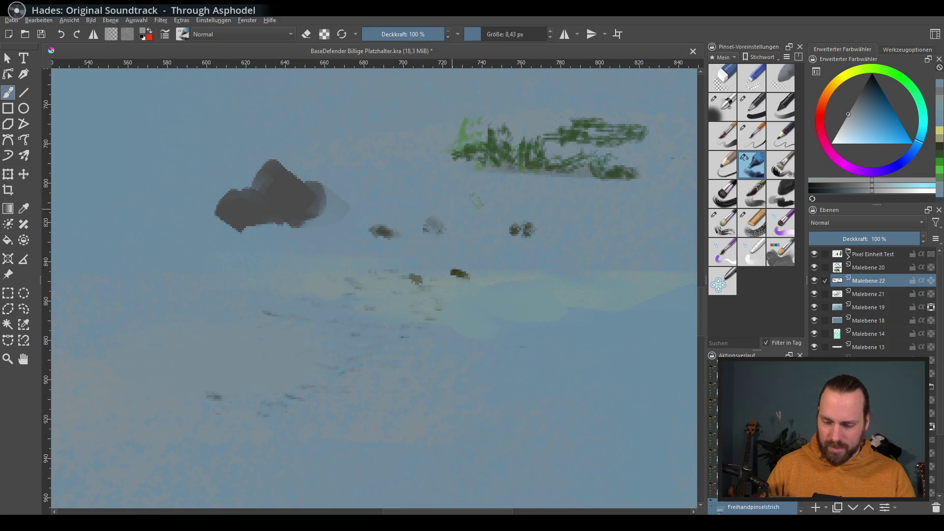
{"action": "mouse_move", "coordinate": [265, 176]}
{"action": "left_mouse_down"}
{"action": "mouse_move", "coordinate": [270, 165]}
{"action": "mouse_move", "coordinate": [263, 194]}
{"action": "mouse_move", "coordinate": [281, 200]}
{"action": "mouse_move", "coordinate": [226, 196]}
{"action": "mouse_move", "coordinate": [246, 197]}
{"action": "mouse_move", "coordinate": [248, 214]}
{"action": "left_mouse_up"}
{"action": "left_click", "coordinate": [275, 202], "text": "ctrl"}
{"action": "left_click", "coordinate": [268, 165], "text": "ctrl"}
Dab alternating light and dark grey tones onto the boulder's left side and highlights
{"action": "left_click", "coordinate": [240, 206], "text": "ctrl"}
{"action": "left_click", "coordinate": [246, 199], "text": "ctrl"}
{"action": "left_click", "coordinate": [257, 196], "text": "ctrl"}
{"action": "left_click", "coordinate": [253, 197], "text": "ctrl"}
{"action": "left_click", "coordinate": [249, 196], "text": "ctrl"}
{"action": "left_click", "coordinate": [276, 184], "text": "ctrl"}
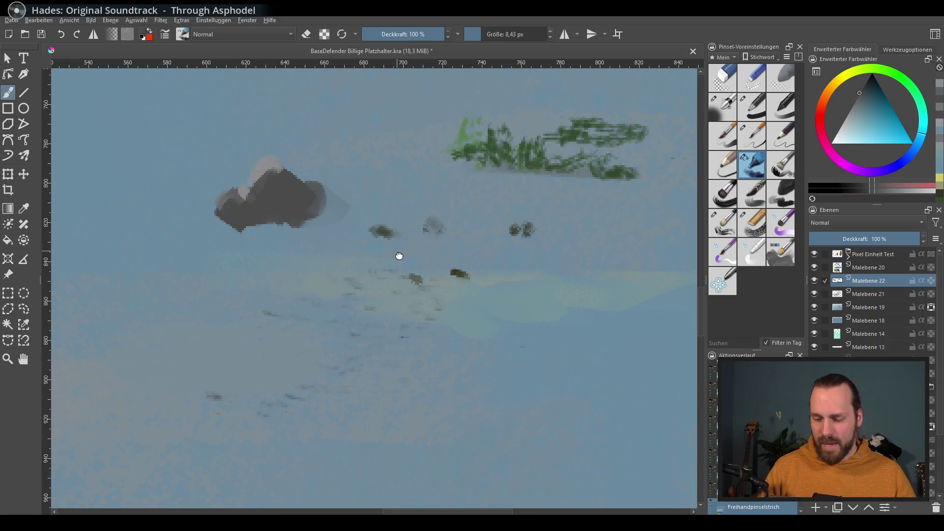
Reshape the boulder's top highlight with lighter and darker grey-blue tones
{"action": "left_click", "coordinate": [334, 222], "text": "ctrl"}
{"action": "left_click", "coordinate": [271, 176], "text": "ctrl"}
{"action": "mouse_move", "coordinate": [271, 176]}
{"action": "left_mouse_down"}
{"action": "mouse_move", "coordinate": [269, 195]}
{"action": "mouse_move", "coordinate": [284, 174]}
{"action": "left_mouse_up"}
{"action": "left_click", "coordinate": [268, 177], "text": "ctrl"}
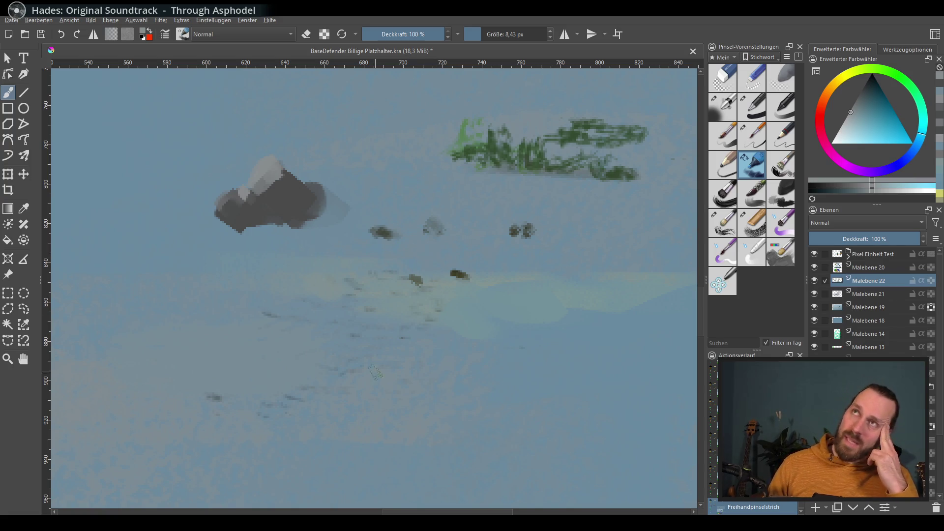
Give the boulder a pointed dark peak and a larger light blue-grey snow cap with darker strokes
{"action": "mouse_move", "coordinate": [301, 523]}
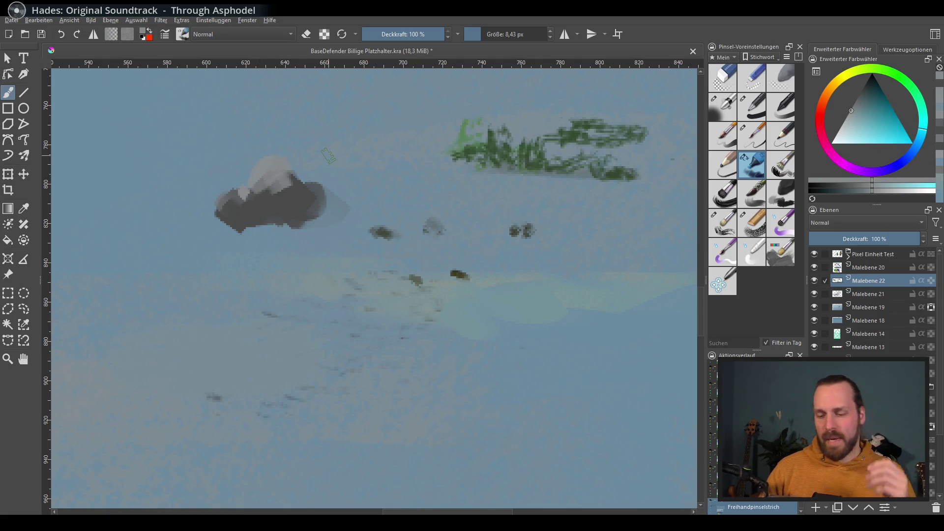
{"action": "left_click_drag", "start_coordinate": [275, 156], "coordinate": [288, 182]}
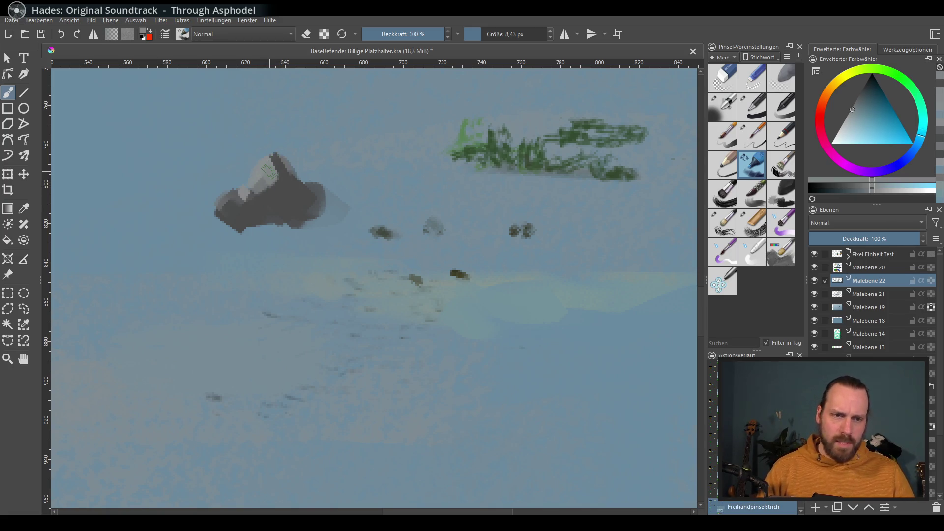
{"action": "mouse_move", "coordinate": [278, 167]}
{"action": "left_mouse_down"}
{"action": "mouse_move", "coordinate": [277, 158]}
{"action": "mouse_move", "coordinate": [285, 177]}
{"action": "mouse_move", "coordinate": [265, 184]}
{"action": "mouse_move", "coordinate": [286, 177]}
{"action": "mouse_move", "coordinate": [289, 162]}
{"action": "left_mouse_up"}
{"action": "left_click", "coordinate": [287, 176], "text": "ctrl"}
{"action": "left_click", "coordinate": [291, 177], "text": "ctrl"}
{"action": "left_click", "coordinate": [289, 180], "text": "ctrl"}
{"action": "left_click_drag", "start_coordinate": [255, 196], "coordinate": [287, 181]}
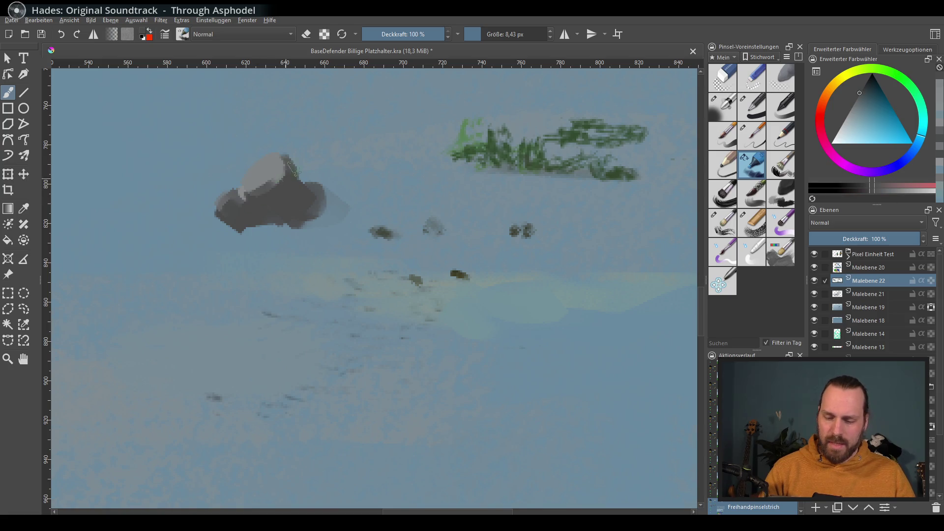
Paint the boulder's top a lighter blue-grey, undoing and redoing the stroke to compare
{"action": "left_click_drag", "start_coordinate": [415, 229], "coordinate": [457, 249]}
{"action": "left_click", "coordinate": [407, 203], "text": "ctrl"}
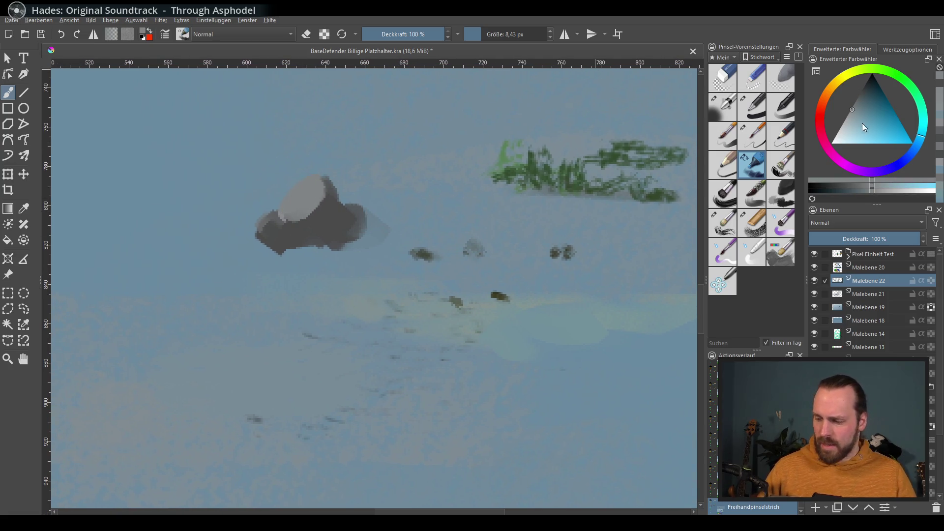
{"action": "mouse_move", "coordinate": [317, 199]}
{"action": "left_mouse_down"}
{"action": "mouse_move", "coordinate": [301, 181]}
{"action": "mouse_move", "coordinate": [285, 211]}
{"action": "left_mouse_up"}
{"action": "key", "text": "ctrl+z"}
{"action": "key", "text": "ctrl+shift+z"}
{"action": "key", "text": "ctrl+z"}
{"action": "key", "text": "ctrl+shift+z"}
With a tiny brush tip, add bright highlights along the snow cap's edge
{"action": "key", "text": "bracketleft"}
{"action": "key", "text": "bracketleft"}
{"action": "key", "text": "bracketleft"}
{"action": "left_click_drag", "start_coordinate": [315, 174], "coordinate": [283, 210]}
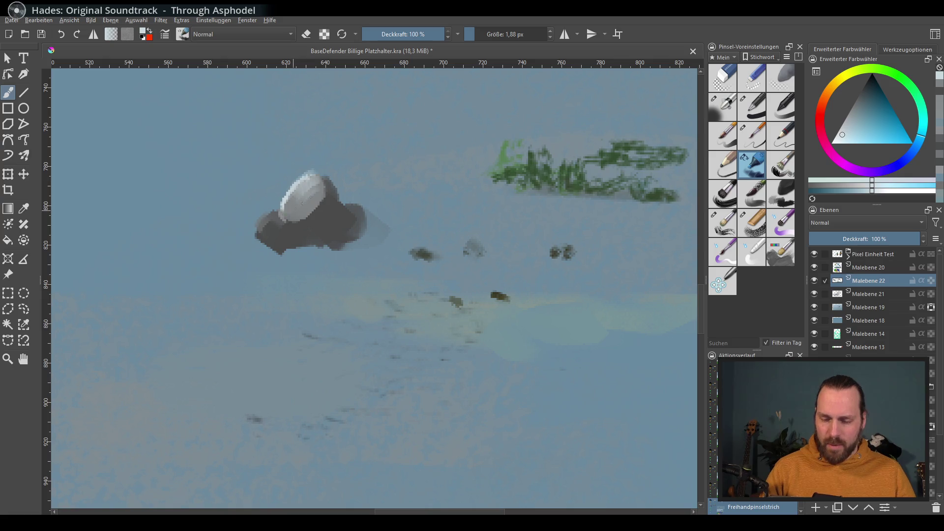
{"action": "key", "text": "ctrl+z"}
{"action": "mouse_move", "coordinate": [317, 173]}
{"action": "left_mouse_down"}
{"action": "mouse_move", "coordinate": [284, 193]}
{"action": "mouse_move", "coordinate": [275, 228]}
{"action": "left_mouse_up"}
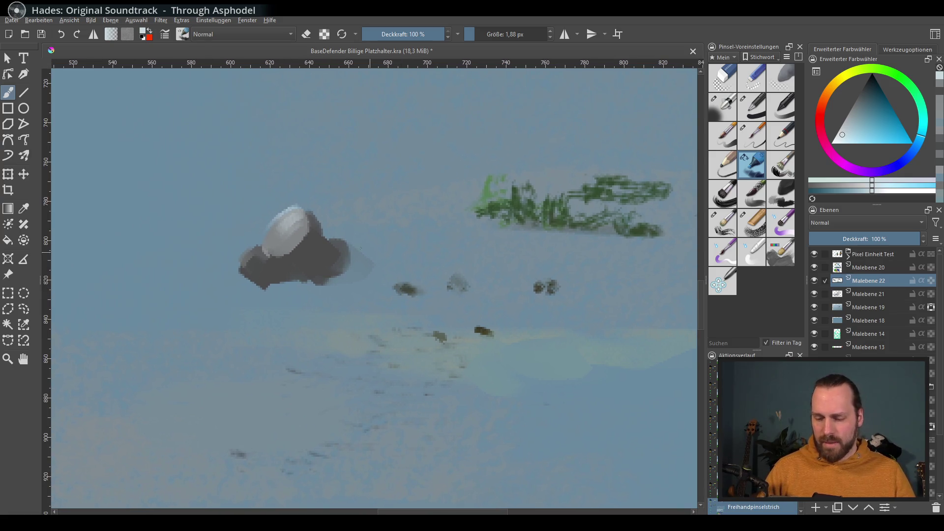
{"action": "left_click", "coordinate": [307, 228], "text": "ctrl"}
{"action": "left_click", "coordinate": [284, 228], "text": "ctrl"}
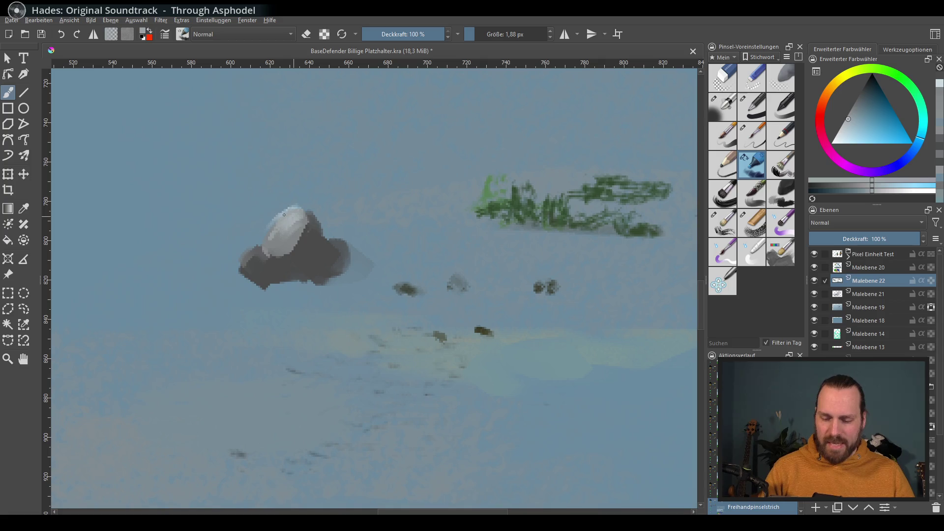
{"action": "left_click", "coordinate": [288, 211], "text": "ctrl"}
{"action": "mouse_move", "coordinate": [289, 216]}
{"action": "left_mouse_down"}
{"action": "mouse_move", "coordinate": [275, 236]}
{"action": "mouse_move", "coordinate": [295, 211]}
{"action": "mouse_move", "coordinate": [275, 231]}
{"action": "left_mouse_up"}
Reframe the rock, darken its right side and lighten the dome of the snow cap
{"action": "left_click", "coordinate": [287, 212], "text": "ctrl"}
{"action": "left_click", "coordinate": [289, 211], "text": "ctrl"}
{"action": "left_click", "coordinate": [289, 226], "text": "ctrl"}
{"action": "left_click", "coordinate": [289, 225], "text": "ctrl"}
{"action": "left_click_drag", "start_coordinate": [541, 336], "coordinate": [511, 317]}
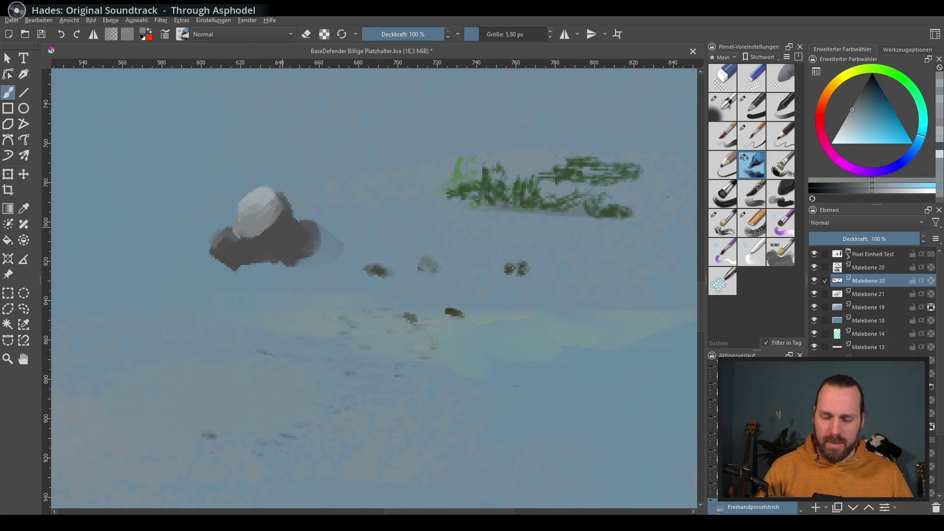
{"action": "left_click", "coordinate": [263, 231], "text": "ctrl"}
{"action": "left_click_drag", "start_coordinate": [281, 193], "coordinate": [276, 235]}
{"action": "left_click", "coordinate": [270, 231], "text": "ctrl"}
{"action": "mouse_move", "coordinate": [268, 186]}
{"action": "left_mouse_down"}
{"action": "mouse_move", "coordinate": [276, 195]}
{"action": "mouse_move", "coordinate": [269, 224]}
{"action": "left_mouse_up"}
{"action": "left_click", "coordinate": [271, 225], "text": "ctrl"}
Soften the rock's dark lower edge with a medium grey-blue
{"action": "left_click", "coordinate": [248, 197], "text": "ctrl"}
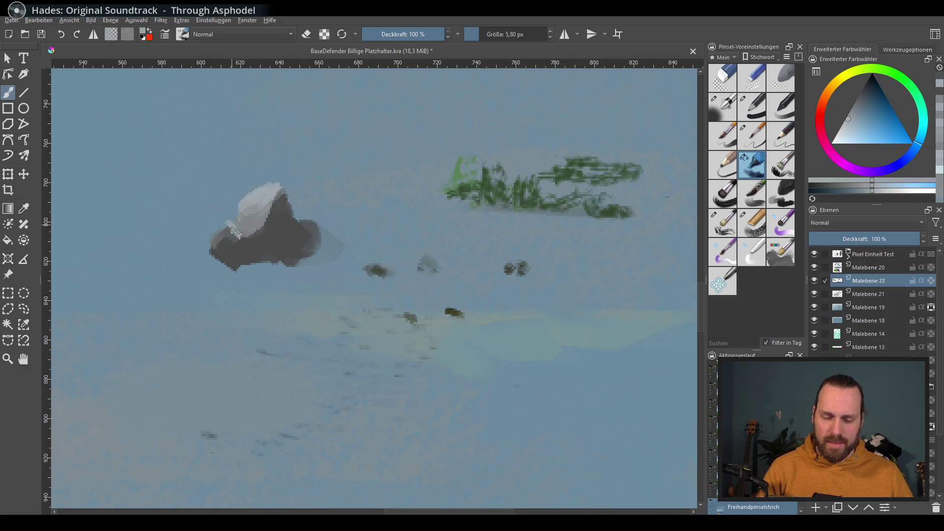
{"action": "left_click", "coordinate": [235, 232], "text": "ctrl"}
{"action": "left_click", "coordinate": [254, 209], "text": "ctrl"}
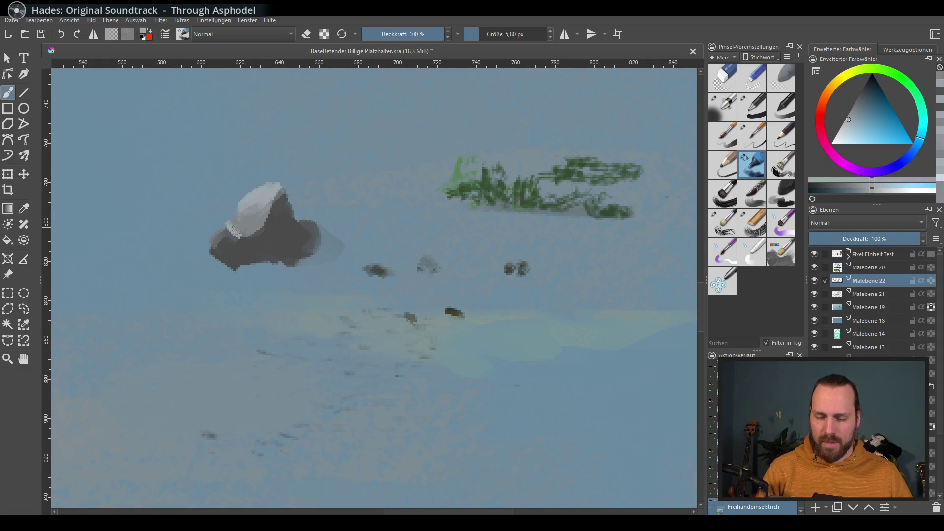
{"action": "left_click", "coordinate": [256, 203], "text": "ctrl"}
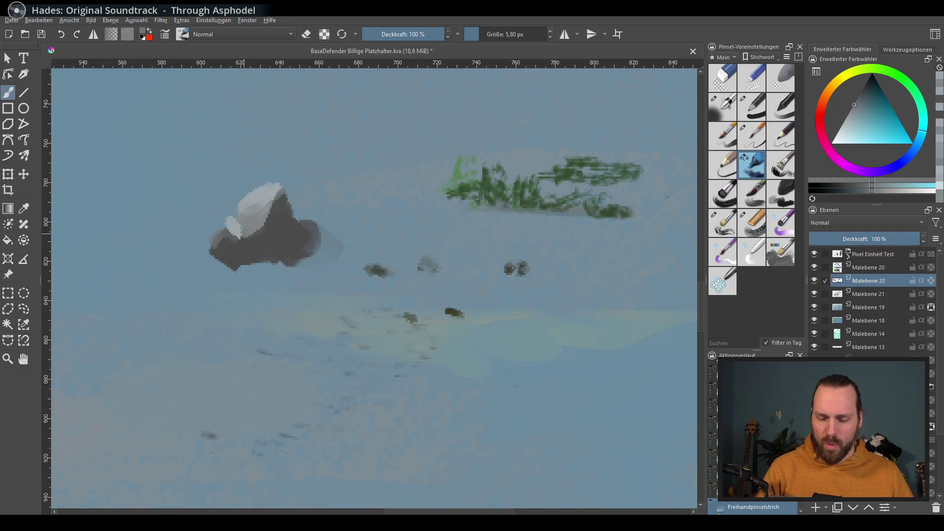
{"action": "left_click", "coordinate": [235, 250], "text": "ctrl"}
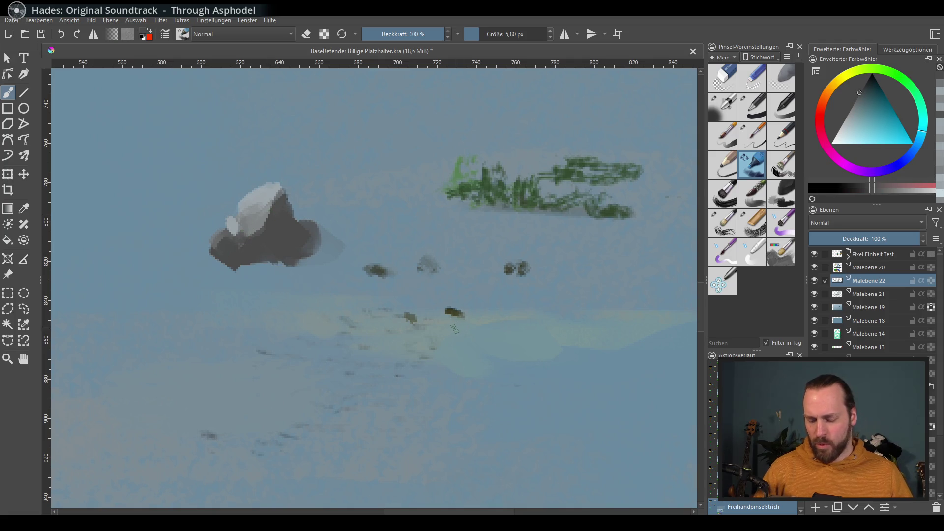
{"action": "scroll", "coordinate": [361, 335], "scroll_direction": "up", "scroll_amount": 3}
{"action": "left_click", "coordinate": [271, 306], "text": "ctrl"}
{"action": "left_click", "coordinate": [225, 315], "text": "ctrl"}
{"action": "left_click_drag", "start_coordinate": [276, 319], "coordinate": [305, 322]}
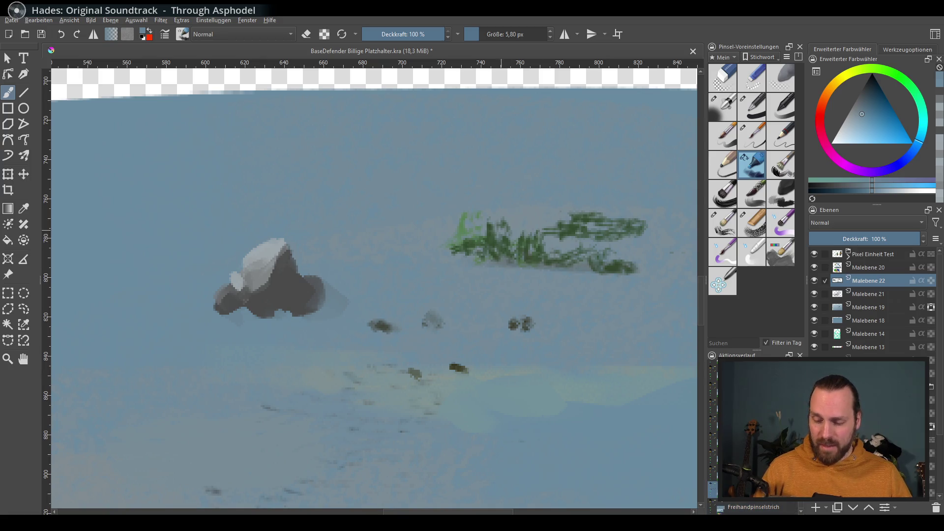
Try darkening the rock's lower edge with a very dark colour, then undo it
{"action": "left_click", "coordinate": [362, 275], "text": "ctrl"}
{"action": "left_click_drag", "start_coordinate": [856, 122], "coordinate": [862, 88]}
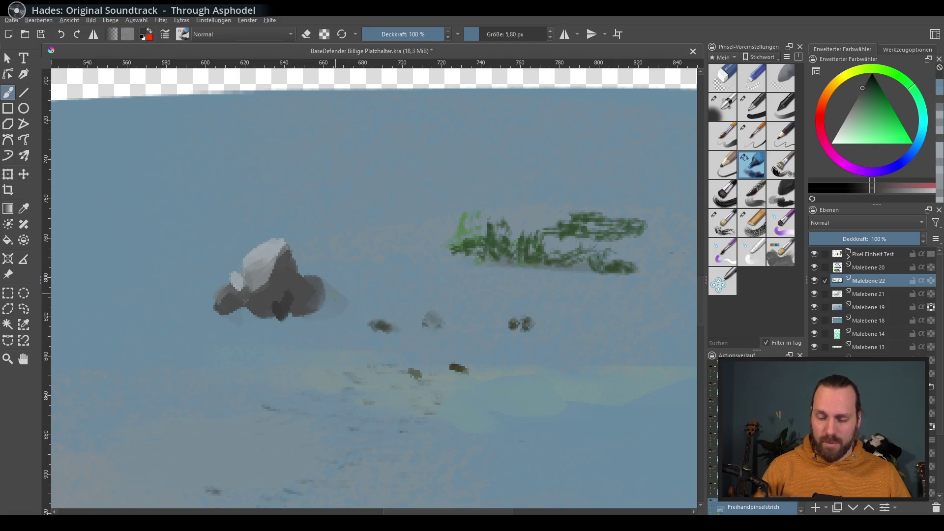
{"action": "left_click_drag", "start_coordinate": [303, 310], "coordinate": [202, 308]}
{"action": "key", "text": "ctrl+z"}
{"action": "key", "text": "ctrl+shift+z"}
{"action": "key", "text": "ctrl+z"}
Switch to the wet blending brush and test dark strokes left of the grass, then undo them
{"action": "left_click", "coordinate": [754, 143]}
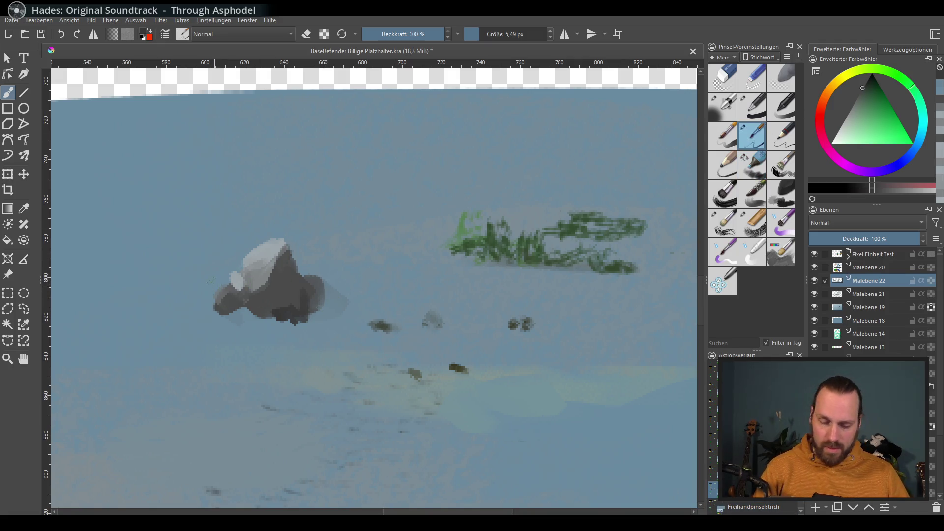
{"action": "left_click", "coordinate": [756, 162]}
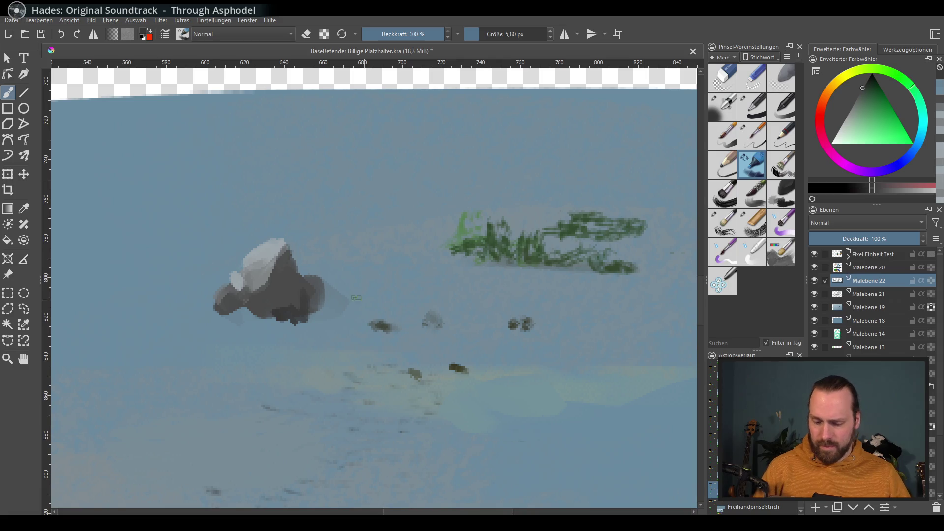
{"action": "scroll", "coordinate": [529, 361], "scroll_direction": "down", "scroll_amount": 4}
{"action": "scroll", "coordinate": [530, 362], "scroll_direction": "up", "scroll_amount": 2}
{"action": "mouse_move", "coordinate": [530, 362]}
{"action": "left_mouse_down"}
{"action": "mouse_move", "coordinate": [500, 369]}
{"action": "mouse_move", "coordinate": [521, 391]}
{"action": "left_mouse_up"}
{"action": "scroll", "coordinate": [486, 299], "scroll_direction": "up", "scroll_amount": 2}
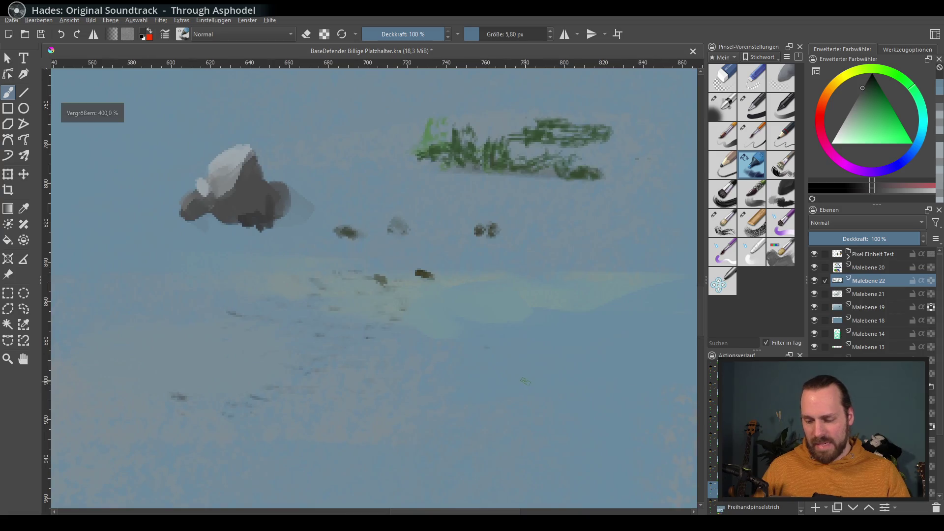
{"action": "left_click_drag", "start_coordinate": [325, 222], "coordinate": [403, 226]}
{"action": "key", "text": "ctrl+z"}
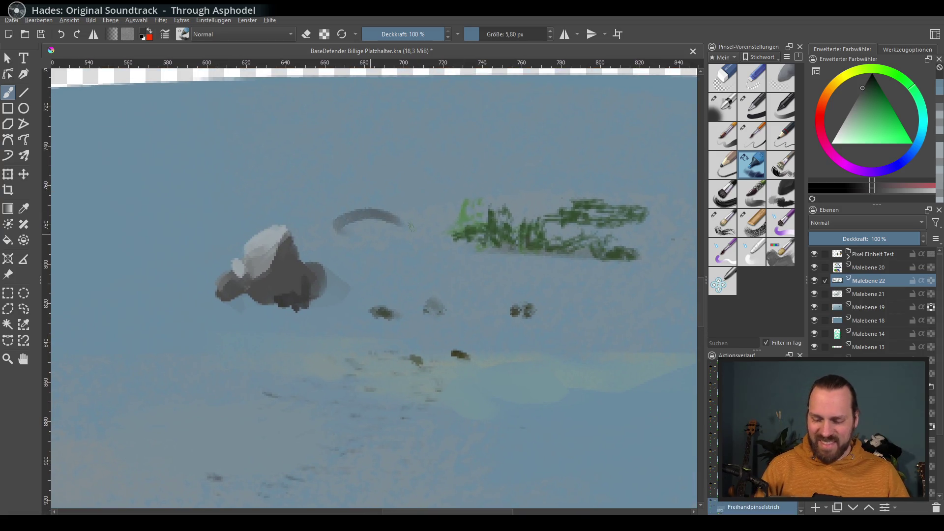
{"action": "key", "text": "ctrl+z"}
Veil the left part of the green grass strokes with a pale blue-grey sampled from the canvas
{"action": "scroll", "coordinate": [463, 276], "scroll_direction": "down", "scroll_amount": 2}
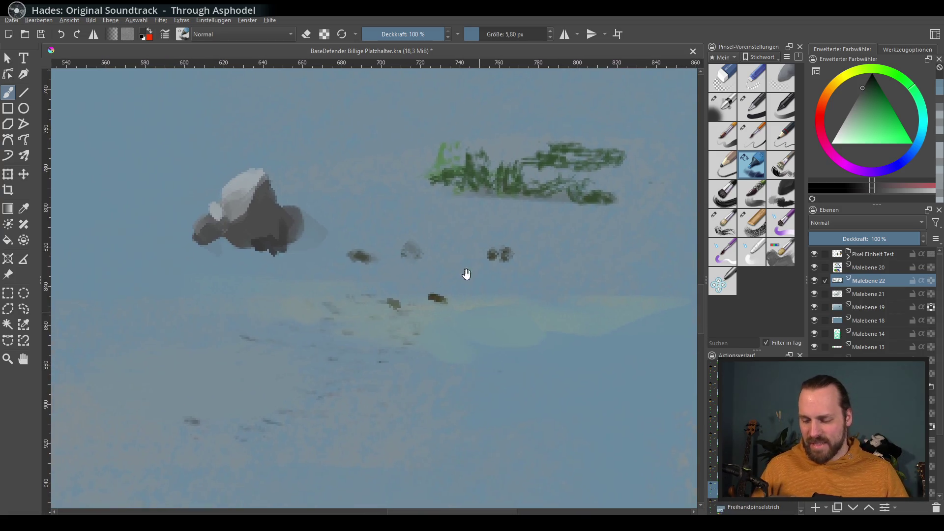
{"action": "scroll", "coordinate": [470, 317], "scroll_direction": "down", "scroll_amount": 1}
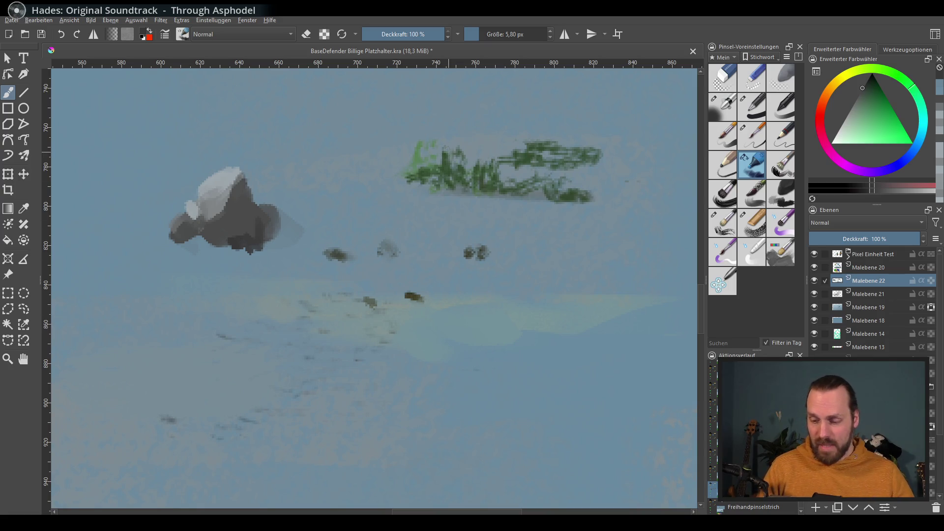
{"action": "left_click", "coordinate": [468, 141], "text": "ctrl"}
{"action": "mouse_move", "coordinate": [401, 143]}
{"action": "left_mouse_down"}
{"action": "mouse_move", "coordinate": [491, 170]}
{"action": "mouse_move", "coordinate": [565, 160]}
{"action": "left_mouse_up"}
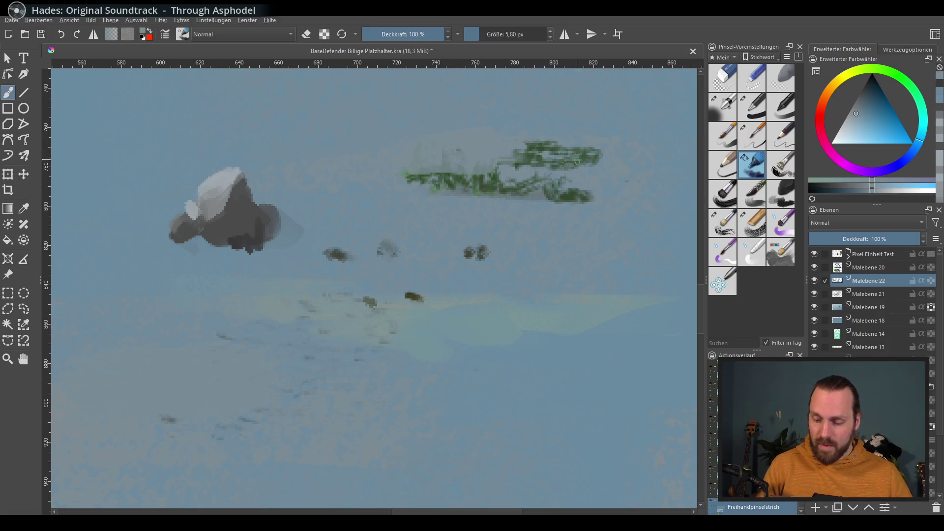
Fill the green grass strokes into one broad green mass
{"action": "left_click", "coordinate": [541, 177], "text": "ctrl"}
{"action": "mouse_move", "coordinate": [399, 165]}
{"action": "left_mouse_down"}
{"action": "mouse_move", "coordinate": [600, 167]}
{"action": "mouse_move", "coordinate": [422, 183]}
{"action": "left_mouse_up"}
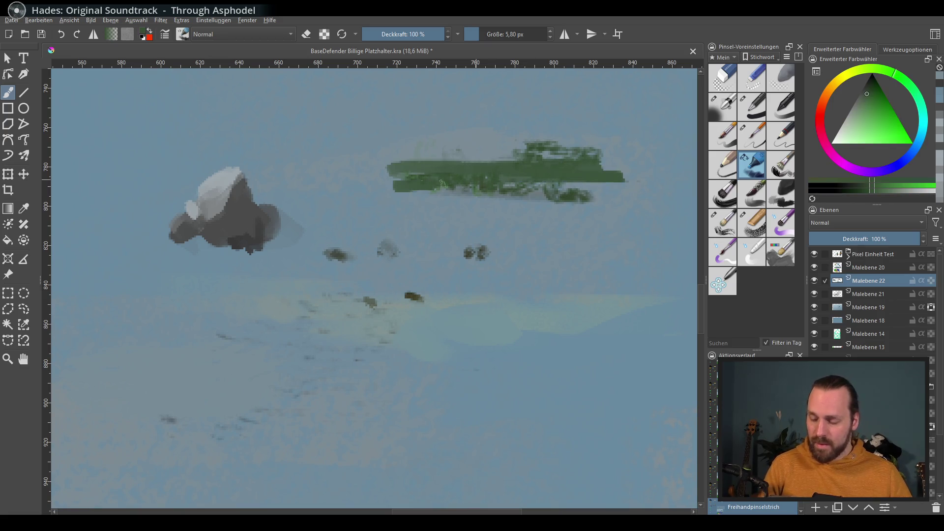
{"action": "mouse_move", "coordinate": [619, 184]}
{"action": "left_mouse_down"}
{"action": "mouse_move", "coordinate": [614, 218]}
{"action": "mouse_move", "coordinate": [615, 147]}
{"action": "mouse_move", "coordinate": [496, 171]}
{"action": "mouse_move", "coordinate": [380, 161]}
{"action": "left_mouse_up"}
With a 4 px brush and sampled blue-grey, trim the mass's edges and cover its light-green tail
{"action": "left_click", "coordinate": [649, 147], "text": "ctrl"}
{"action": "left_click_drag", "start_coordinate": [574, 259], "coordinate": [551, 263]}
{"action": "left_click_drag", "start_coordinate": [573, 201], "coordinate": [413, 195]}
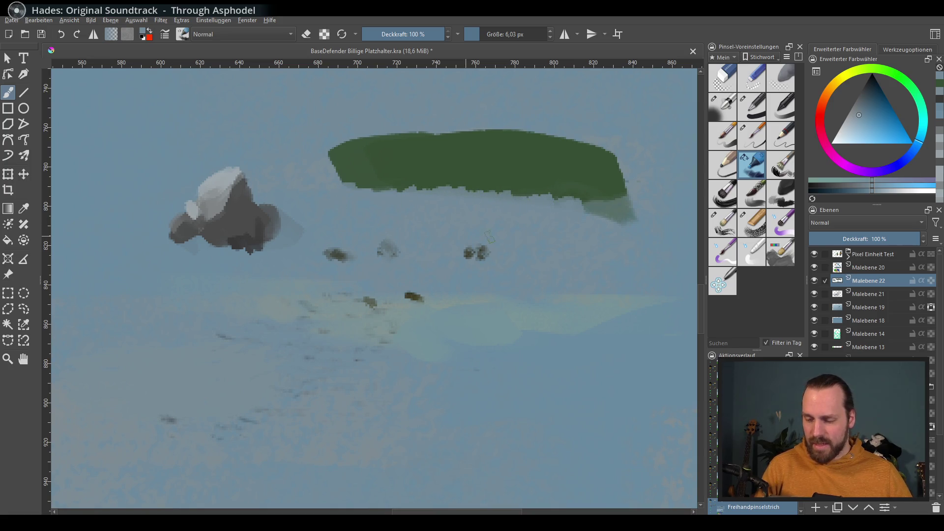
{"action": "left_click_drag", "start_coordinate": [588, 216], "coordinate": [621, 216]}
{"action": "mouse_move", "coordinate": [365, 183]}
{"action": "left_mouse_down"}
{"action": "mouse_move", "coordinate": [340, 184]}
{"action": "mouse_move", "coordinate": [316, 170]}
{"action": "left_mouse_up"}
{"action": "left_click", "coordinate": [373, 163], "text": "ctrl"}
{"action": "left_click", "coordinate": [358, 142], "text": "ctrl"}
{"action": "left_click_drag", "start_coordinate": [418, 134], "coordinate": [353, 139]}
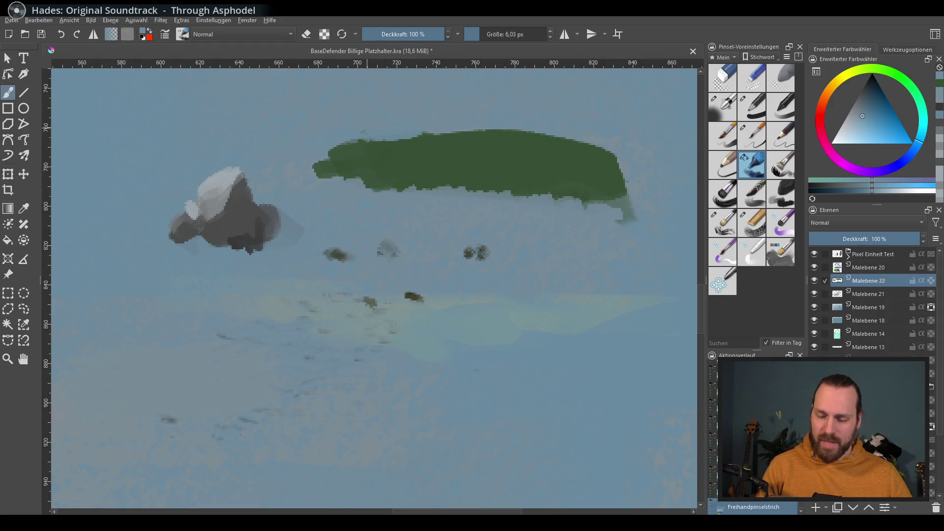
Paint light green across the mass's top, then cover the stripe with mid-green
{"action": "mouse_move", "coordinate": [859, 111]}
{"action": "left_mouse_down"}
{"action": "mouse_move", "coordinate": [878, 123]}
{"action": "mouse_move", "coordinate": [870, 132]}
{"action": "mouse_move", "coordinate": [859, 125]}
{"action": "left_mouse_up"}
{"action": "left_click_drag", "start_coordinate": [384, 142], "coordinate": [502, 140]}
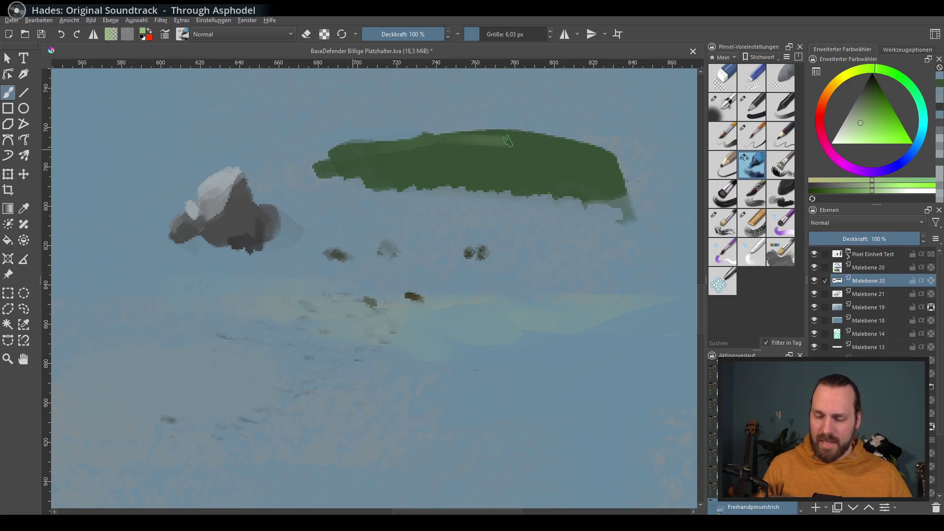
{"action": "left_click", "coordinate": [547, 173], "text": "ctrl"}
{"action": "mouse_move", "coordinate": [388, 162]}
{"action": "left_mouse_down"}
{"action": "mouse_move", "coordinate": [583, 163]}
{"action": "mouse_move", "coordinate": [389, 143]}
{"action": "left_mouse_up"}
{"action": "left_click_drag", "start_coordinate": [604, 150], "coordinate": [359, 152]}
{"action": "left_click", "coordinate": [540, 172], "text": "ctrl"}
{"action": "mouse_move", "coordinate": [569, 160]}
{"action": "left_mouse_down"}
{"action": "mouse_move", "coordinate": [444, 159]}
{"action": "mouse_move", "coordinate": [478, 165]}
{"action": "mouse_move", "coordinate": [423, 155]}
{"action": "left_mouse_up"}
Add dark green along the mass's upper edge and light/dark dabs, then flatten them with green
{"action": "left_click", "coordinate": [540, 162], "text": "ctrl"}
{"action": "left_click", "coordinate": [593, 190]}
{"action": "left_click", "coordinate": [568, 156], "text": "ctrl"}
{"action": "mouse_move", "coordinate": [354, 150]}
{"action": "left_mouse_down"}
{"action": "mouse_move", "coordinate": [521, 129]}
{"action": "mouse_move", "coordinate": [605, 145]}
{"action": "left_mouse_up"}
{"action": "left_click", "coordinate": [588, 176], "text": "ctrl"}
{"action": "mouse_move", "coordinate": [480, 146]}
{"action": "left_mouse_down"}
{"action": "mouse_move", "coordinate": [430, 150]}
{"action": "mouse_move", "coordinate": [456, 160]}
{"action": "mouse_move", "coordinate": [496, 145]}
{"action": "mouse_move", "coordinate": [533, 147]}
{"action": "left_mouse_up"}
{"action": "left_click", "coordinate": [430, 150], "text": "ctrl"}
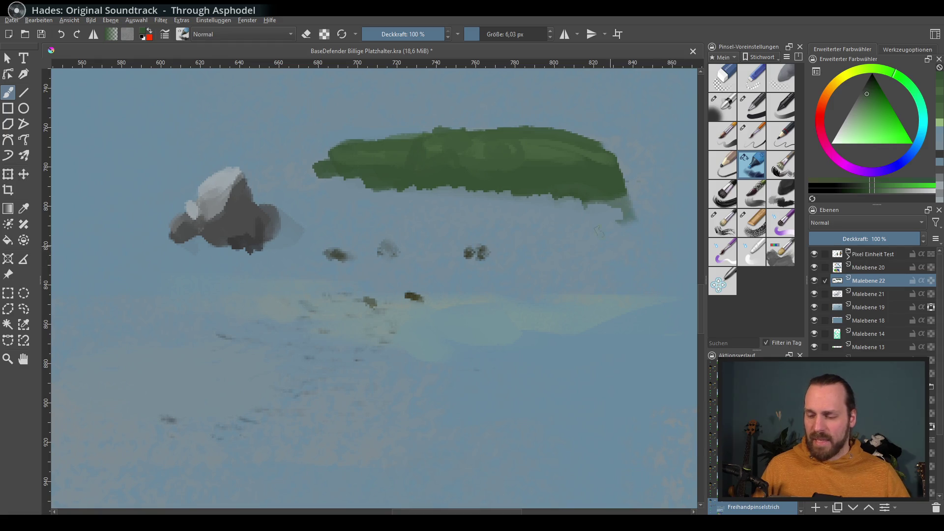
{"action": "mouse_move", "coordinate": [583, 182]}
{"action": "left_mouse_down", "text": "shift"}
{"action": "mouse_move", "coordinate": [597, 182]}
{"action": "mouse_move", "coordinate": [377, 162]}
{"action": "left_mouse_up", "text": "shift"}
Paint a faint light tan path stroke diagonally across the snow
{"action": "left_click_drag", "start_coordinate": [588, 322], "coordinate": [611, 301]}
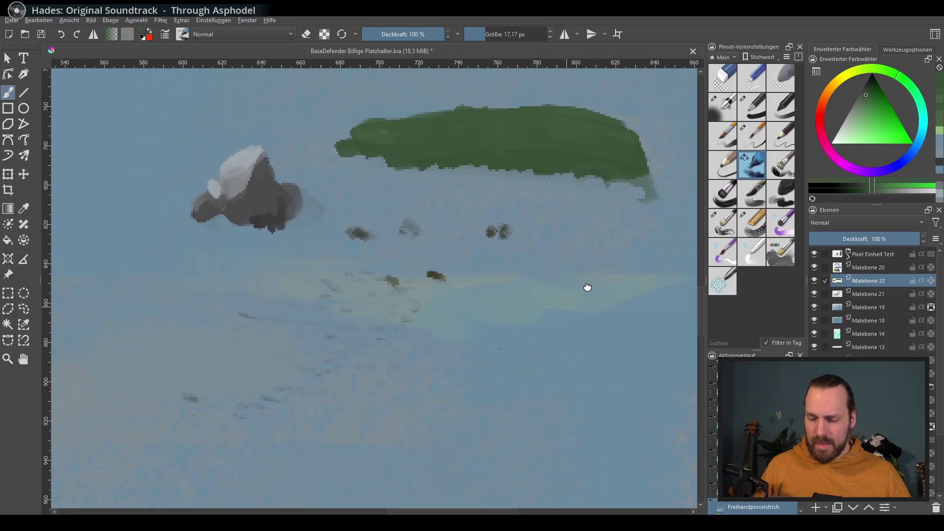
{"action": "left_click_drag", "start_coordinate": [654, 274], "coordinate": [610, 287]}
{"action": "left_click", "coordinate": [610, 288], "text": "ctrl"}
{"action": "left_click_drag", "start_coordinate": [669, 241], "coordinate": [695, 226]}
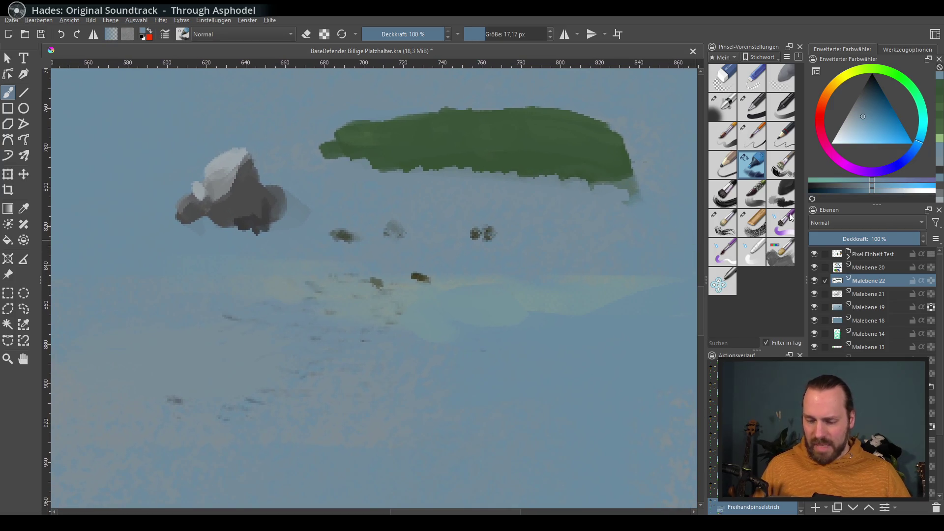
{"action": "left_click", "coordinate": [827, 94]}
{"action": "left_click_drag", "start_coordinate": [870, 134], "coordinate": [868, 126]}
{"action": "left_click_drag", "start_coordinate": [175, 294], "coordinate": [416, 268]}
{"action": "key", "text": "ctrl+z"}
{"action": "left_click_drag", "start_coordinate": [605, 240], "coordinate": [215, 306]}
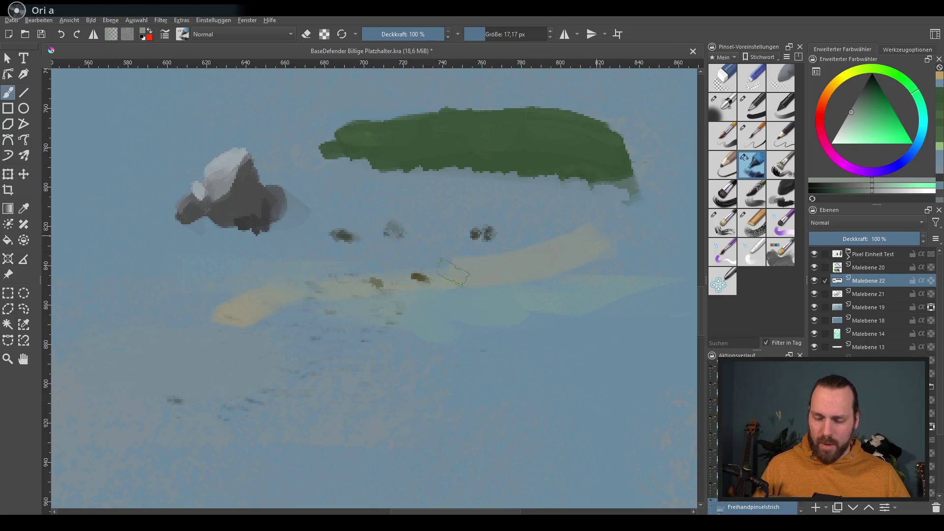
Resample the path's mid tan and shrink the brush to about 9 px
{"action": "left_click", "coordinate": [384, 295], "text": "ctrl"}
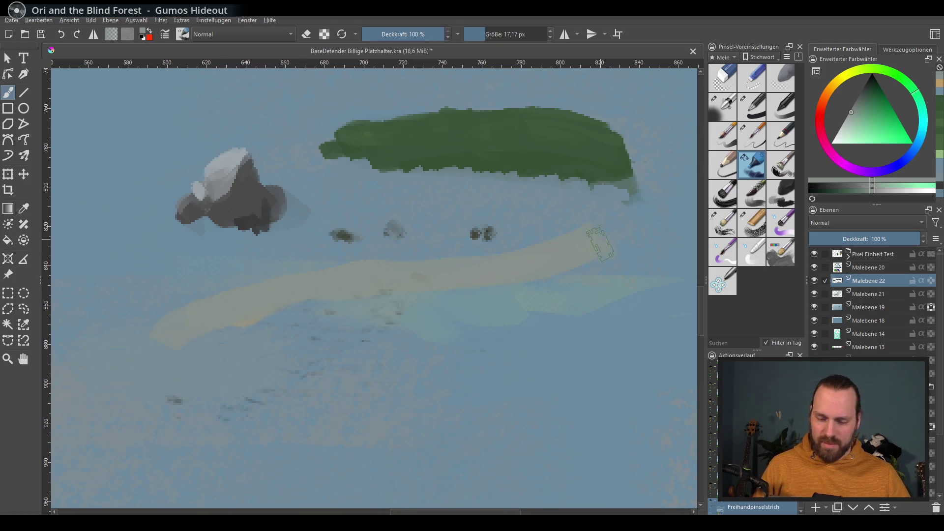
{"action": "left_click_drag", "start_coordinate": [885, 95], "coordinate": [883, 111]}
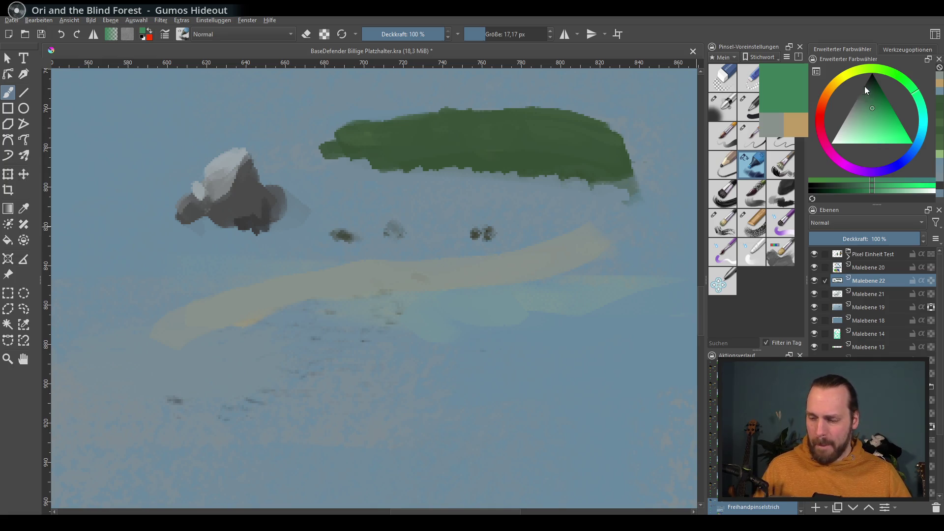
{"action": "left_click", "coordinate": [832, 88]}
{"action": "left_click_drag", "start_coordinate": [872, 124], "coordinate": [874, 117]}
{"action": "key", "text": "bracketleft"}
{"action": "key", "text": "bracketleft"}
{"action": "key", "text": "bracketleft"}
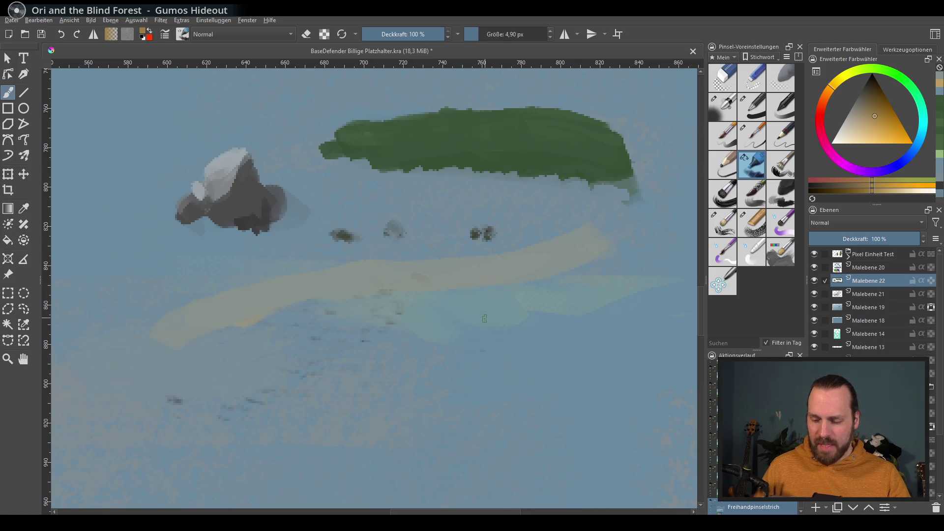
Paint a thin dark grey-brown track lengthwise along the beige path
{"action": "left_click_drag", "start_coordinate": [866, 100], "coordinate": [864, 95]}
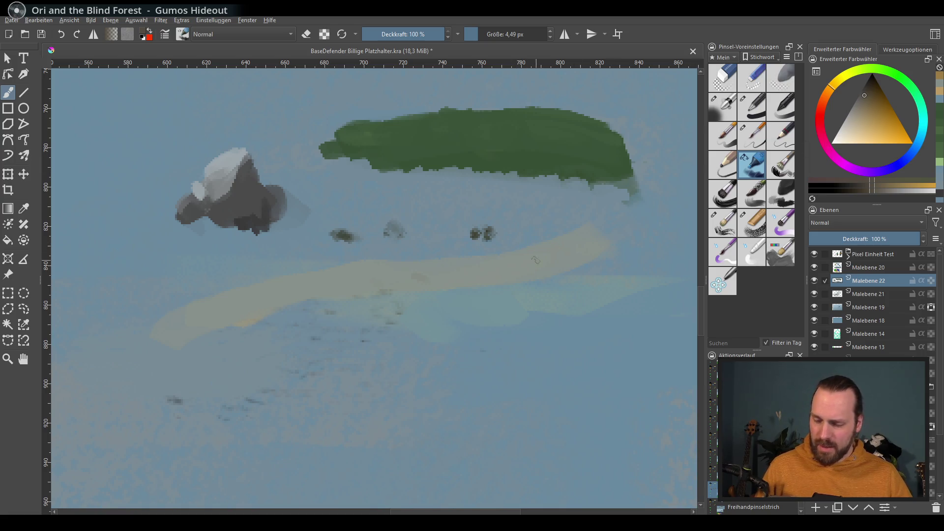
{"action": "left_click", "coordinate": [916, 92]}
{"action": "left_click_drag", "start_coordinate": [847, 127], "coordinate": [853, 103]}
{"action": "mouse_move", "coordinate": [184, 320]}
{"action": "left_mouse_down"}
{"action": "mouse_move", "coordinate": [248, 297]}
{"action": "mouse_move", "coordinate": [531, 245]}
{"action": "left_mouse_up"}
{"action": "key", "text": "ctrl+z"}
{"action": "mouse_move", "coordinate": [589, 235]}
{"action": "left_mouse_down"}
{"action": "mouse_move", "coordinate": [315, 274]}
{"action": "mouse_move", "coordinate": [152, 336]}
{"action": "mouse_move", "coordinate": [607, 253]}
{"action": "left_mouse_up"}
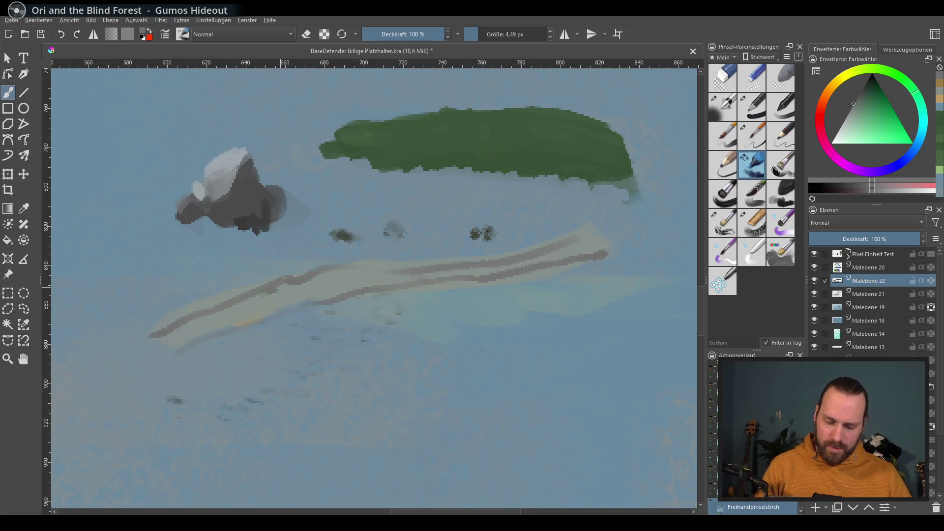
{"action": "left_click", "coordinate": [861, 90]}
Paint a second dark track, then extend the pale path and its tracks down-left
{"action": "left_click", "coordinate": [289, 279]}
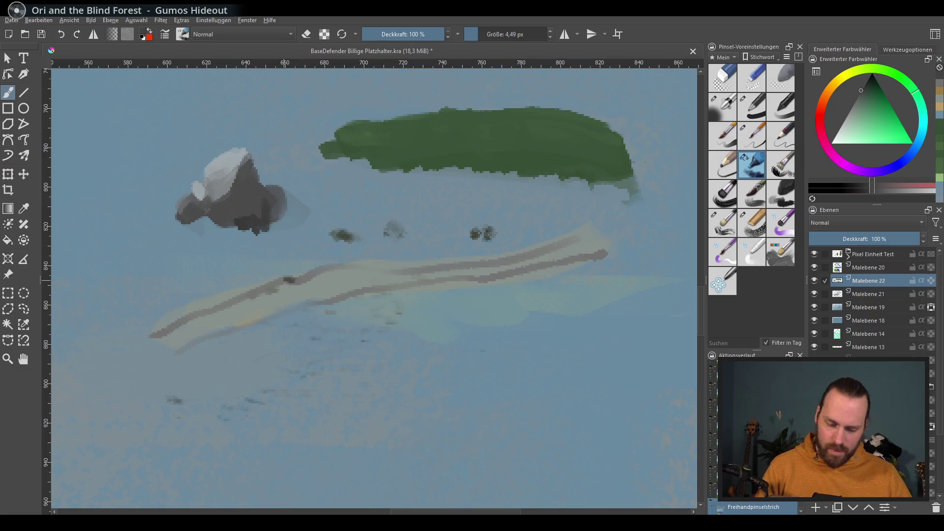
{"action": "mouse_move", "coordinate": [398, 267]}
{"action": "left_mouse_down"}
{"action": "mouse_move", "coordinate": [507, 265]}
{"action": "mouse_move", "coordinate": [592, 231]}
{"action": "left_mouse_up"}
{"action": "left_click_drag", "start_coordinate": [238, 321], "coordinate": [179, 347]}
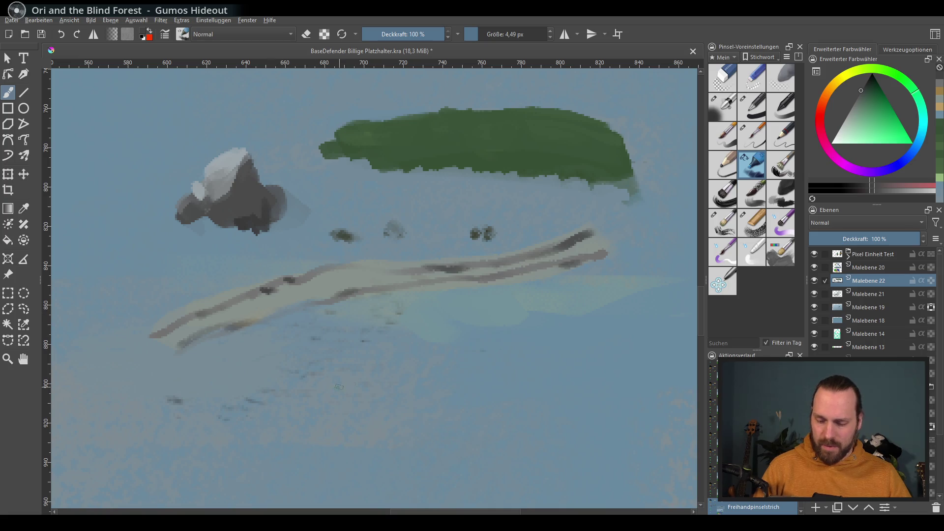
{"action": "left_click_drag", "start_coordinate": [192, 327], "coordinate": [283, 287]}
{"action": "left_click", "coordinate": [283, 288], "text": "ctrl"}
{"action": "mouse_move", "coordinate": [164, 339]}
{"action": "left_mouse_down"}
{"action": "mouse_move", "coordinate": [268, 283]}
{"action": "mouse_move", "coordinate": [157, 338]}
{"action": "left_mouse_up"}
{"action": "left_click", "coordinate": [266, 280], "text": "ctrl"}
{"action": "left_click_drag", "start_coordinate": [275, 294], "coordinate": [164, 345]}
{"action": "left_click_drag", "start_coordinate": [543, 169], "coordinate": [456, 208]}
Paint green strips beside the path with a green sampled from the canvas
{"action": "left_click", "coordinate": [455, 208], "text": "ctrl"}
{"action": "left_click_drag", "start_coordinate": [414, 252], "coordinate": [335, 258]}
{"action": "left_click_drag", "start_coordinate": [252, 272], "coordinate": [163, 295]}
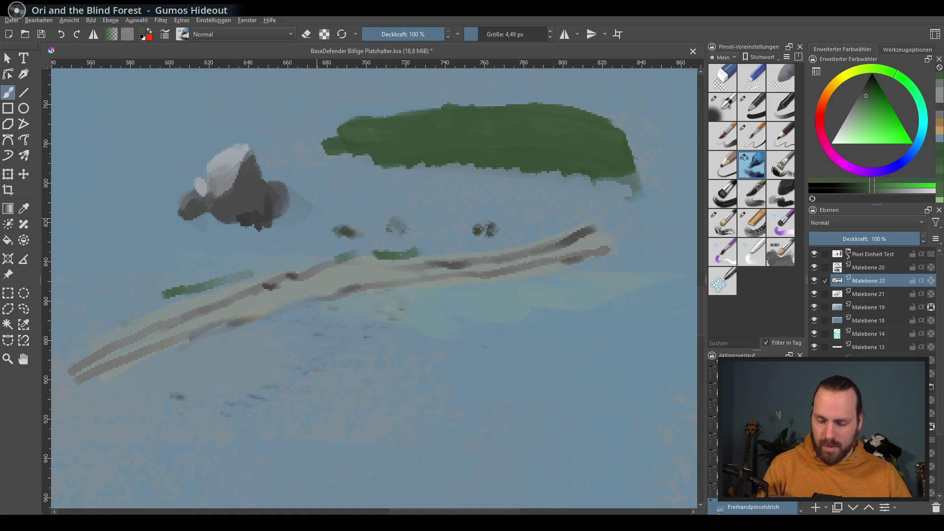
Enlarge the brush to about 30 px and paint a dark-green mass around the rock
{"action": "left_click_drag", "start_coordinate": [413, 321], "coordinate": [467, 328]}
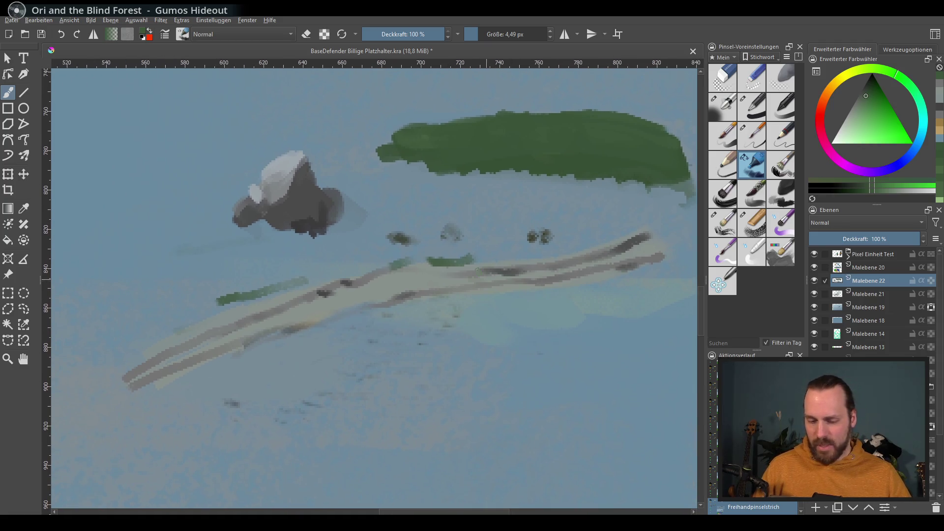
{"action": "left_click_drag", "start_coordinate": [420, 285], "coordinate": [508, 227], "text": "shift"}
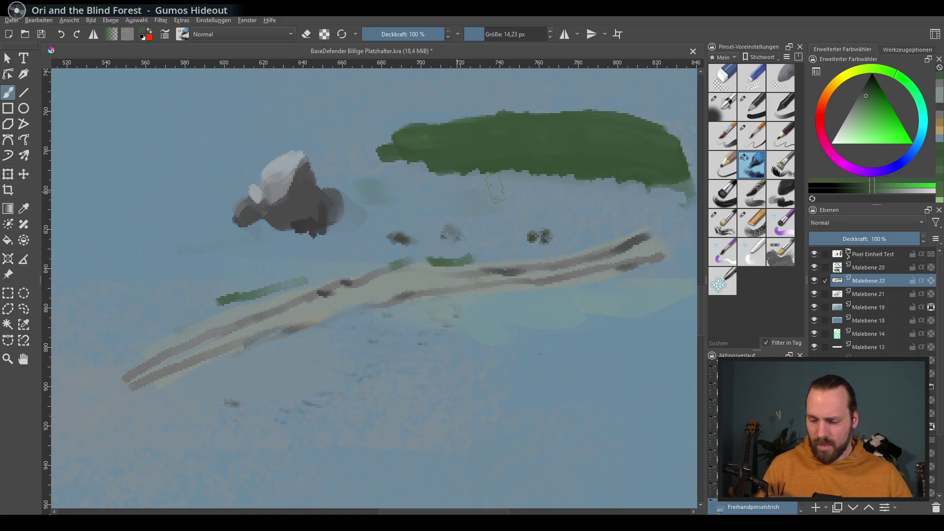
{"action": "mouse_move", "coordinate": [418, 201]}
{"action": "left_mouse_down"}
{"action": "mouse_move", "coordinate": [346, 197]}
{"action": "mouse_move", "coordinate": [335, 222]}
{"action": "mouse_move", "coordinate": [430, 208]}
{"action": "left_mouse_up"}
{"action": "mouse_move", "coordinate": [300, 231]}
{"action": "left_mouse_down"}
{"action": "mouse_move", "coordinate": [344, 236]}
{"action": "mouse_move", "coordinate": [202, 240]}
{"action": "mouse_move", "coordinate": [150, 258]}
{"action": "left_mouse_up"}
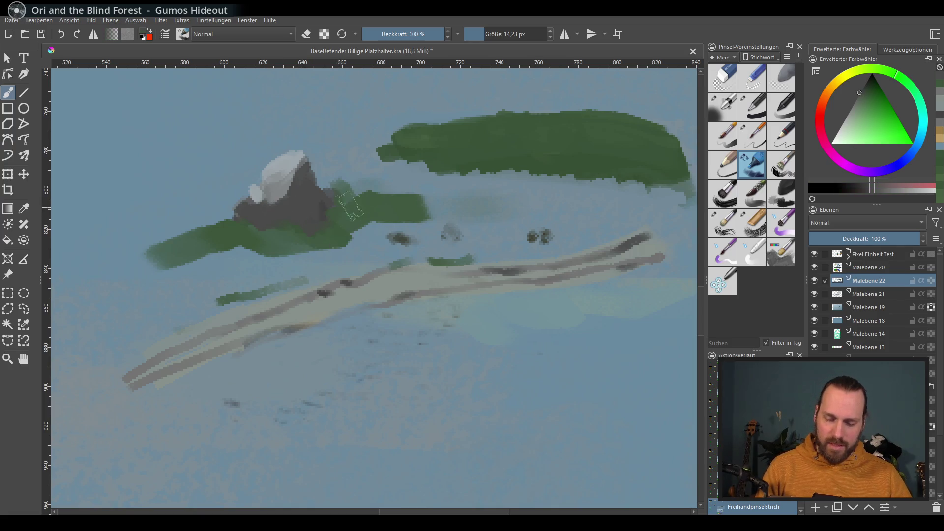
Trim the green mass's lower-left and lower-right edges with light blues sampled from the snow
{"action": "left_click", "coordinate": [358, 206], "text": "ctrl"}
{"action": "left_click_drag", "start_coordinate": [155, 258], "coordinate": [212, 260]}
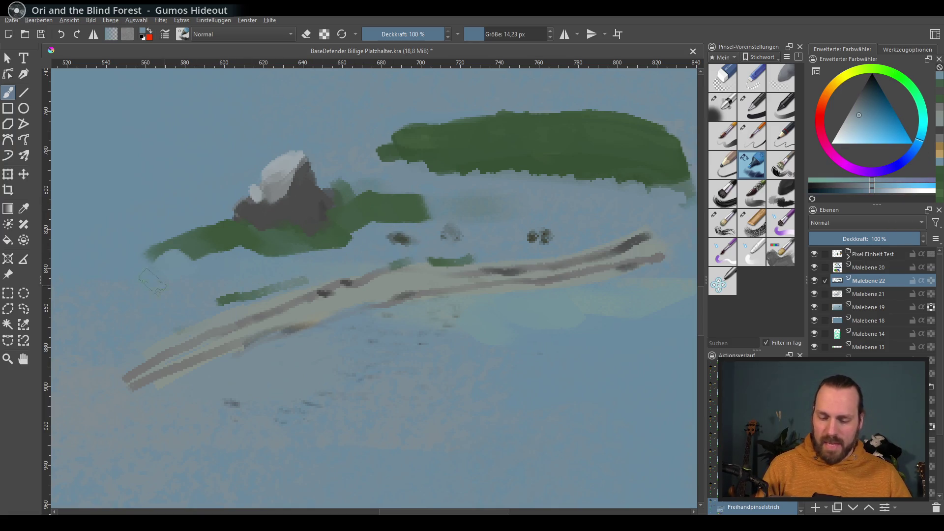
{"action": "left_click", "coordinate": [440, 205], "text": "ctrl"}
{"action": "left_click_drag", "start_coordinate": [429, 210], "coordinate": [393, 222]}
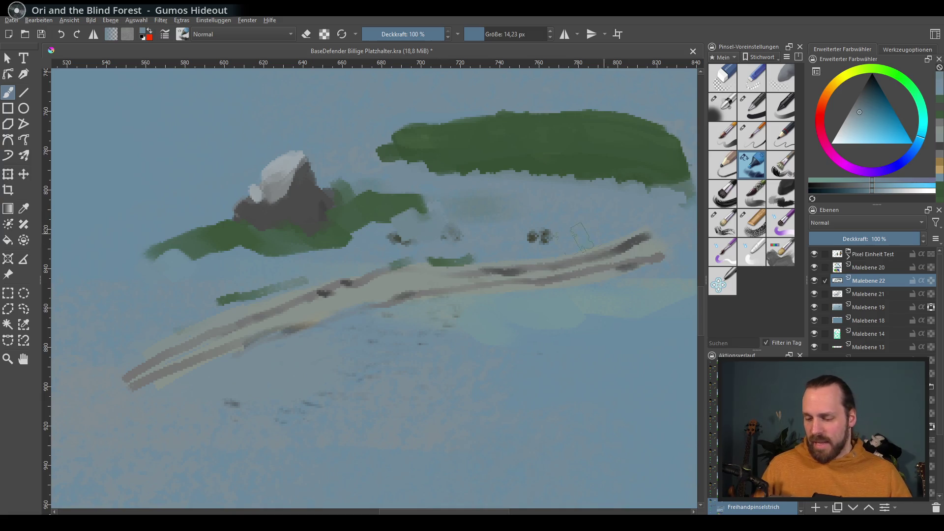
{"action": "left_click_drag", "start_coordinate": [481, 326], "coordinate": [446, 332]}
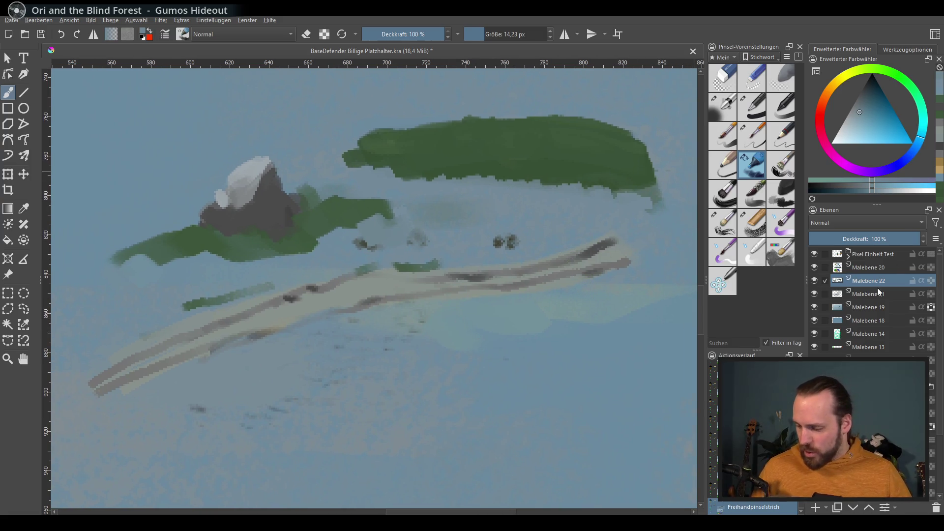
{"action": "left_click", "coordinate": [873, 308]}
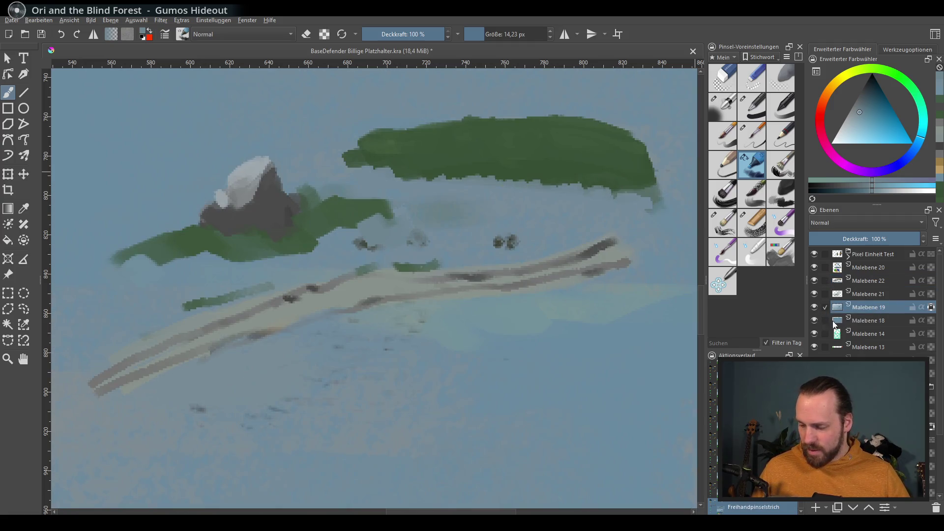
Try a hue and saturation adjustment on Malebene 18, then cancel it
{"action": "left_click", "coordinate": [823, 322]}
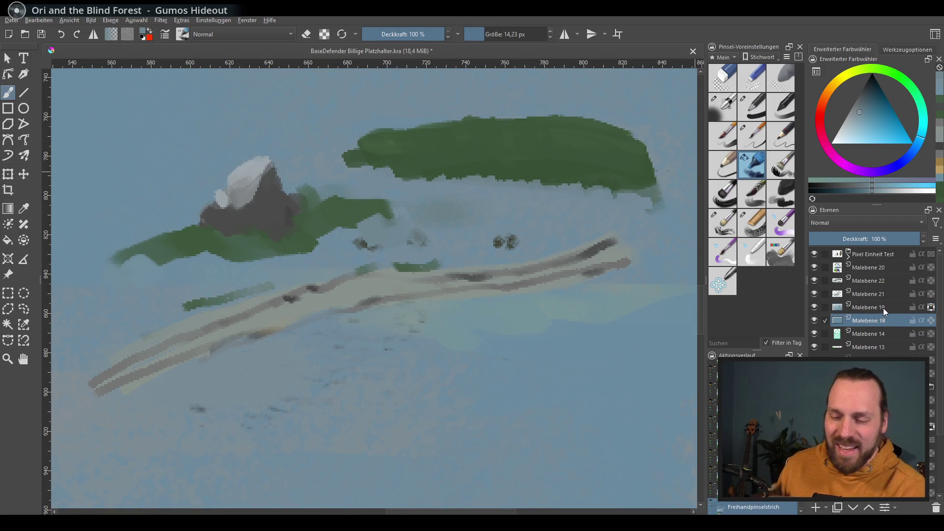
{"action": "key", "text": "ctrl+u"}
{"action": "mouse_move", "coordinate": [765, 234]}
{"action": "left_mouse_down"}
{"action": "mouse_move", "coordinate": [783, 233]}
{"action": "mouse_move", "coordinate": [720, 250]}
{"action": "left_mouse_up"}
{"action": "left_click", "coordinate": [773, 234]}
{"action": "left_click", "coordinate": [772, 234]}
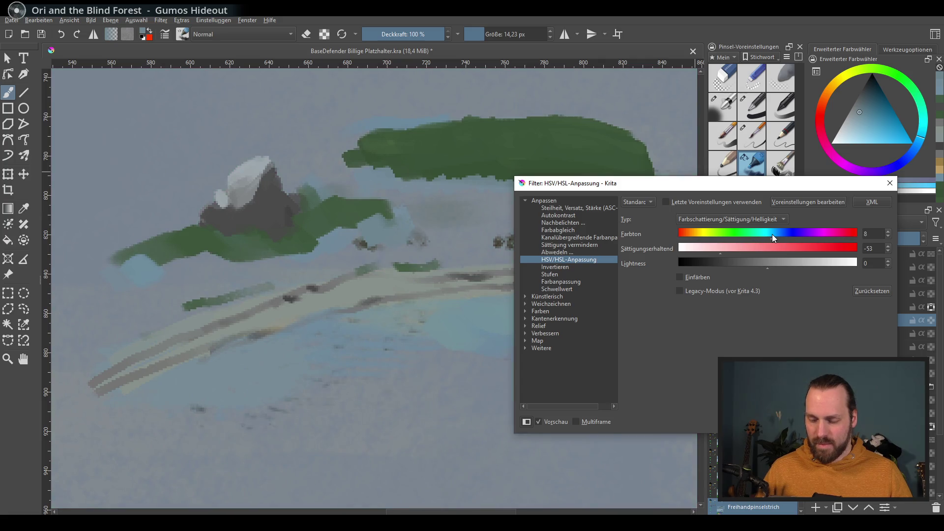
{"action": "key", "text": "Escape"}
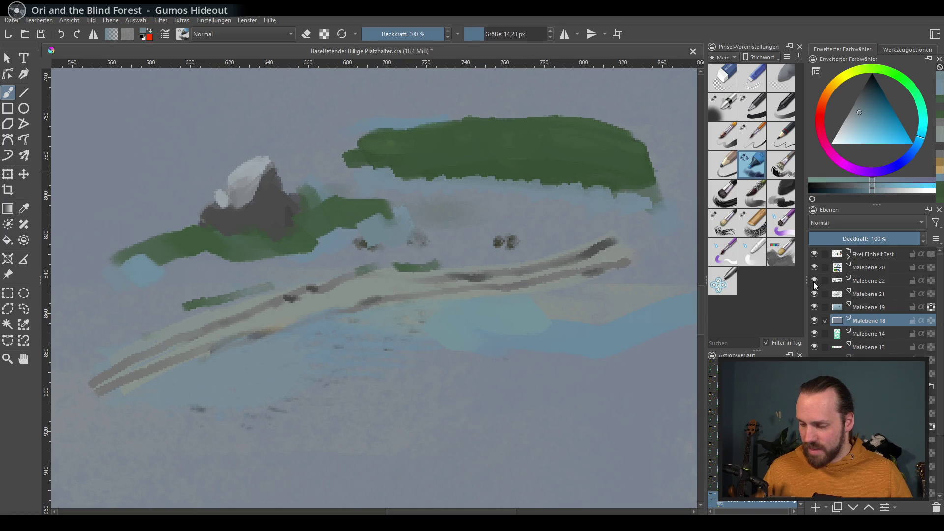
Raise the saturation of Malebene 22 to about 3 and apply it
{"action": "left_click", "coordinate": [871, 279]}
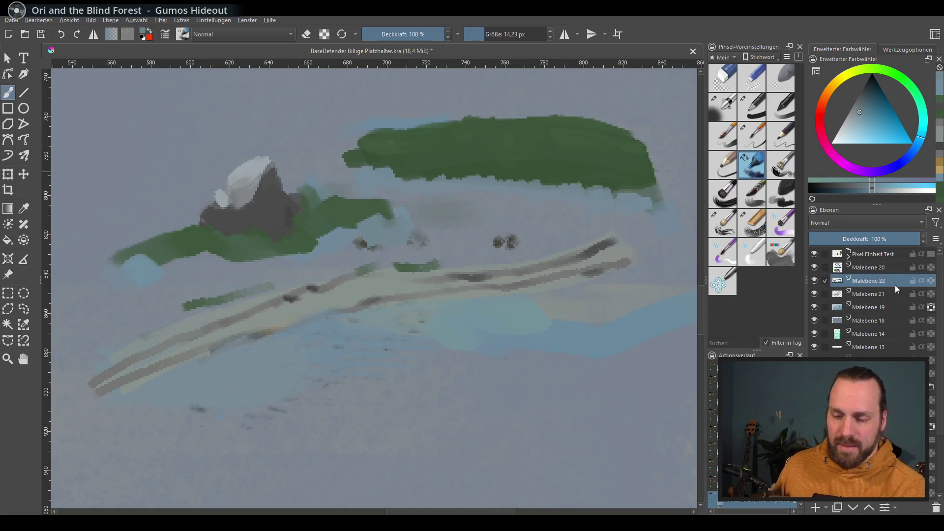
{"action": "key", "text": "ctrl+u"}
{"action": "mouse_move", "coordinate": [749, 255]}
{"action": "left_mouse_down"}
{"action": "mouse_move", "coordinate": [790, 256]}
{"action": "mouse_move", "coordinate": [772, 256]}
{"action": "left_mouse_up"}
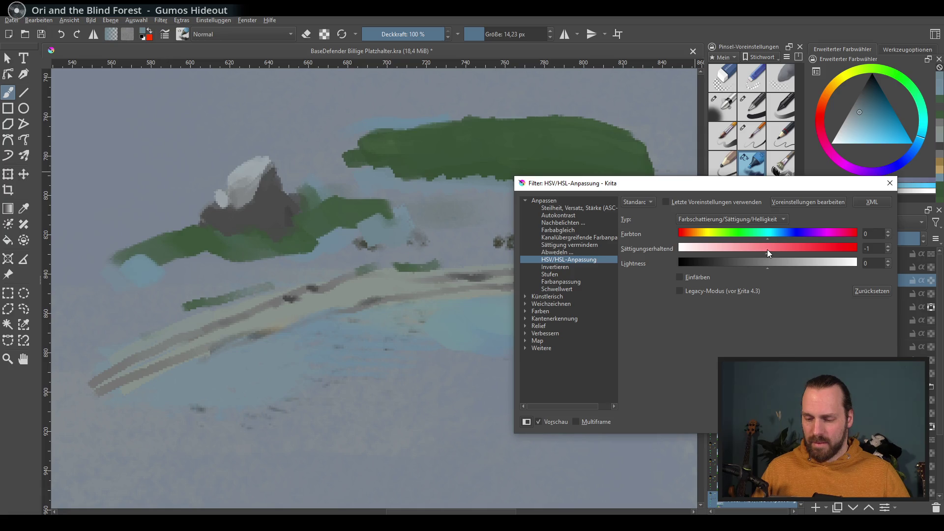
{"action": "key", "text": "Return"}
Apply an HSV/HSL adjustment of hue −21 and saturation +16 to Malebene 18
{"action": "left_click", "coordinate": [886, 317]}
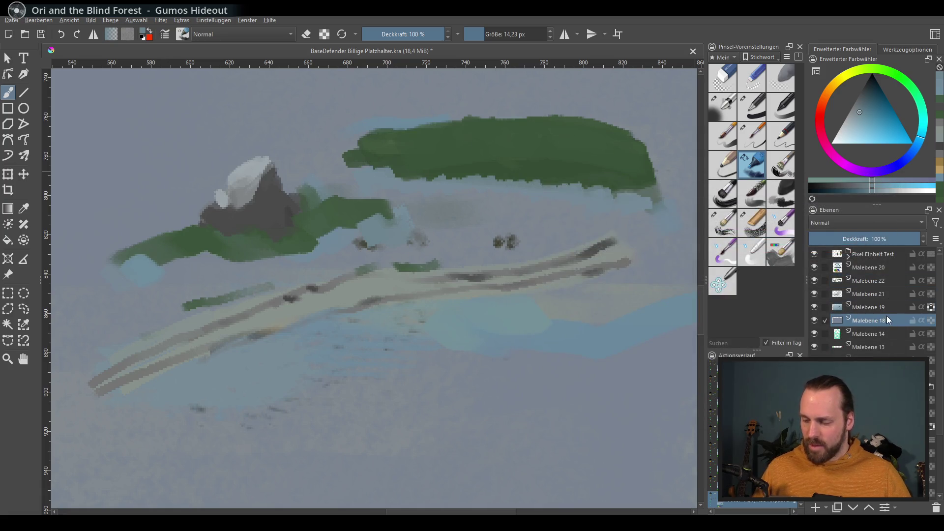
{"action": "key", "text": "ctrl+u"}
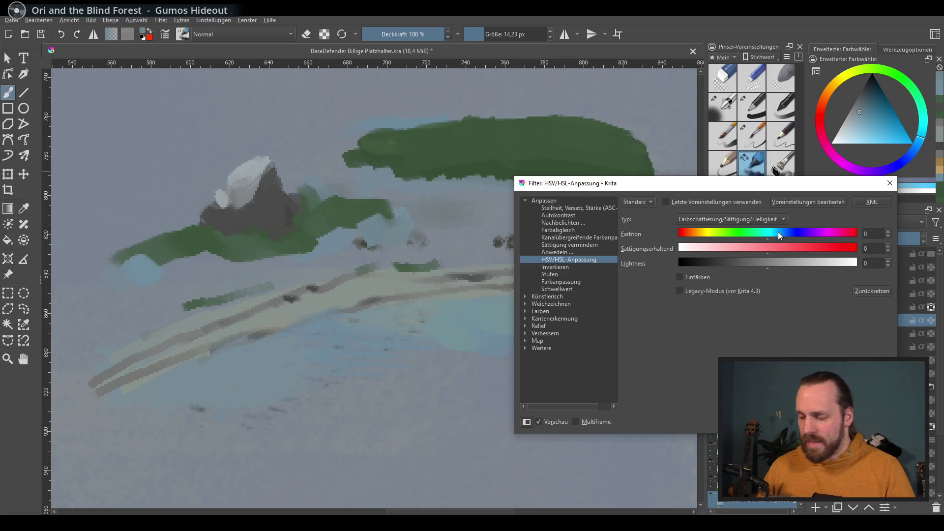
{"action": "left_click", "coordinate": [764, 237]}
{"action": "left_click", "coordinate": [776, 249]}
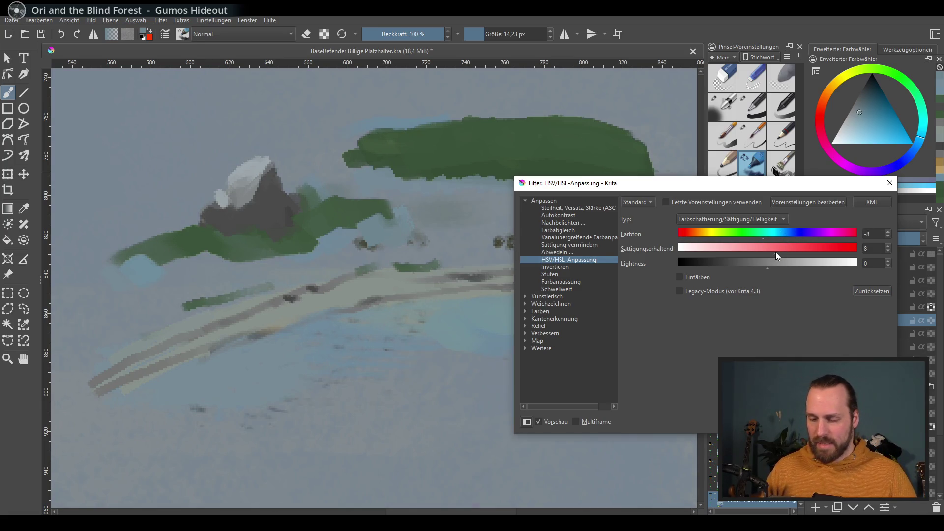
{"action": "mouse_move", "coordinate": [764, 234]}
{"action": "left_mouse_down"}
{"action": "mouse_move", "coordinate": [753, 234]}
{"action": "mouse_move", "coordinate": [771, 234]}
{"action": "left_mouse_up"}
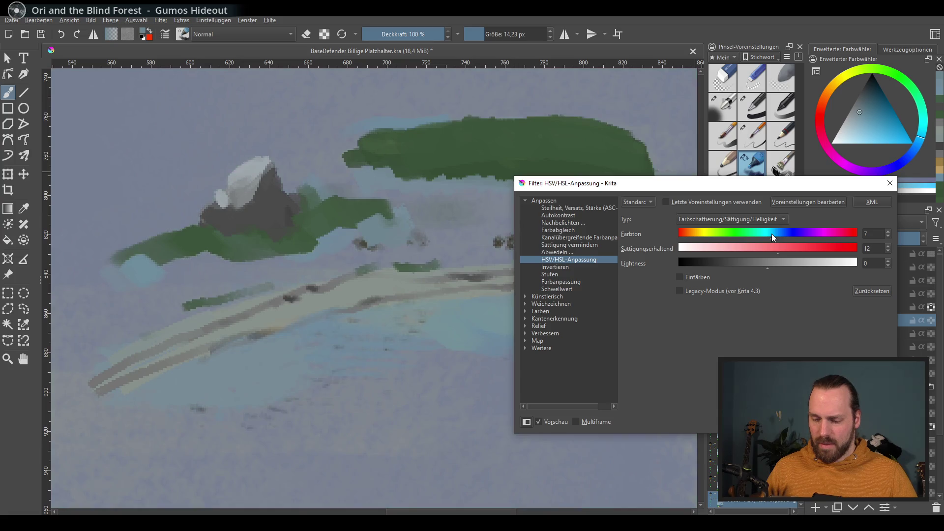
{"action": "left_click", "coordinate": [765, 233]}
{"action": "left_click", "coordinate": [789, 250]}
{"action": "mouse_move", "coordinate": [790, 249]}
{"action": "left_mouse_down"}
{"action": "mouse_move", "coordinate": [745, 234]}
{"action": "mouse_move", "coordinate": [757, 235]}
{"action": "left_mouse_up"}
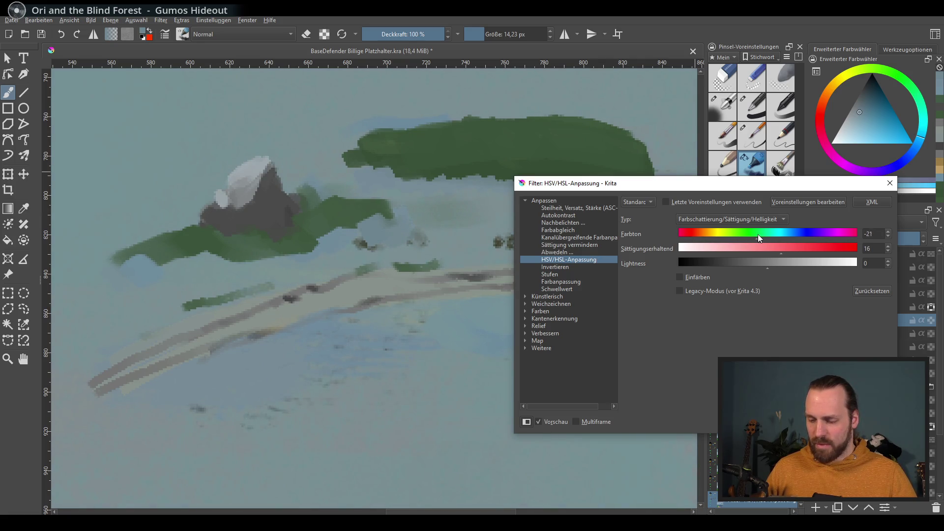
{"action": "key", "text": "Return"}
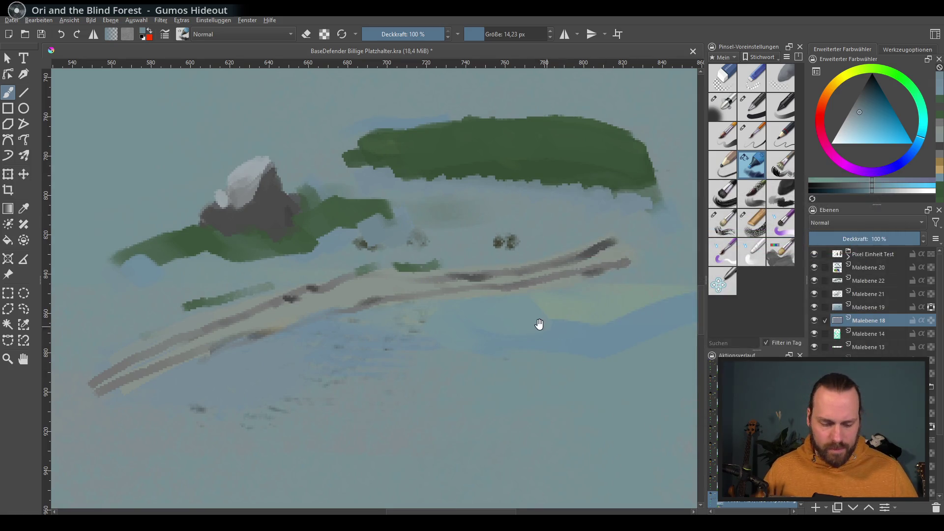
{"action": "scroll", "coordinate": [542, 322], "scroll_direction": "down", "scroll_amount": 5}
{"action": "mouse_move", "coordinate": [671, 338]}
{"action": "left_mouse_down"}
{"action": "mouse_move", "coordinate": [558, 364]}
{"action": "mouse_move", "coordinate": [600, 383]}
{"action": "mouse_move", "coordinate": [523, 374]}
{"action": "left_mouse_up"}
{"action": "scroll", "coordinate": [552, 285], "scroll_direction": "up", "scroll_amount": 6}
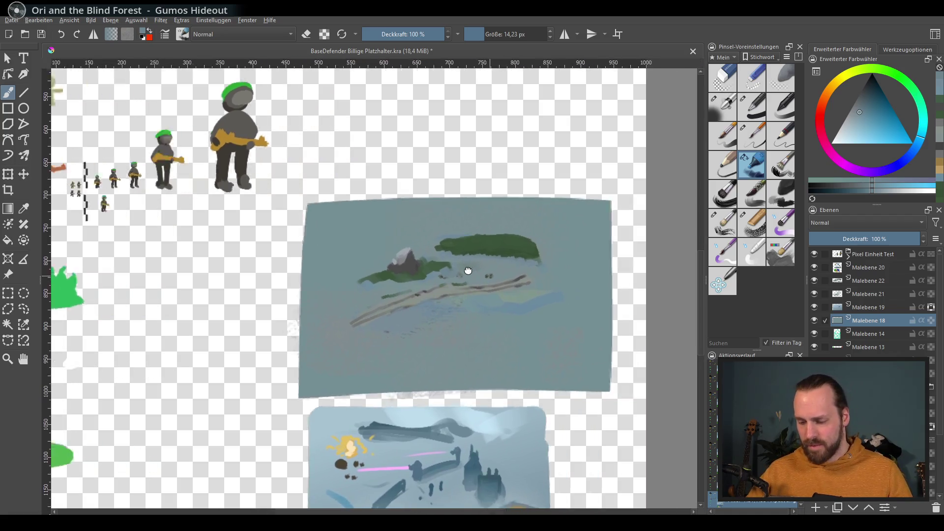
{"action": "left_click_drag", "start_coordinate": [469, 263], "coordinate": [507, 240]}
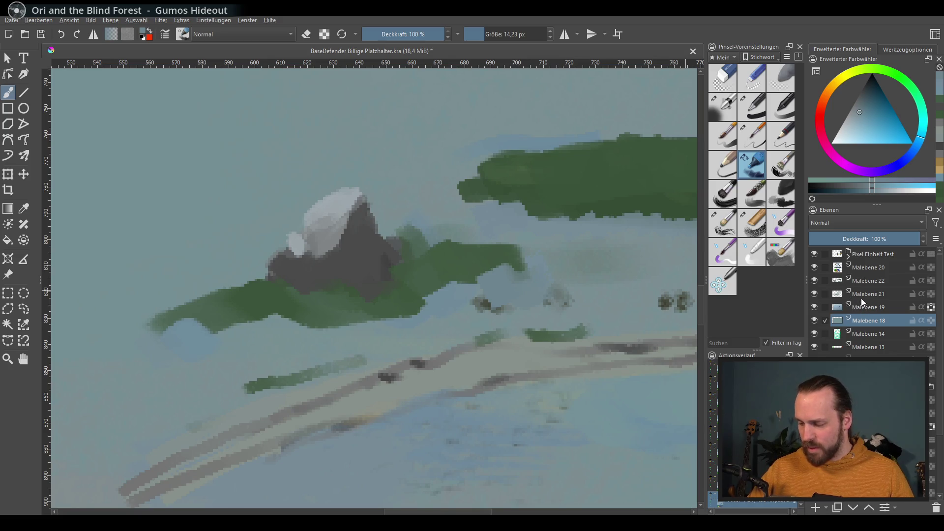
{"action": "left_click", "coordinate": [815, 294]}
{"action": "left_click", "coordinate": [815, 294]}
{"action": "left_click", "coordinate": [815, 293], "text": "alt"}
Give Malebene 21 an HSV/HSL adjustment of hue −174, saturation −45 and lightness −7
{"action": "left_click", "coordinate": [815, 294], "text": "alt"}
{"action": "left_click", "coordinate": [814, 293]}
{"action": "left_click", "coordinate": [814, 290]}
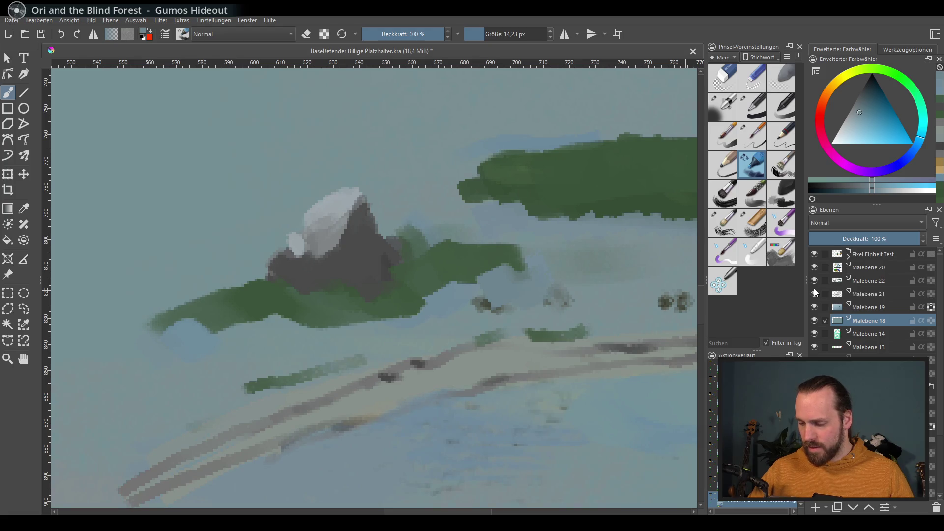
{"action": "left_click", "coordinate": [858, 295]}
{"action": "key", "text": "ctrl+u"}
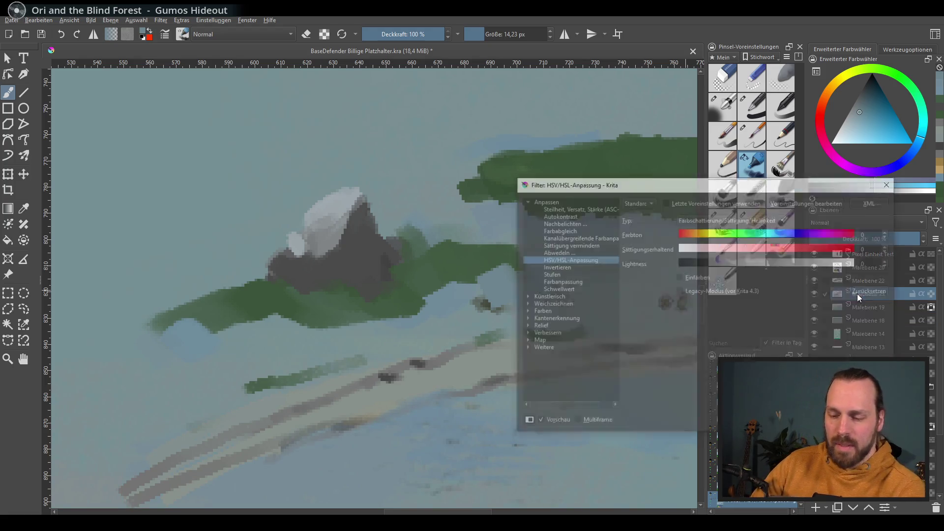
{"action": "left_click", "coordinate": [746, 262]}
{"action": "left_click_drag", "start_coordinate": [747, 265], "coordinate": [762, 263]}
{"action": "left_click", "coordinate": [750, 233]}
{"action": "mouse_move", "coordinate": [750, 231]}
{"action": "left_mouse_down"}
{"action": "mouse_move", "coordinate": [839, 238]}
{"action": "mouse_move", "coordinate": [683, 246]}
{"action": "left_mouse_up"}
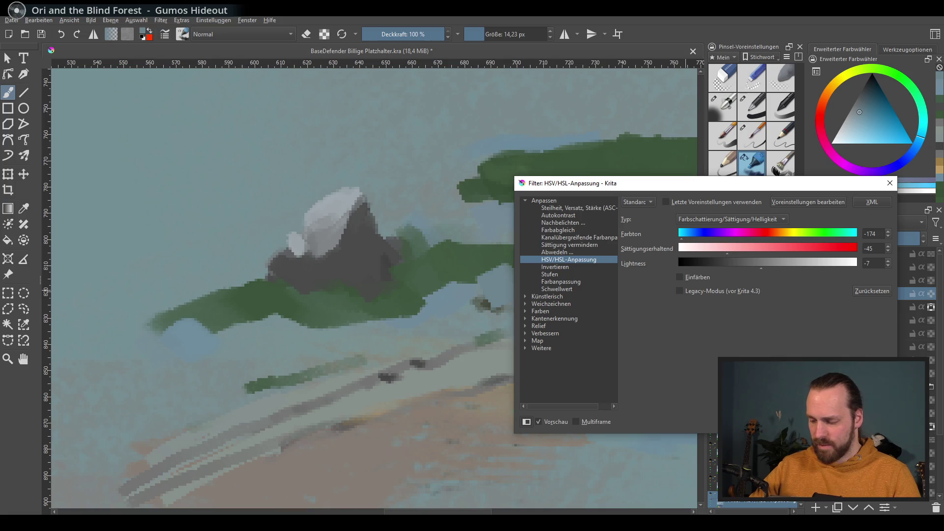
{"action": "key", "text": "Return"}
{"action": "key", "text": "minus"}
{"action": "key", "text": "minus"}
{"action": "key", "text": "minus"}
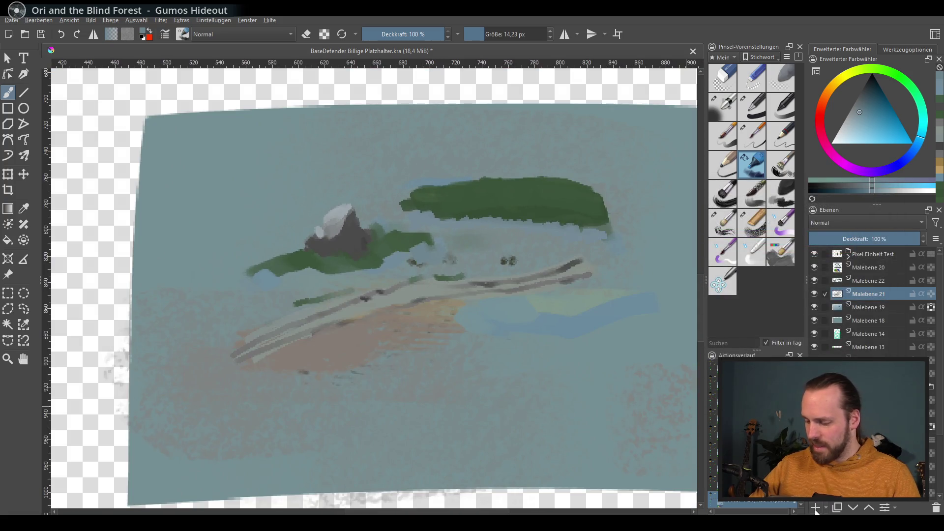
Add a new paint layer above Malebene 22, zoom in on the path and pick a small brush
{"action": "left_click", "coordinate": [815, 507]}
{"action": "left_click_drag", "start_coordinate": [856, 289], "coordinate": [857, 276]}
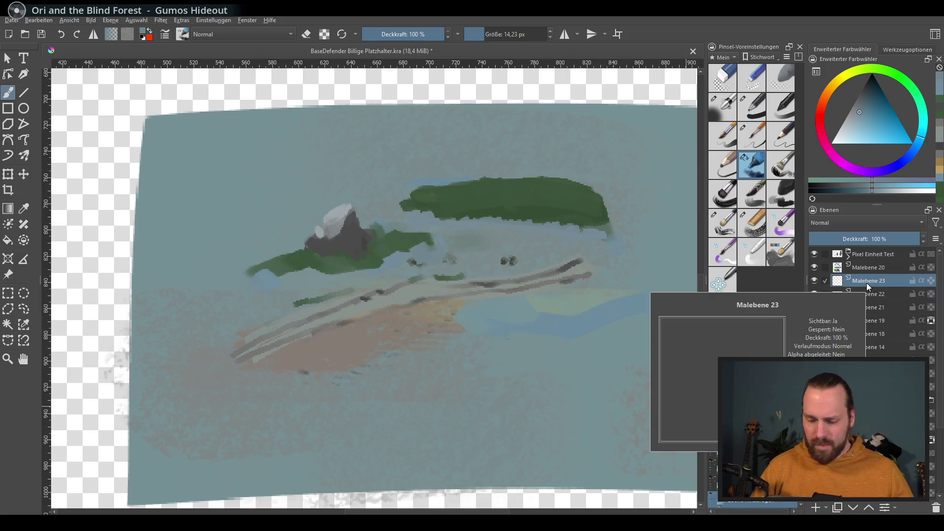
{"action": "left_click_drag", "start_coordinate": [374, 295], "coordinate": [400, 303]}
{"action": "key", "text": "plus"}
{"action": "key", "text": "plus"}
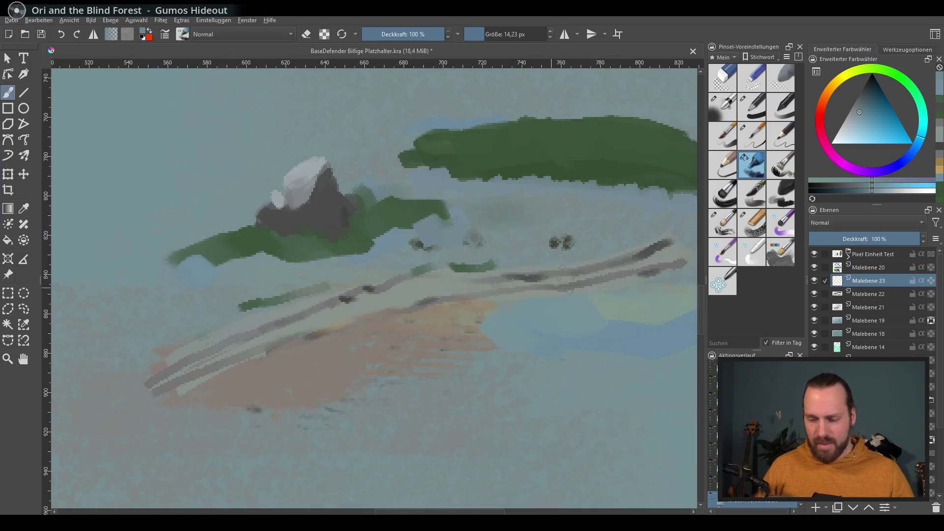
{"action": "left_click", "coordinate": [762, 136]}
{"action": "left_click_drag", "start_coordinate": [576, 183], "coordinate": [610, 234]}
{"action": "key", "text": "plus"}
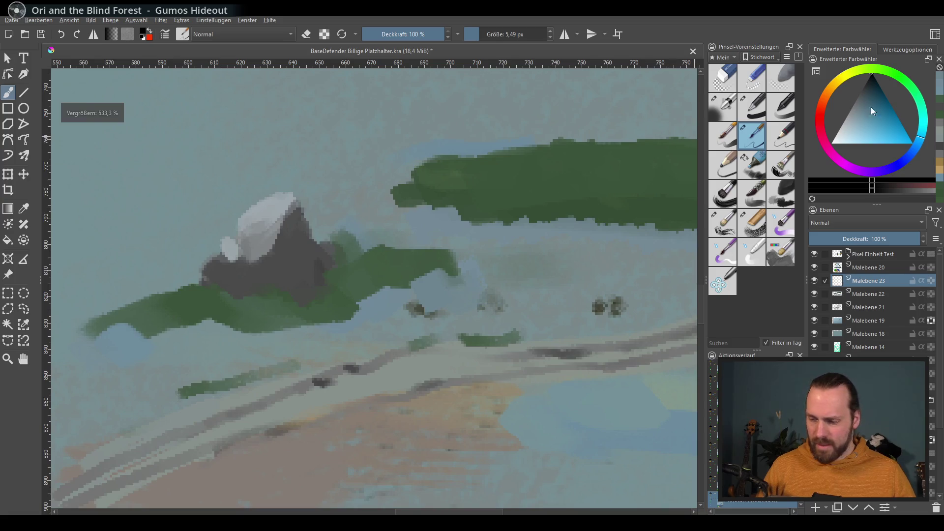
{"action": "scroll", "coordinate": [543, 185], "scroll_direction": "left", "scroll_amount": 1}
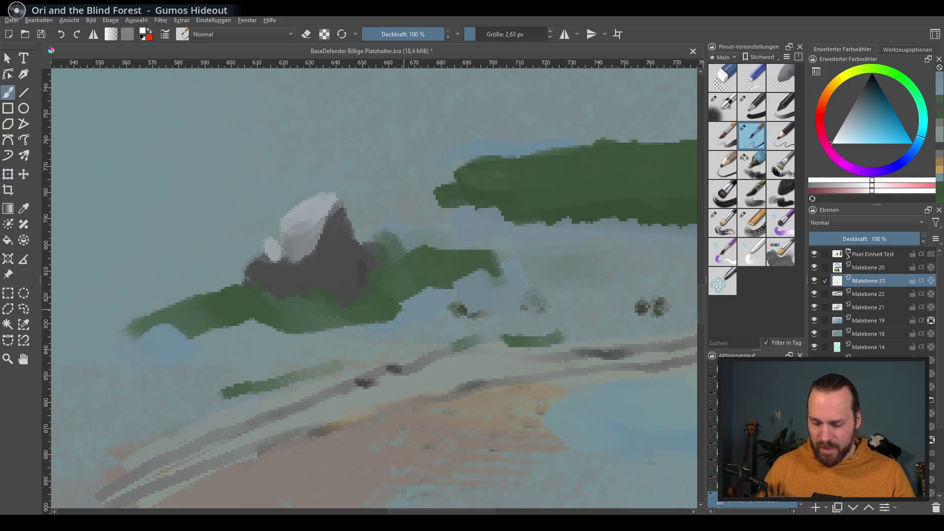
{"action": "left_click_drag", "start_coordinate": [480, 336], "coordinate": [505, 243]}
Paint white dabs along the path and cover them with dark teal marks
{"action": "left_click", "coordinate": [306, 368]}
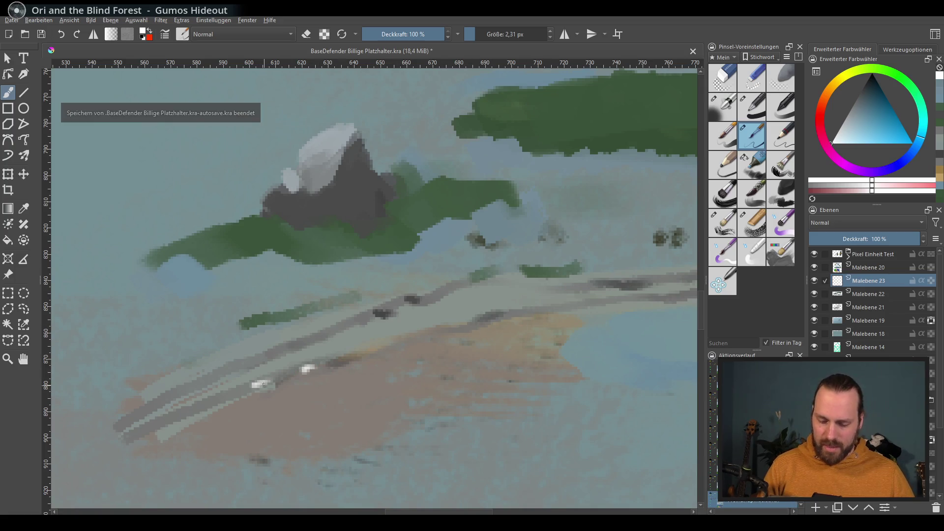
{"action": "left_click", "coordinate": [490, 315]}
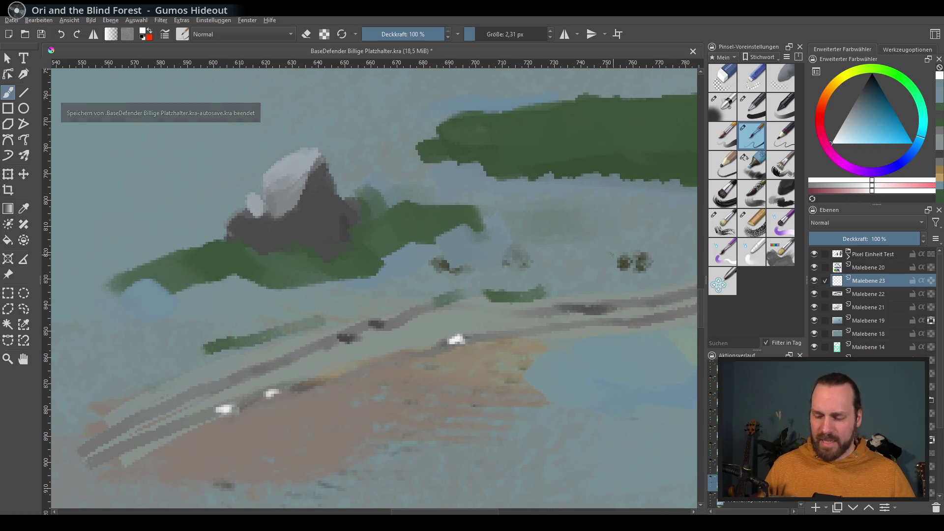
{"action": "left_click", "coordinate": [878, 86]}
{"action": "left_click_drag", "start_coordinate": [462, 337], "coordinate": [437, 341]}
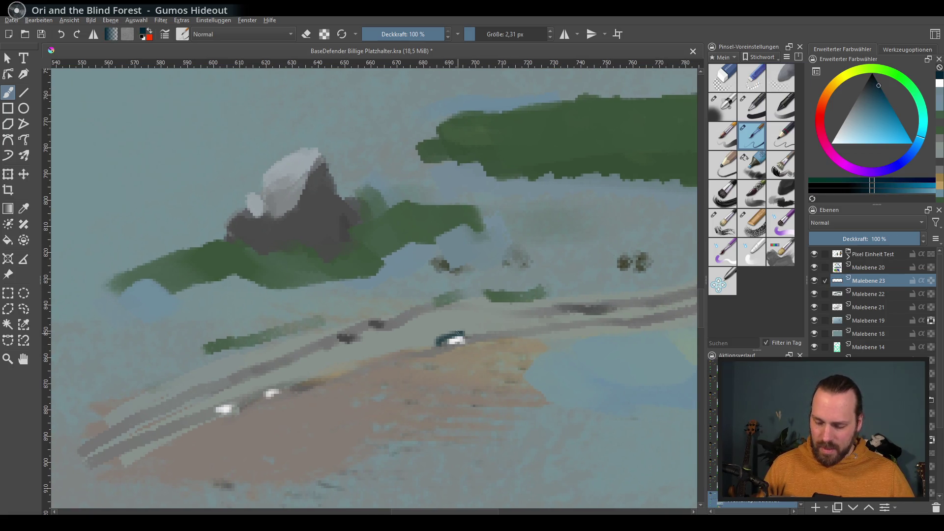
{"action": "left_click_drag", "start_coordinate": [571, 309], "coordinate": [596, 306]}
{"action": "left_click_drag", "start_coordinate": [274, 389], "coordinate": [262, 395]}
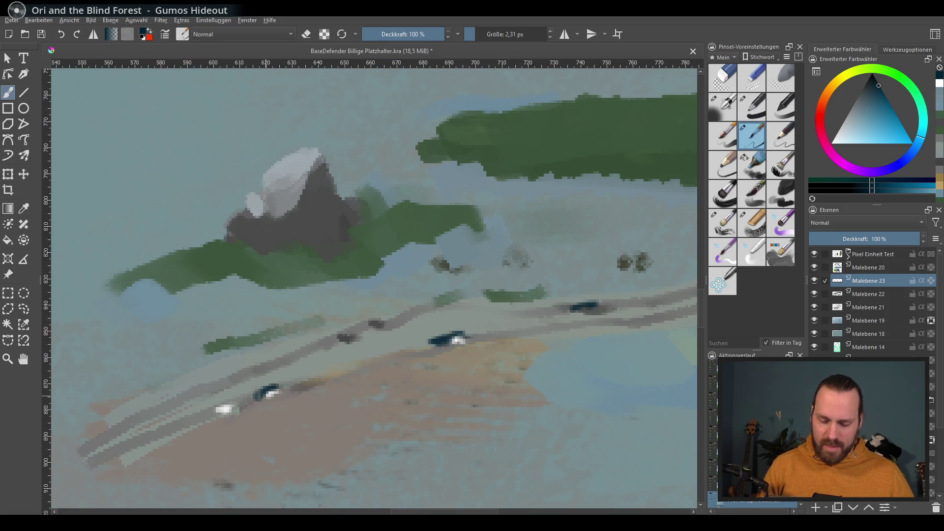
Darken the mountain's right edge with dark teal strokes, undoing the final attempt
{"action": "left_click_drag", "start_coordinate": [416, 393], "coordinate": [352, 402]}
{"action": "left_click_drag", "start_coordinate": [267, 200], "coordinate": [279, 231]}
{"action": "key", "text": "ctrl+z"}
{"action": "left_click_drag", "start_coordinate": [271, 199], "coordinate": [284, 218]}
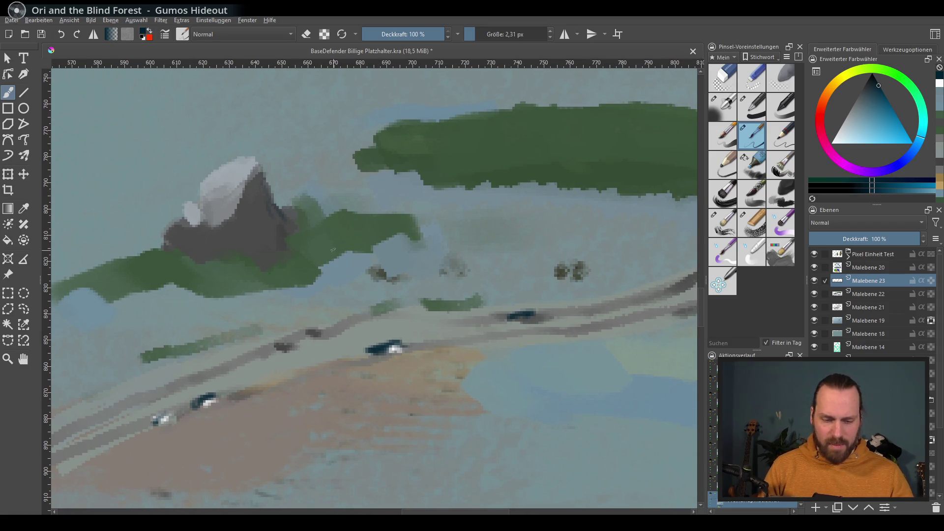
{"action": "mouse_move", "coordinate": [268, 185]}
{"action": "left_mouse_down"}
{"action": "mouse_move", "coordinate": [289, 240]}
{"action": "mouse_move", "coordinate": [285, 224]}
{"action": "left_mouse_up"}
{"action": "key", "text": "ctrl+z"}
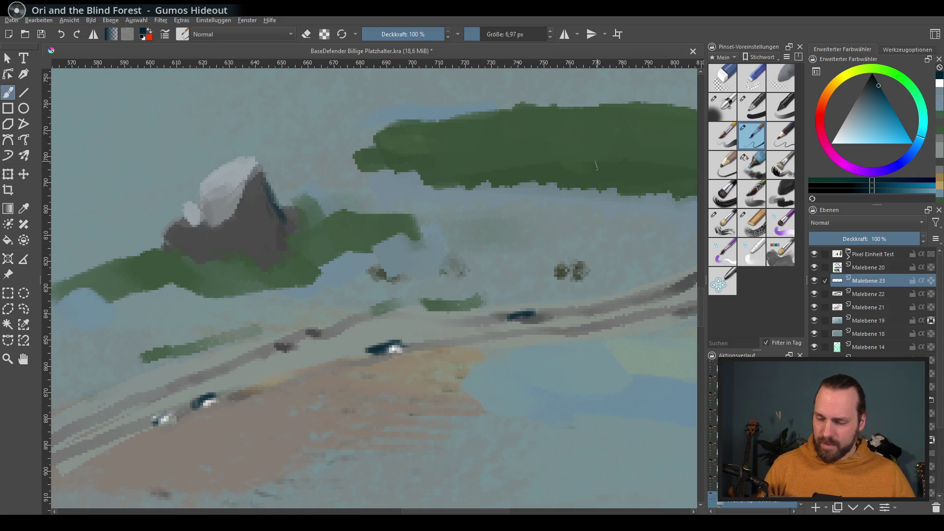
Shade the boulder's right side and base with a darker shade
{"action": "left_click", "coordinate": [865, 84]}
{"action": "mouse_move", "coordinate": [264, 178]}
{"action": "left_mouse_down"}
{"action": "mouse_move", "coordinate": [287, 228]}
{"action": "mouse_move", "coordinate": [260, 255]}
{"action": "left_mouse_up"}
{"action": "mouse_move", "coordinate": [269, 200]}
{"action": "left_mouse_down"}
{"action": "mouse_move", "coordinate": [282, 244]}
{"action": "mouse_move", "coordinate": [255, 261]}
{"action": "mouse_move", "coordinate": [225, 256]}
{"action": "left_mouse_up"}
{"action": "left_click_drag", "start_coordinate": [452, 305], "coordinate": [467, 277]}
Sample the mountain colour and shift it to darker teal and blue shades
{"action": "left_click", "coordinate": [273, 246], "text": "ctrl"}
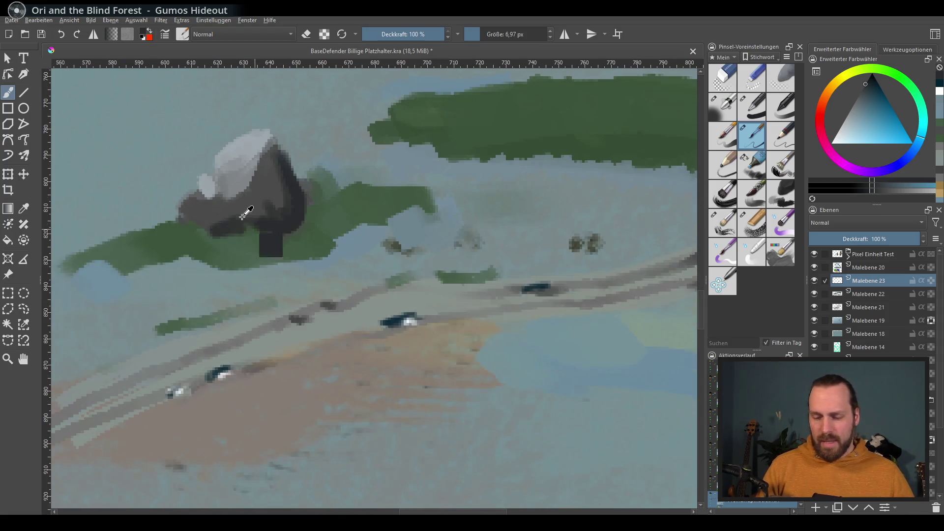
{"action": "left_click", "coordinate": [274, 196], "text": "ctrl"}
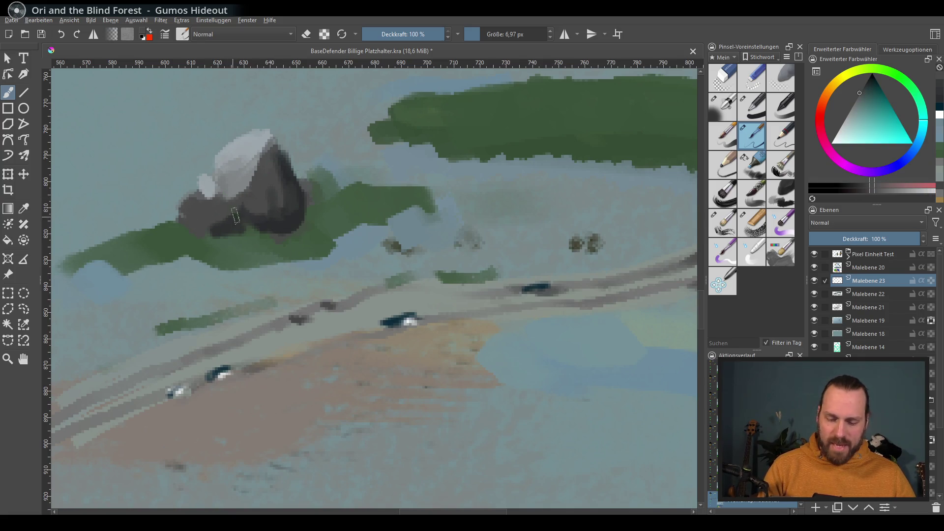
{"action": "left_click", "coordinate": [215, 230], "text": "ctrl"}
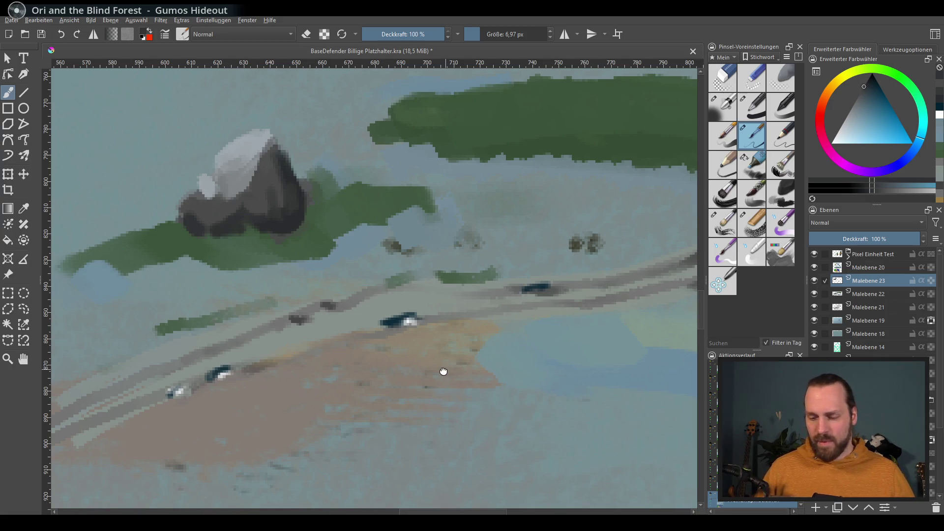
{"action": "left_click_drag", "start_coordinate": [444, 369], "coordinate": [406, 370]}
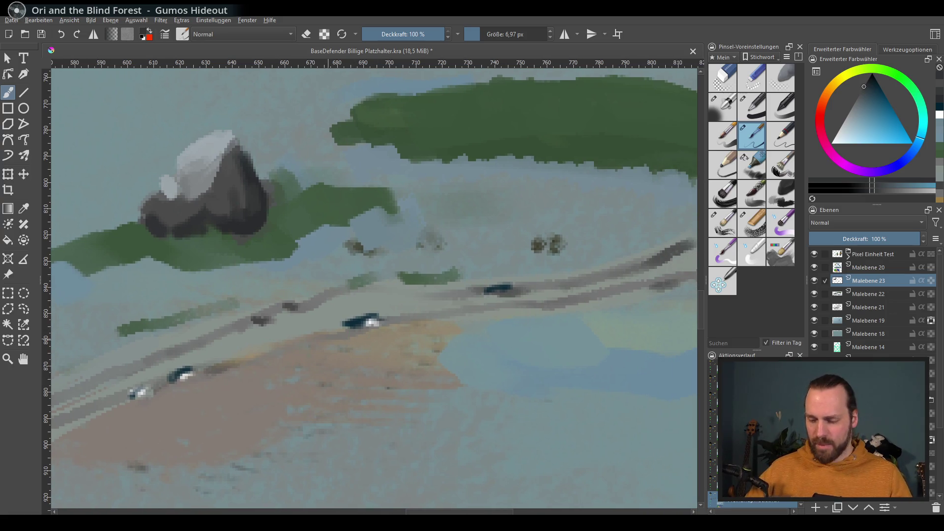
{"action": "scroll", "coordinate": [443, 334], "scroll_direction": "down", "scroll_amount": 3}
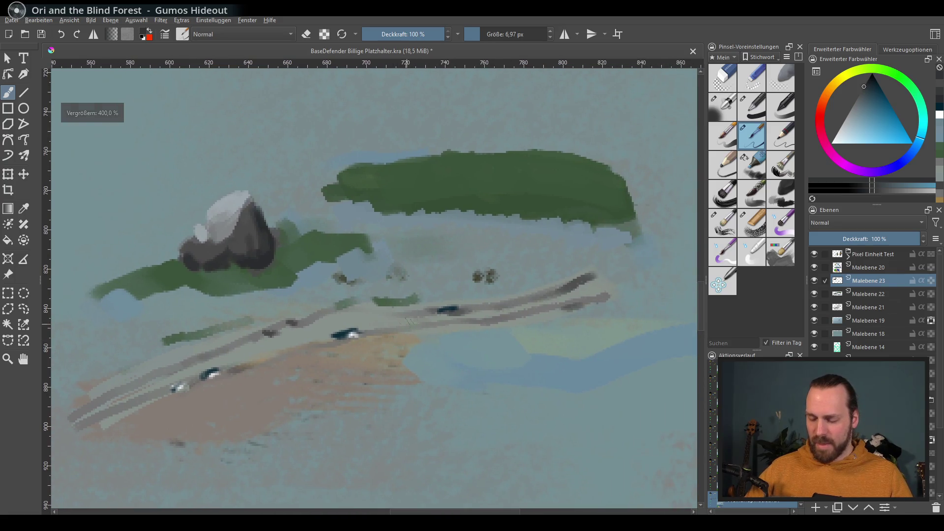
{"action": "scroll", "coordinate": [452, 295], "scroll_direction": "up", "scroll_amount": 1}
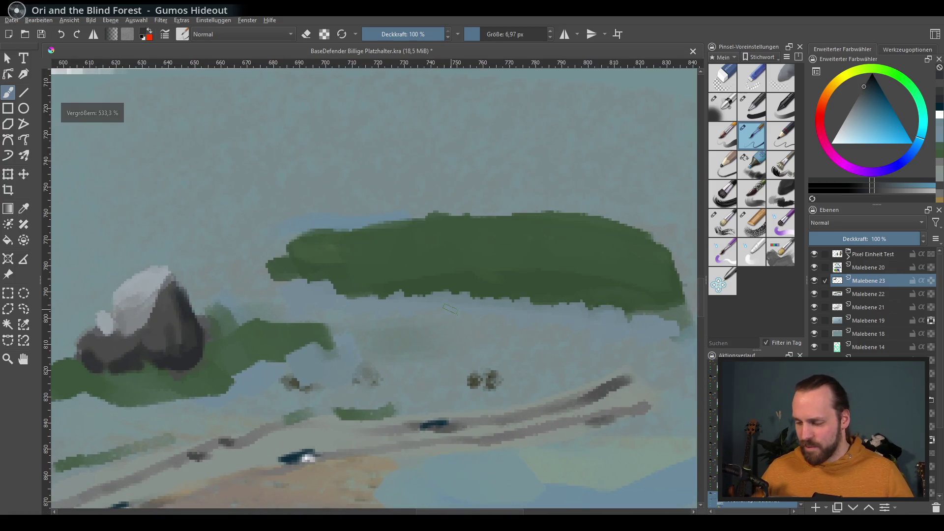
Pick a dark brown paint colour and add the new empty layer Malebene 24
{"action": "left_click", "coordinate": [819, 101]}
{"action": "mouse_move", "coordinate": [882, 100]}
{"action": "left_mouse_down"}
{"action": "mouse_move", "coordinate": [880, 112]}
{"action": "mouse_move", "coordinate": [875, 92]}
{"action": "left_mouse_up"}
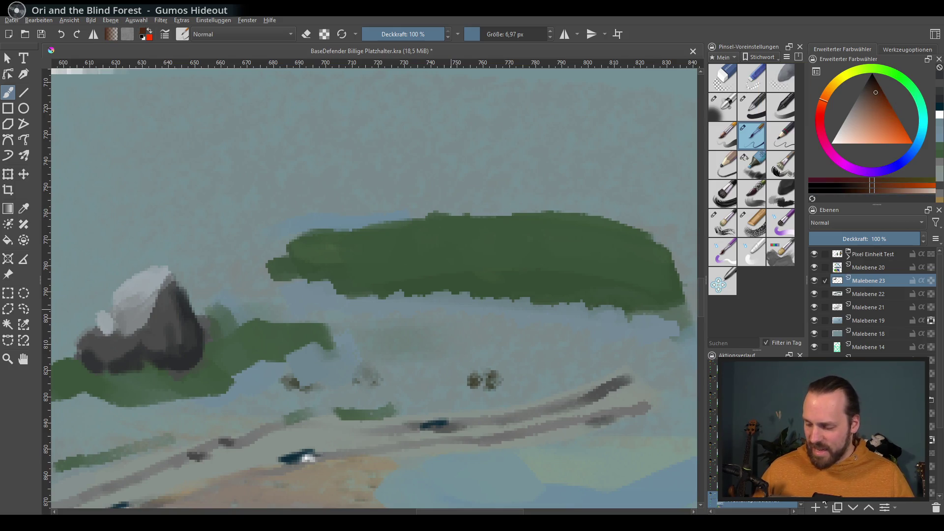
{"action": "left_click", "coordinate": [817, 506]}
{"action": "left_click_drag", "start_coordinate": [868, 96], "coordinate": [861, 88]}
Extend the tree's upper-left branch and add a new branch off the right of the trunk
{"action": "left_click", "coordinate": [409, 160]}
{"action": "key", "text": "ctrl+z"}
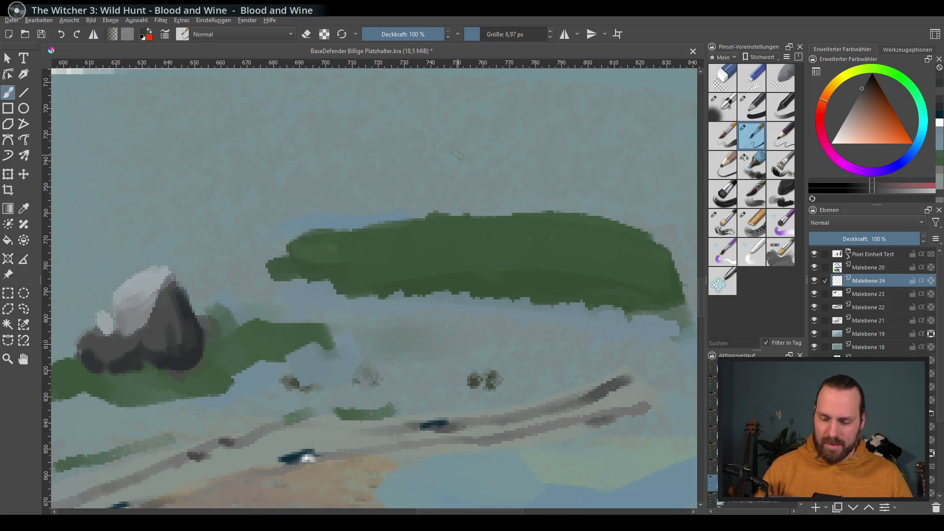
{"action": "mouse_move", "coordinate": [386, 138]}
{"action": "left_mouse_down"}
{"action": "mouse_move", "coordinate": [412, 196]}
{"action": "mouse_move", "coordinate": [413, 212]}
{"action": "mouse_move", "coordinate": [405, 186]}
{"action": "mouse_move", "coordinate": [411, 239]}
{"action": "left_mouse_up"}
{"action": "key", "text": "ctrl+z"}
{"action": "mouse_move", "coordinate": [412, 199]}
{"action": "left_mouse_down"}
{"action": "mouse_move", "coordinate": [408, 152]}
{"action": "mouse_move", "coordinate": [410, 189]}
{"action": "mouse_move", "coordinate": [375, 171]}
{"action": "mouse_move", "coordinate": [413, 203]}
{"action": "mouse_move", "coordinate": [426, 194]}
{"action": "left_mouse_up"}
{"action": "key", "text": "ctrl+z"}
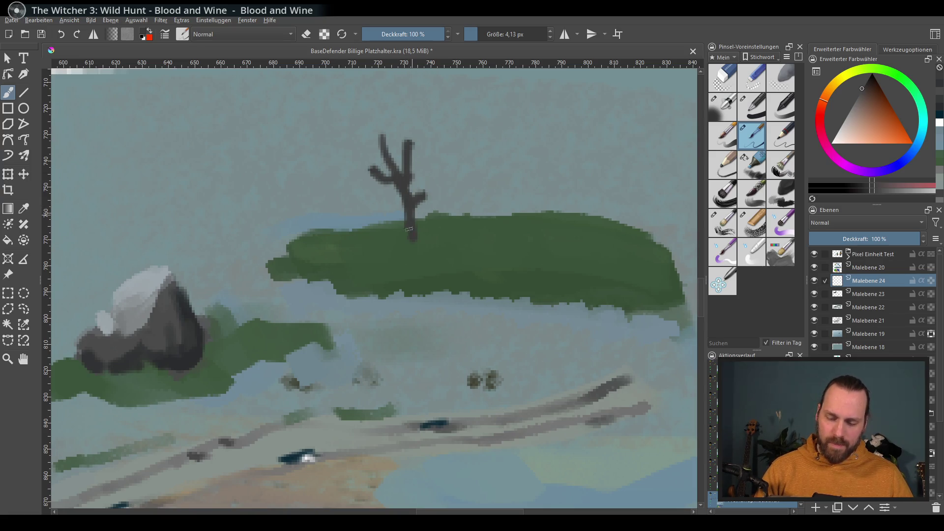
{"action": "mouse_move", "coordinate": [384, 143]}
{"action": "left_mouse_down"}
{"action": "mouse_move", "coordinate": [379, 126]}
{"action": "mouse_move", "coordinate": [381, 149]}
{"action": "left_mouse_up"}
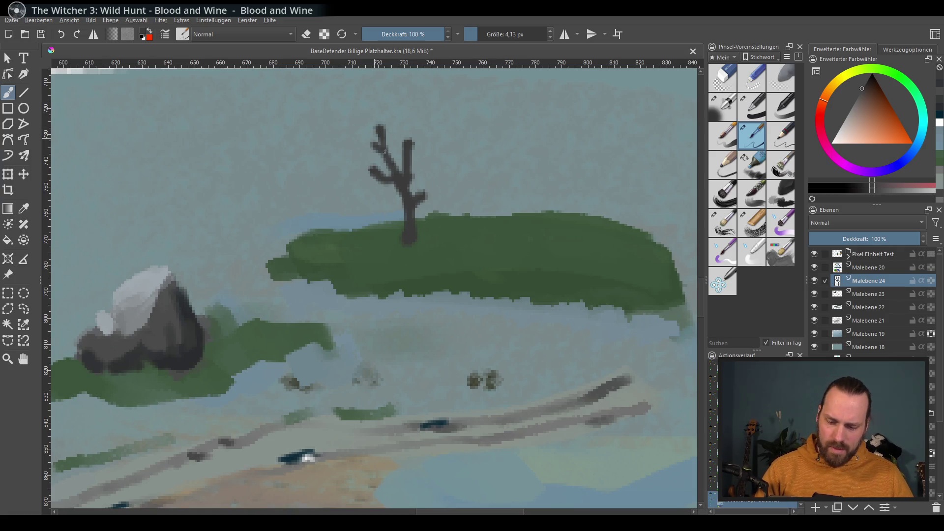
{"action": "left_click_drag", "start_coordinate": [419, 196], "coordinate": [439, 177]}
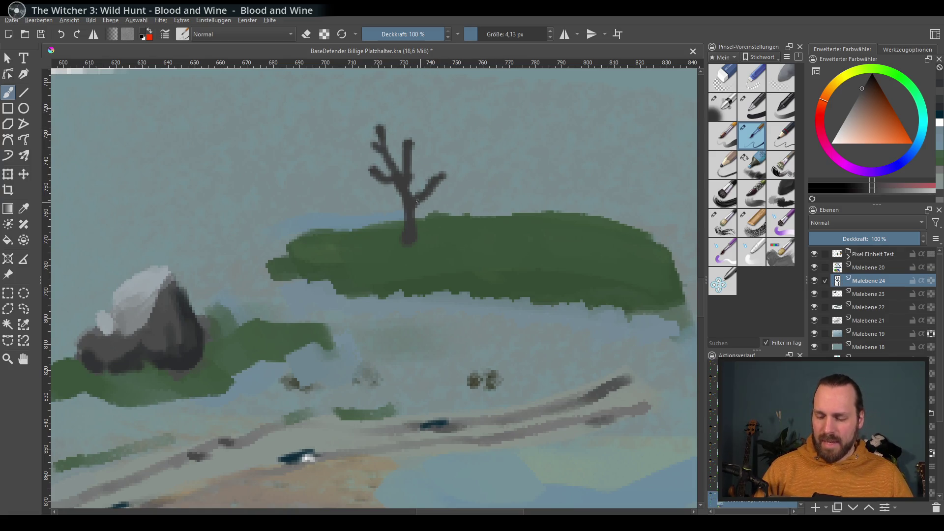
Try a yellow-brown dab at about 19.60 px on the left branch, then undo it
{"action": "left_click", "coordinate": [867, 94]}
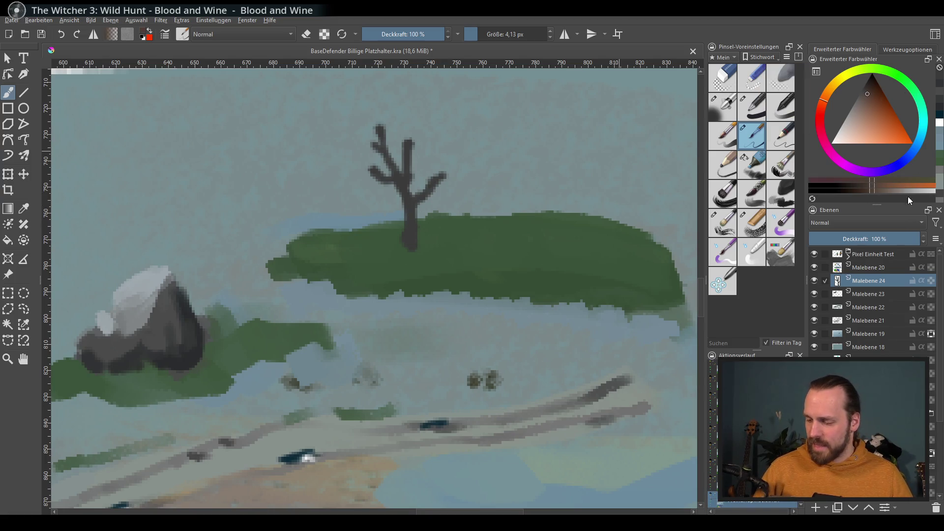
{"action": "left_click", "coordinate": [834, 90]}
{"action": "left_click", "coordinate": [874, 133]}
{"action": "mouse_move", "coordinate": [435, 221]}
{"action": "left_mouse_down", "text": "shift"}
{"action": "mouse_move", "coordinate": [481, 223]}
{"action": "mouse_move", "coordinate": [479, 191]}
{"action": "left_mouse_up", "text": "shift"}
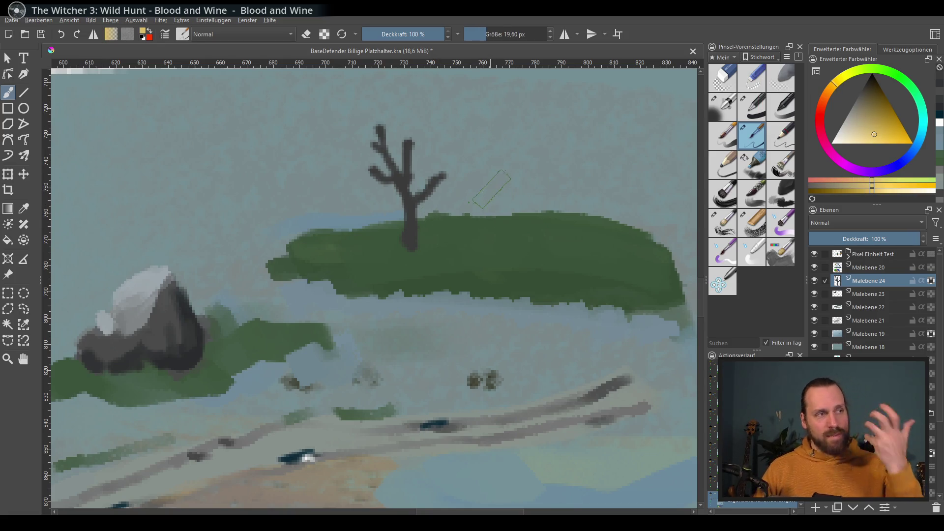
{"action": "mouse_move", "coordinate": [380, 127]}
{"action": "left_mouse_down"}
{"action": "mouse_move", "coordinate": [378, 147]}
{"action": "mouse_move", "coordinate": [377, 129]}
{"action": "left_mouse_up"}
{"action": "key", "text": "ctrl+z"}
Compare the lighter upper-left branch strokes with undo/redo, keep them, and switch to black
{"action": "left_click", "coordinate": [854, 113]}
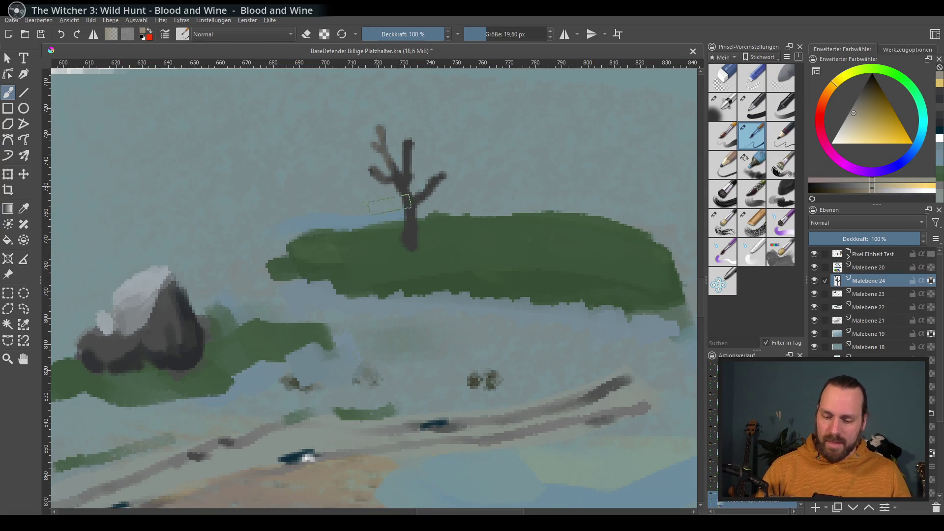
{"action": "key", "text": "ctrl+z"}
{"action": "key", "text": "ctrl+z"}
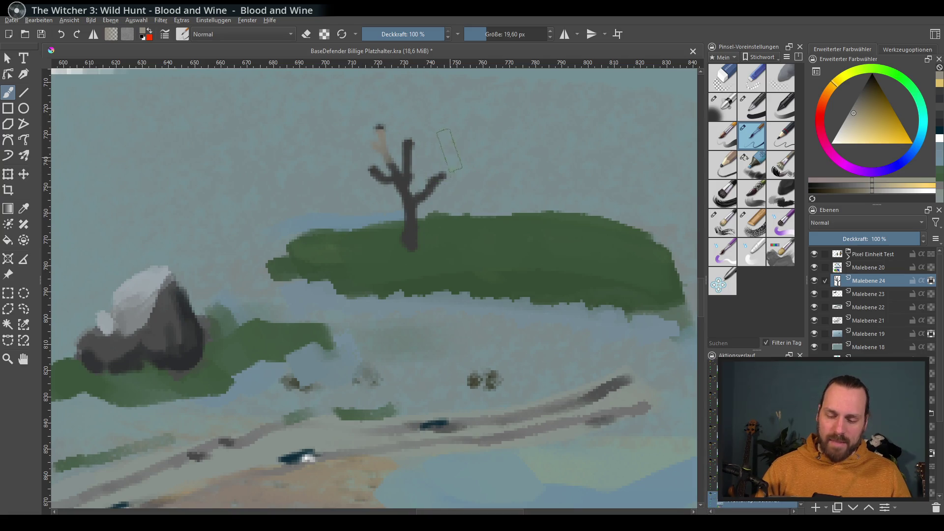
{"action": "key", "text": "ctrl+shift+z"}
{"action": "key", "text": "ctrl+z"}
{"action": "key", "text": "ctrl+shift+z"}
{"action": "key", "text": "ctrl+shift+z"}
{"action": "key", "text": "ctrl+z"}
{"action": "key", "text": "ctrl+shift+z"}
{"action": "key", "text": "ctrl+z"}
{"action": "key", "text": "ctrl+shift+z"}
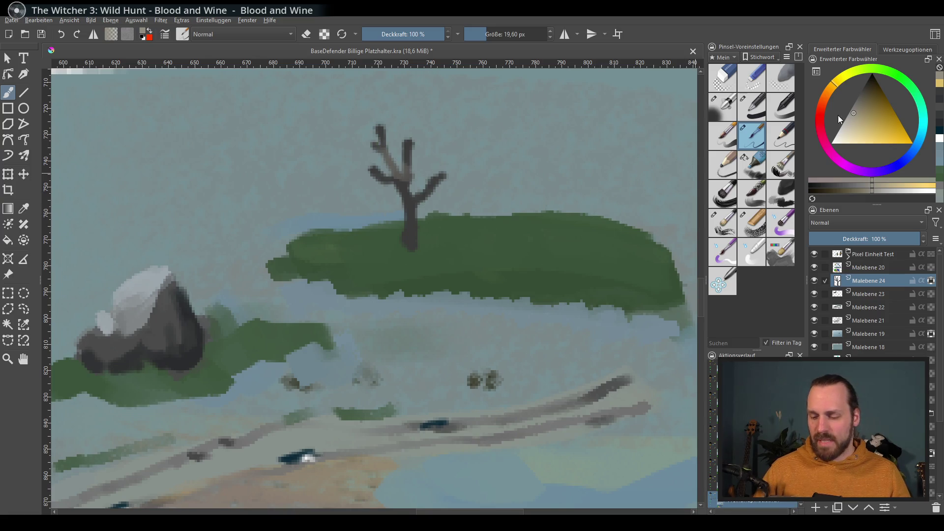
{"action": "left_click", "coordinate": [854, 81]}
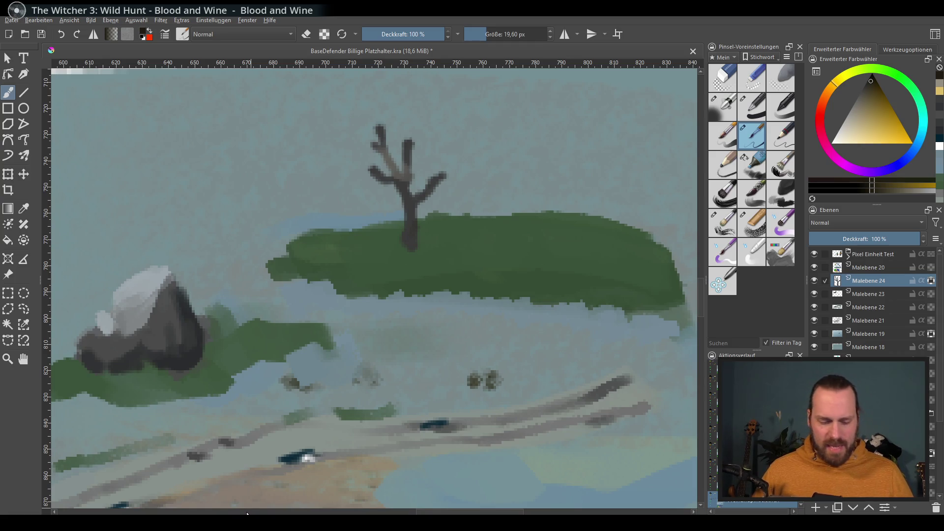
{"action": "scroll", "coordinate": [543, 333], "scroll_direction": "down", "scroll_amount": 5}
Add layer Malebene 25 above Malebene 24 and shrink the brush to about 3.5 px
{"action": "scroll", "coordinate": [543, 333], "scroll_direction": "up", "scroll_amount": 3}
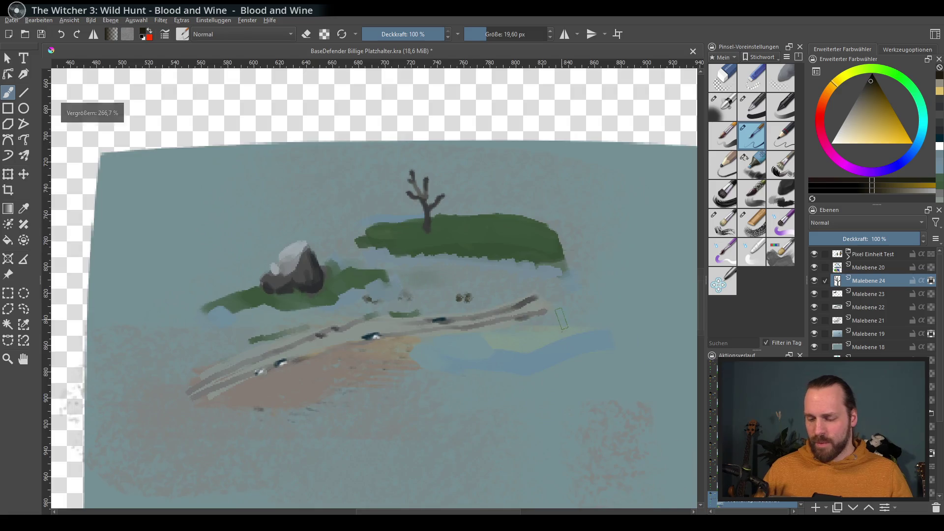
{"action": "scroll", "coordinate": [560, 319], "scroll_direction": "up", "scroll_amount": 2}
{"action": "left_click_drag", "start_coordinate": [521, 319], "coordinate": [610, 329]}
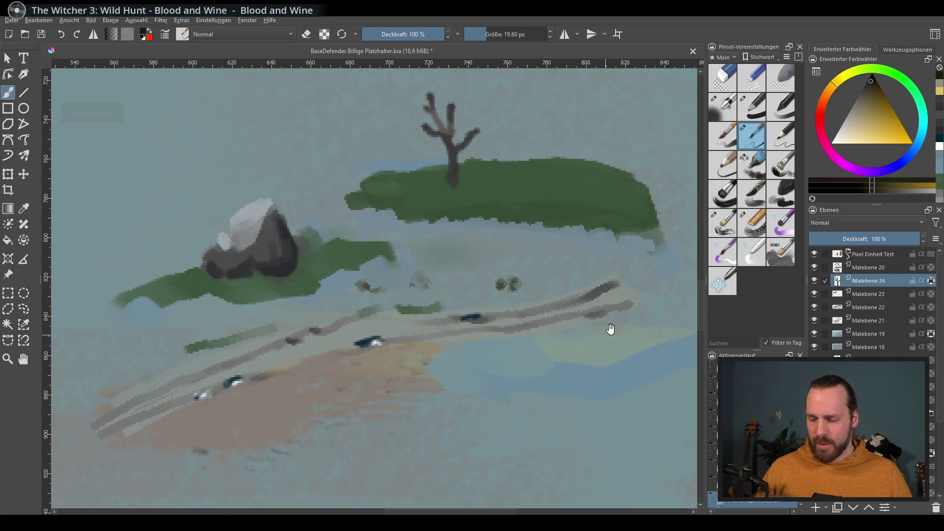
{"action": "left_click", "coordinate": [818, 507]}
{"action": "left_click_drag", "start_coordinate": [497, 270], "coordinate": [510, 317]}
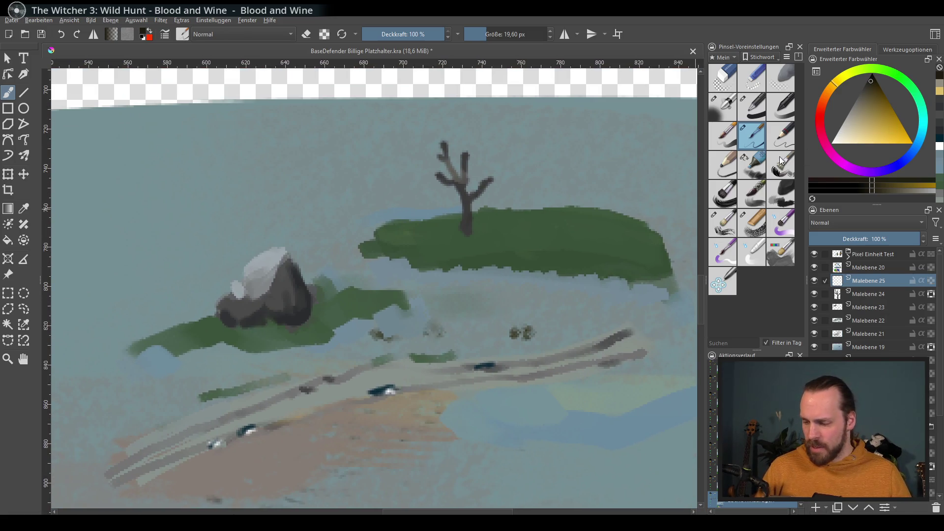
{"action": "left_click_drag", "start_coordinate": [540, 233], "coordinate": [542, 251]}
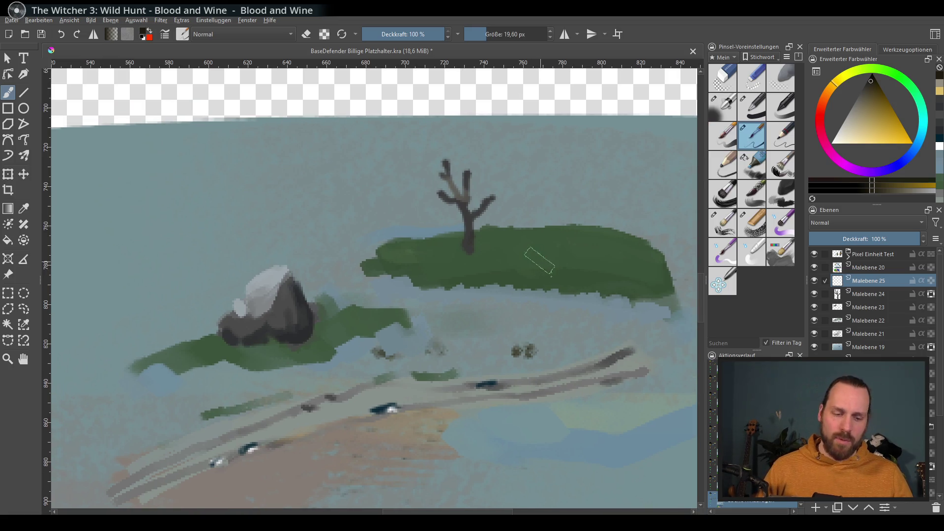
{"action": "key", "text": "bracketleft"}
{"action": "key", "text": "bracketleft"}
{"action": "key", "text": "bracketleft"}
{"action": "scroll", "coordinate": [455, 343], "scroll_direction": "up", "scroll_amount": 1}
{"action": "key", "text": "bracketleft"}
{"action": "key", "text": "bracketleft"}
{"action": "key", "text": "bracketleft"}
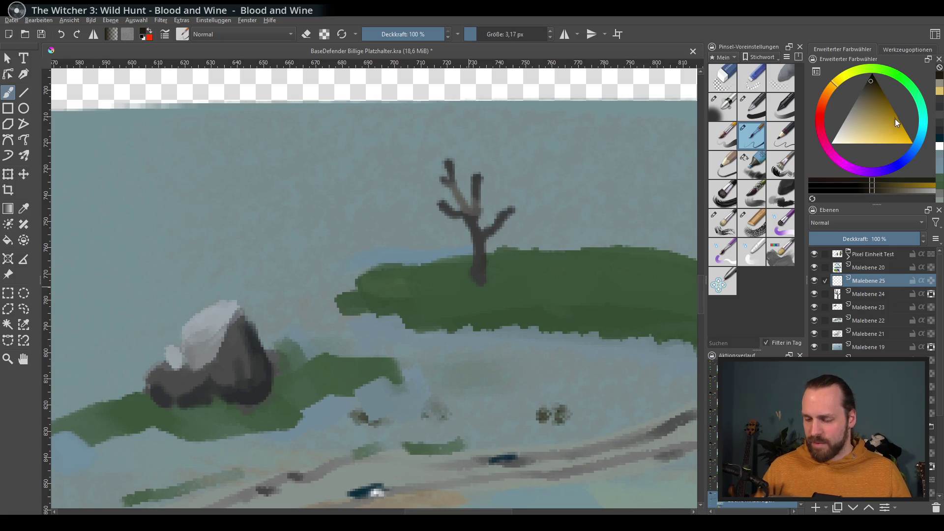
{"action": "left_click_drag", "start_coordinate": [565, 259], "coordinate": [554, 280]}
Sharpen the upper-left branch tip, discarding the trial white snow highlights
{"action": "left_click_drag", "start_coordinate": [863, 134], "coordinate": [831, 142]}
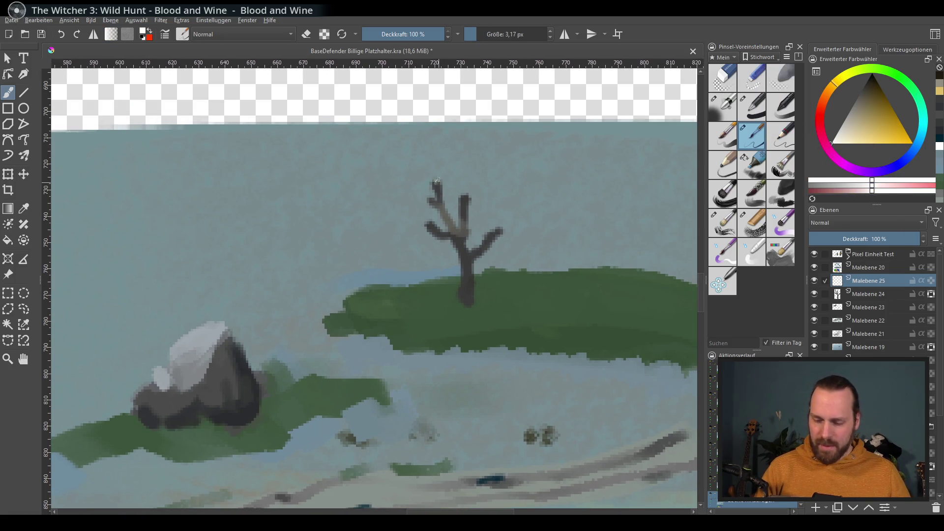
{"action": "left_click_drag", "start_coordinate": [432, 200], "coordinate": [435, 180]}
{"action": "left_click_drag", "start_coordinate": [425, 221], "coordinate": [462, 195]}
{"action": "left_click_drag", "start_coordinate": [484, 240], "coordinate": [495, 203]}
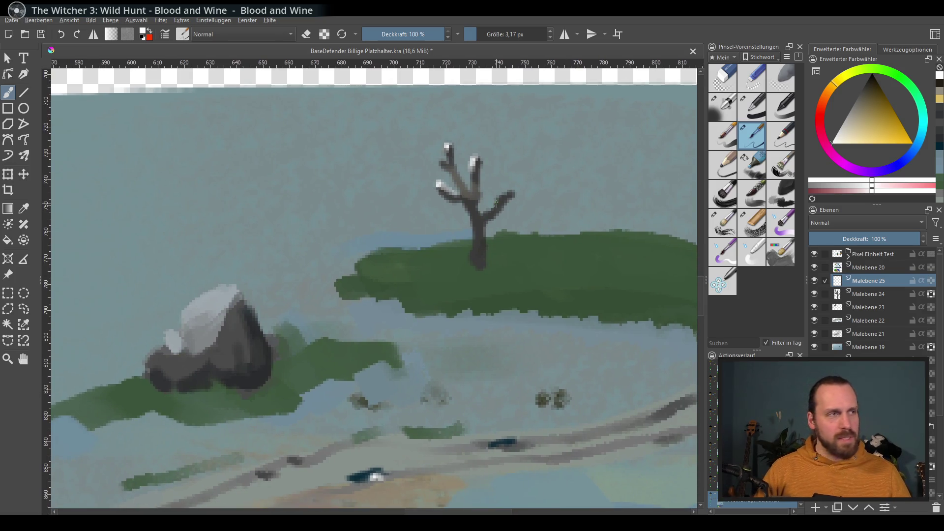
{"action": "key", "text": "ctrl+z"}
{"action": "key", "text": "ctrl+z"}
{"action": "key", "text": "ctrl+z"}
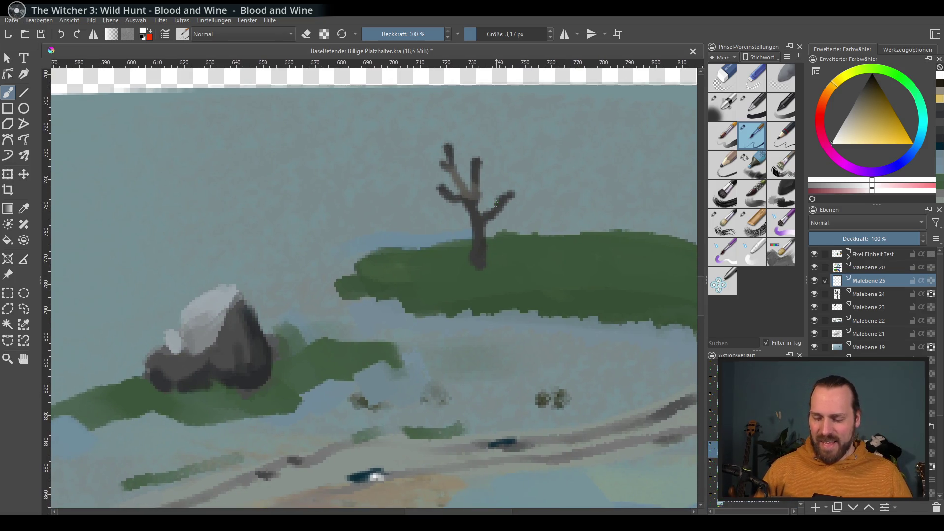
{"action": "scroll", "coordinate": [495, 203], "scroll_direction": "down", "scroll_amount": 2}
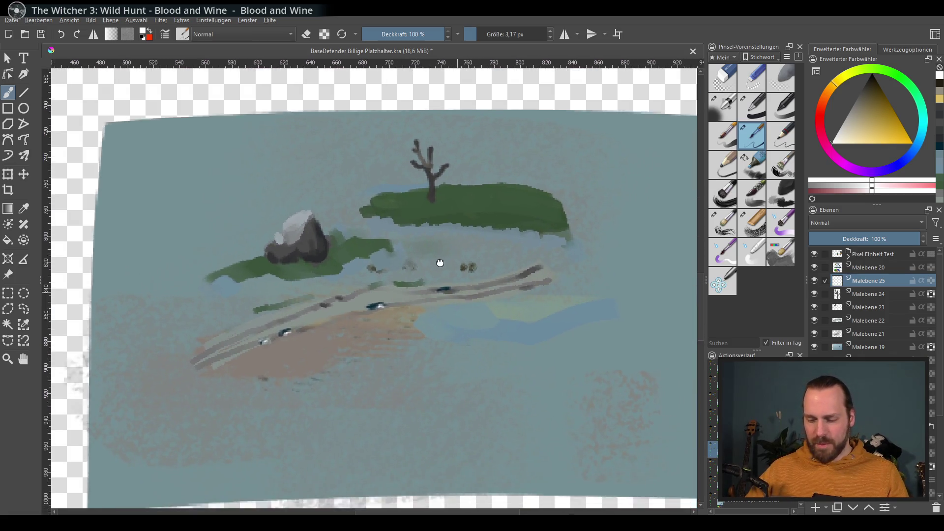
Save BaseDefender Billige Platzhalter.kra with Ctrl+S, then zoom around the canvas
{"action": "scroll", "coordinate": [569, 257], "scroll_direction": "down", "scroll_amount": 1}
{"action": "key", "text": "ctrl+s"}
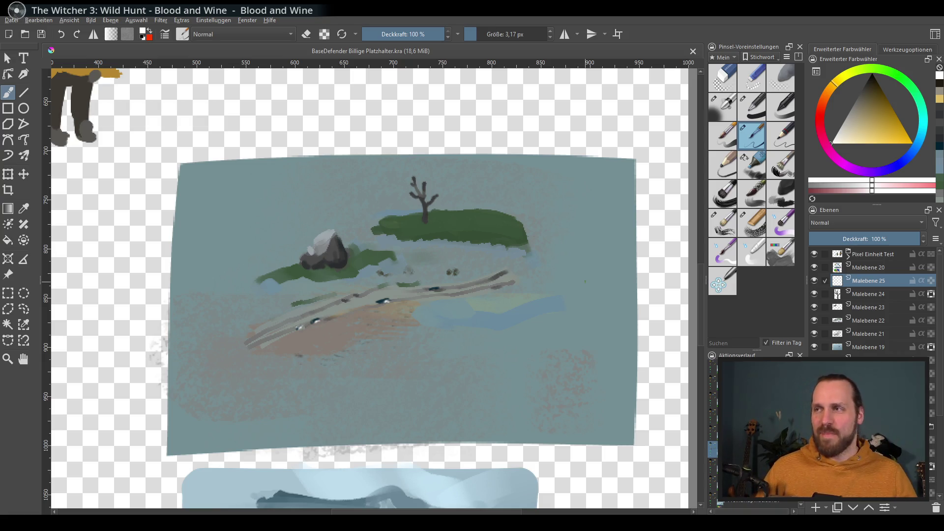
{"action": "scroll", "coordinate": [488, 307], "scroll_direction": "down", "scroll_amount": 2}
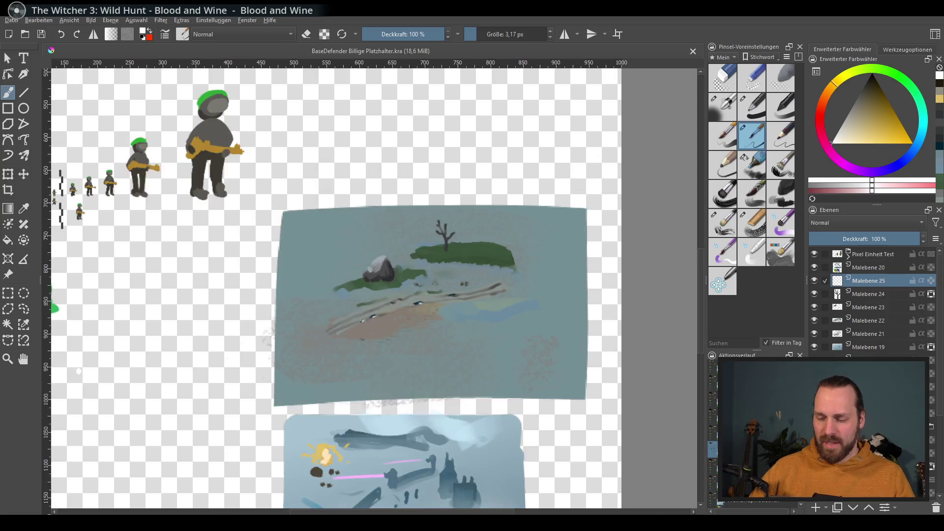
{"action": "scroll", "coordinate": [537, 316], "scroll_direction": "down", "scroll_amount": 1}
{"action": "scroll", "coordinate": [478, 280], "scroll_direction": "up", "scroll_amount": 3}
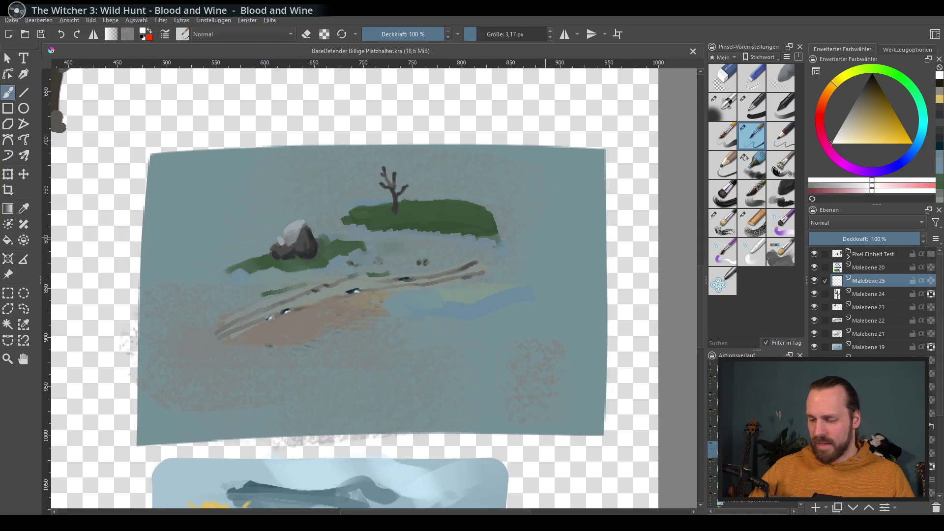
{"action": "scroll", "coordinate": [396, 112], "scroll_direction": "up", "scroll_amount": 1}
{"action": "scroll", "coordinate": [196, 99], "scroll_direction": "down", "scroll_amount": 1}
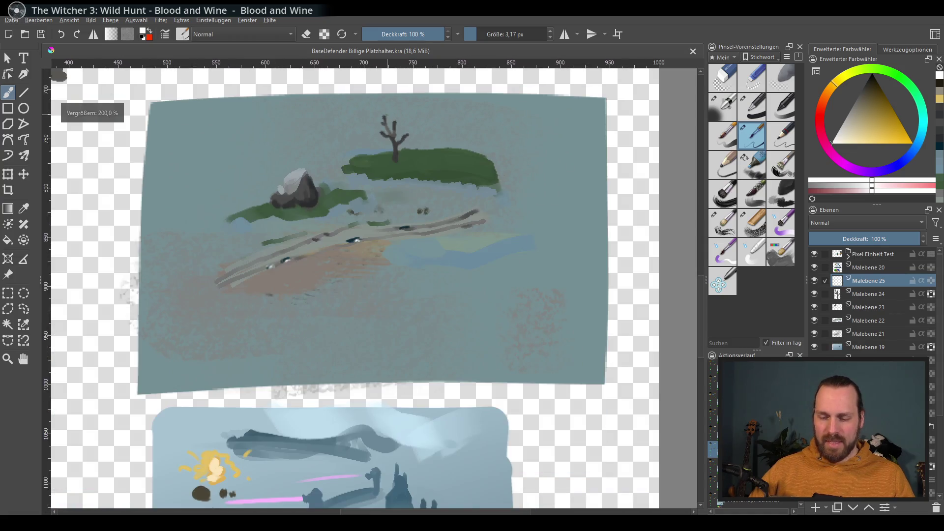
{"action": "scroll", "coordinate": [98, 74], "scroll_direction": "up", "scroll_amount": 1}
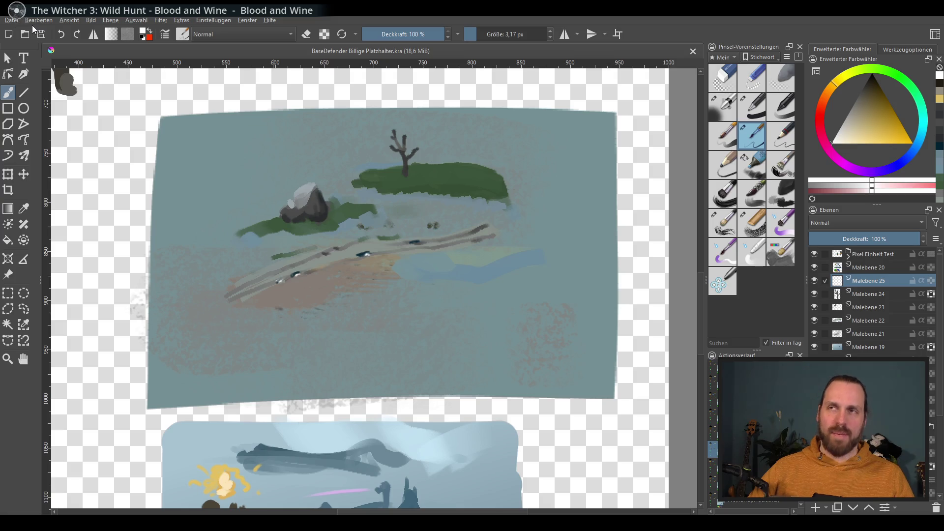
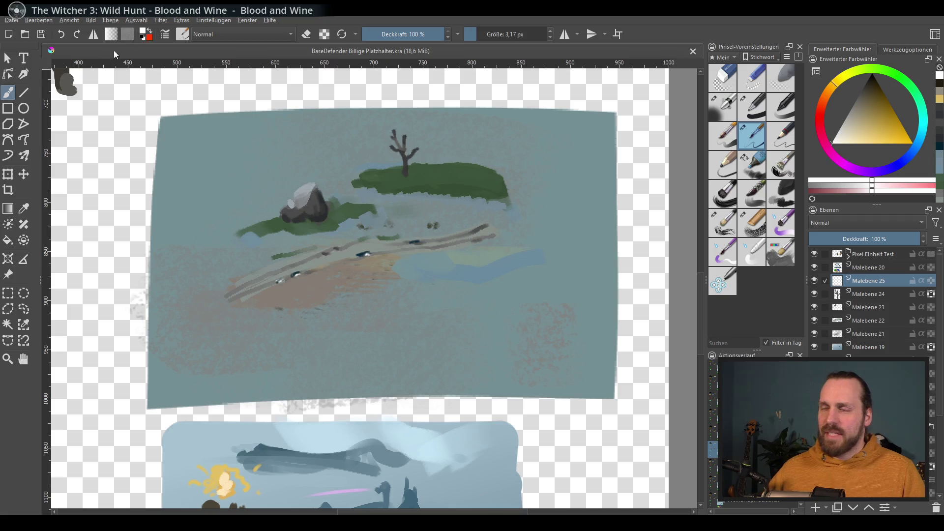
Pan around the landscape painting, starting and then cancelling a first export attempt
{"action": "mouse_move", "coordinate": [458, 346]}
{"action": "left_mouse_down"}
{"action": "mouse_move", "coordinate": [449, 363]}
{"action": "mouse_move", "coordinate": [443, 353]}
{"action": "left_mouse_up"}
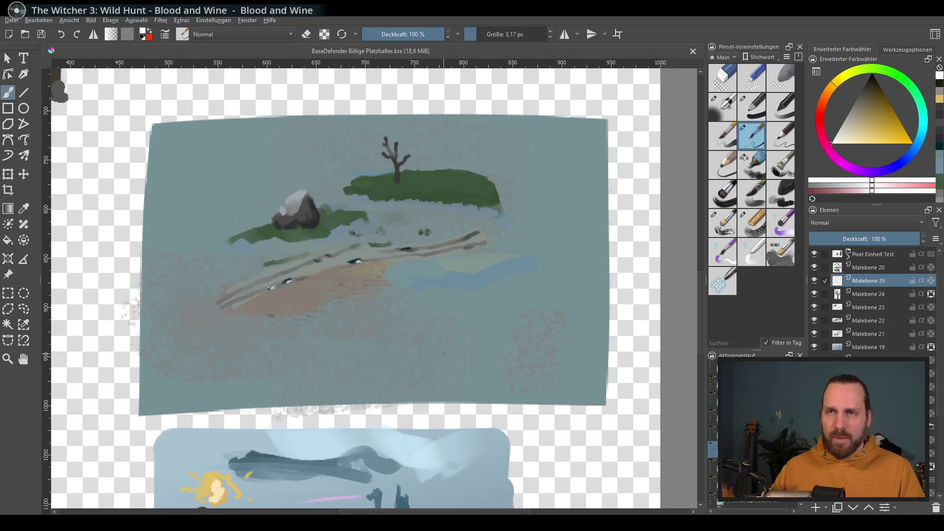
{"action": "mouse_move", "coordinate": [443, 353]}
{"action": "left_mouse_down"}
{"action": "mouse_move", "coordinate": [412, 328]}
{"action": "mouse_move", "coordinate": [426, 339]}
{"action": "left_mouse_up"}
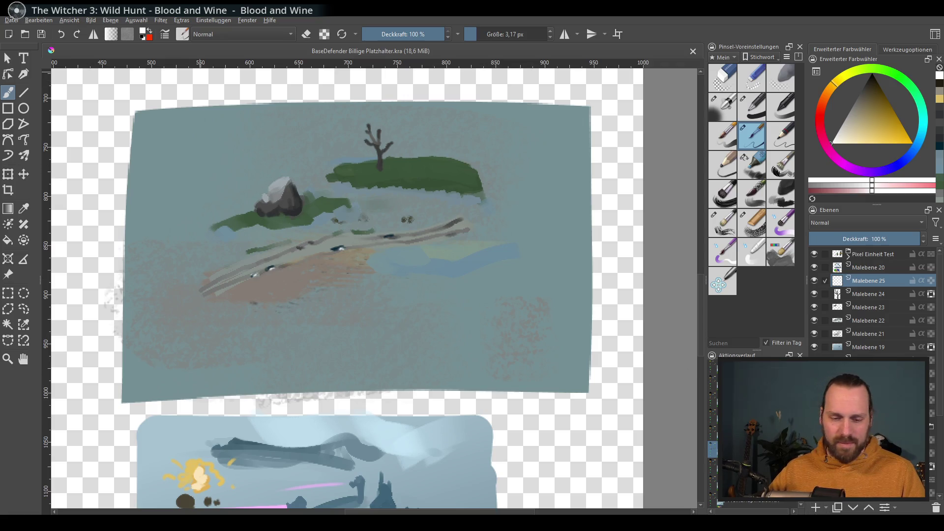
{"action": "left_click", "coordinate": [11, 20]}
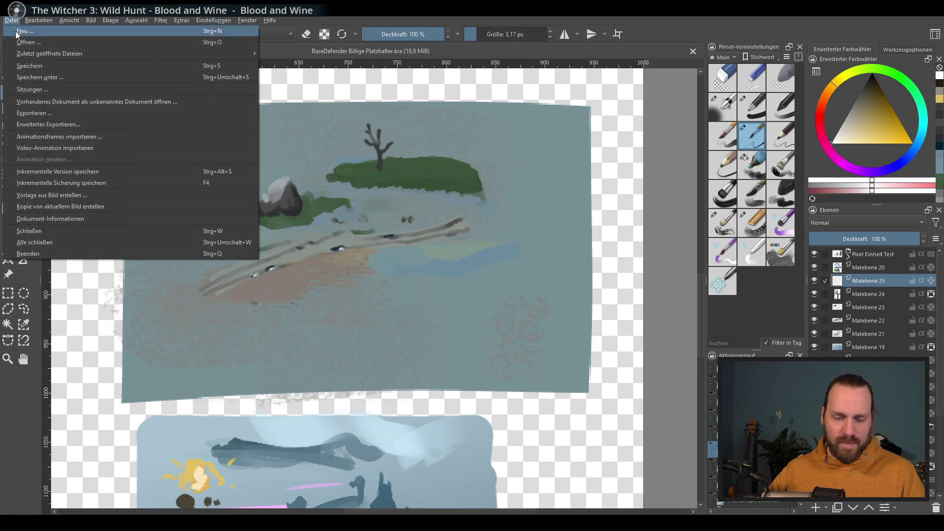
{"action": "left_click", "coordinate": [85, 113]}
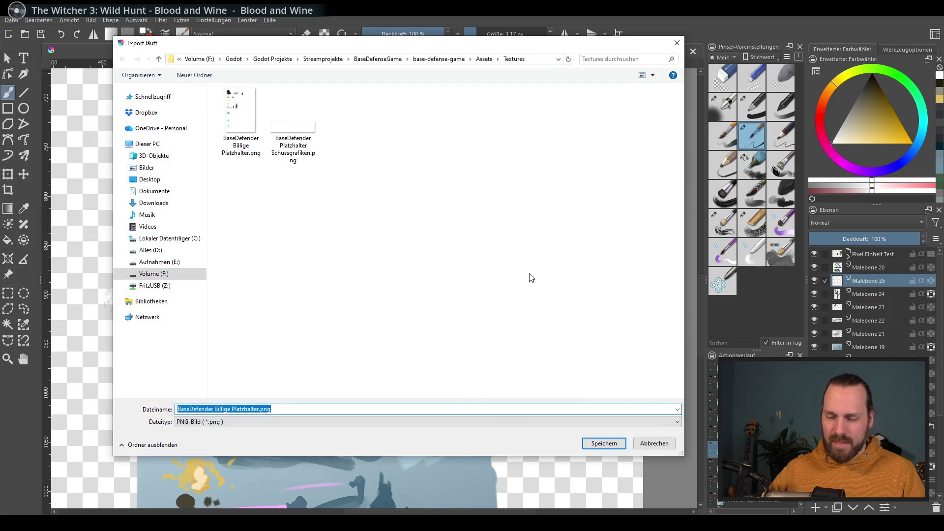
{"action": "left_click", "coordinate": [656, 444]}
{"action": "scroll", "coordinate": [385, 258], "scroll_direction": "down", "scroll_amount": 5}
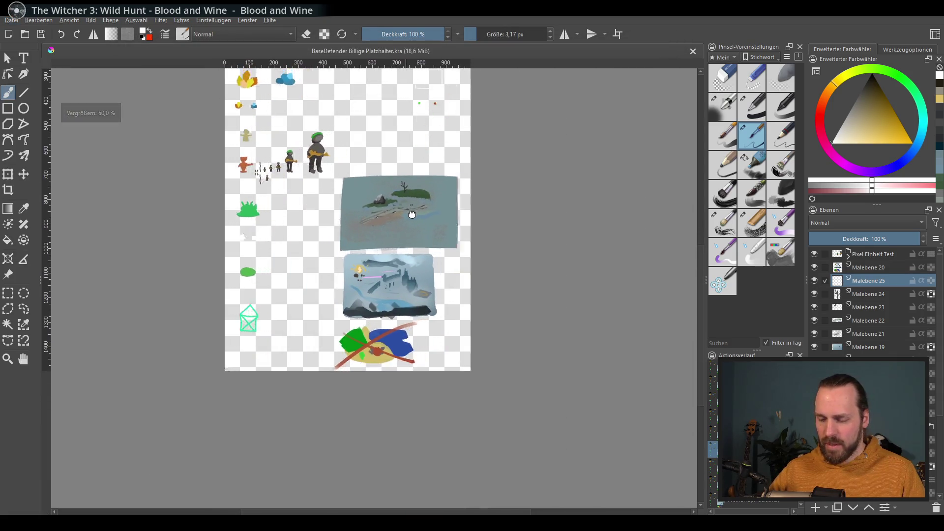
{"action": "scroll", "coordinate": [386, 257], "scroll_direction": "up", "scroll_amount": 5}
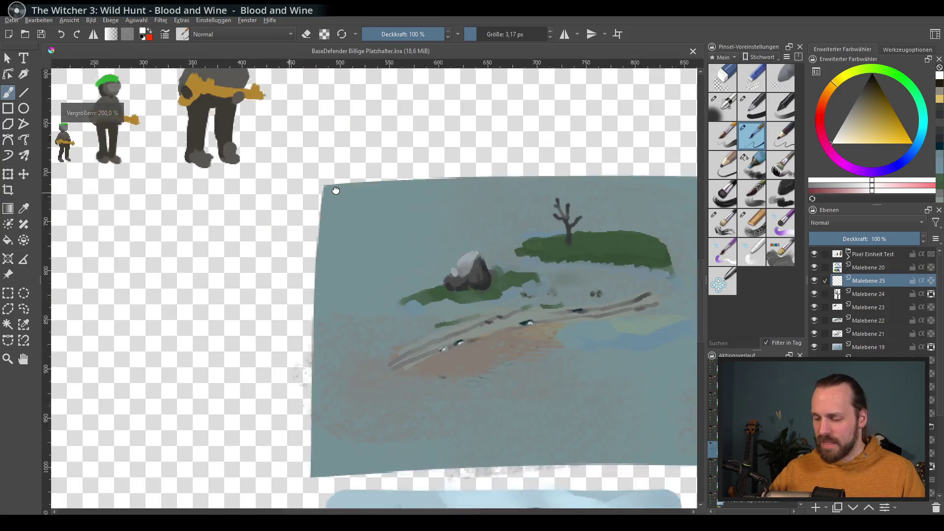
{"action": "left_click_drag", "start_coordinate": [492, 229], "coordinate": [533, 249]}
{"action": "scroll", "coordinate": [256, 160], "scroll_direction": "up", "scroll_amount": 1}
{"action": "mouse_move", "coordinate": [231, 154]}
{"action": "left_mouse_down"}
{"action": "mouse_move", "coordinate": [273, 213]}
{"action": "mouse_move", "coordinate": [224, 209]}
{"action": "mouse_move", "coordinate": [108, 162]}
{"action": "left_mouse_up"}
{"action": "scroll", "coordinate": [224, 209], "scroll_direction": "down", "scroll_amount": 1}
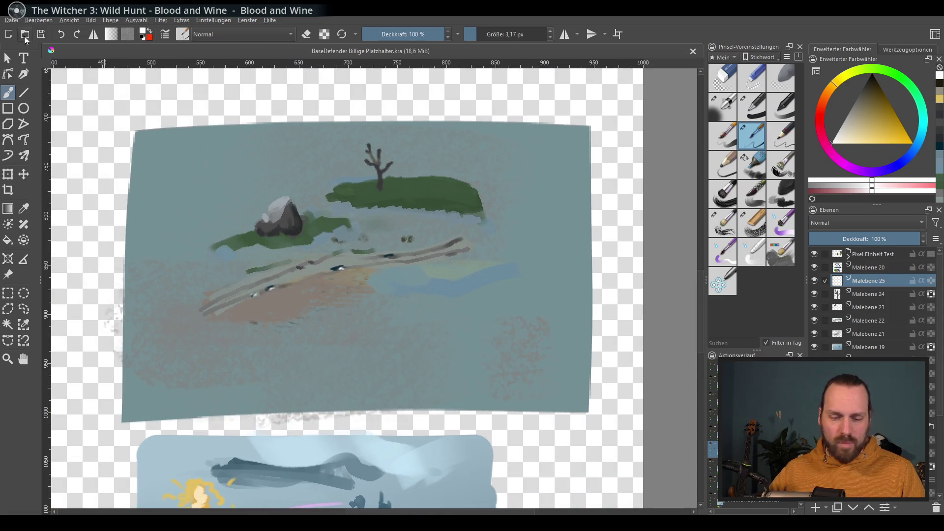
Export the painting over BaseDefender Billige Platzhalter.png in Textures, confirming overwrite and PNG options
{"action": "left_click", "coordinate": [11, 20]}
{"action": "key", "text": "Escape"}
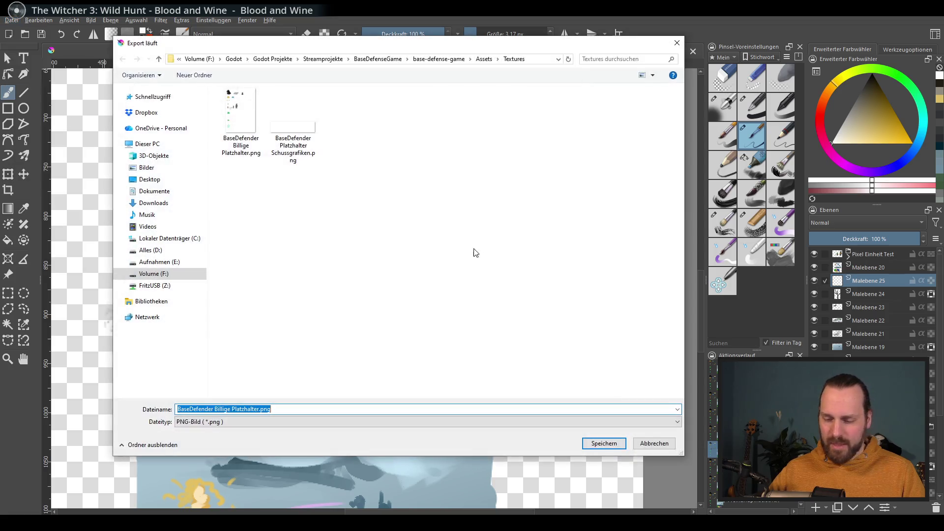
{"action": "left_click", "coordinate": [610, 445]}
{"action": "left_click", "coordinate": [501, 266]}
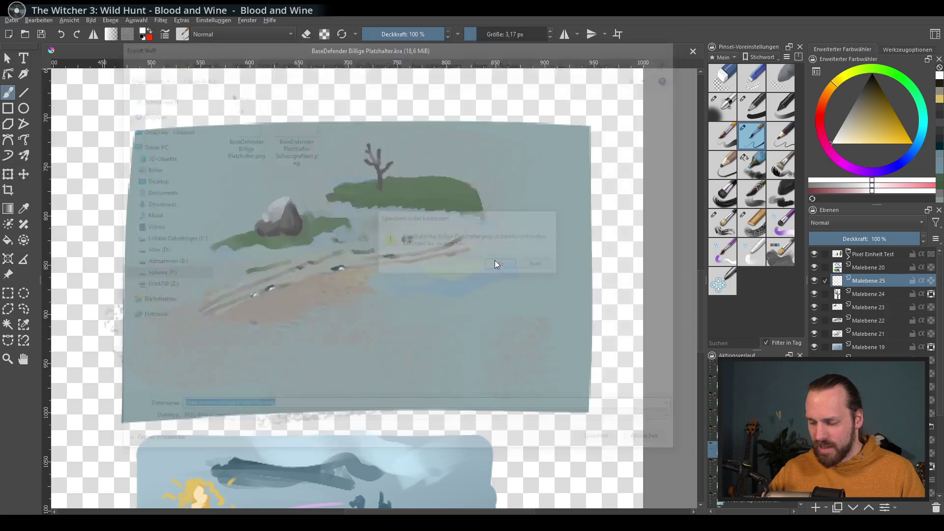
{"action": "left_click", "coordinate": [536, 375]}
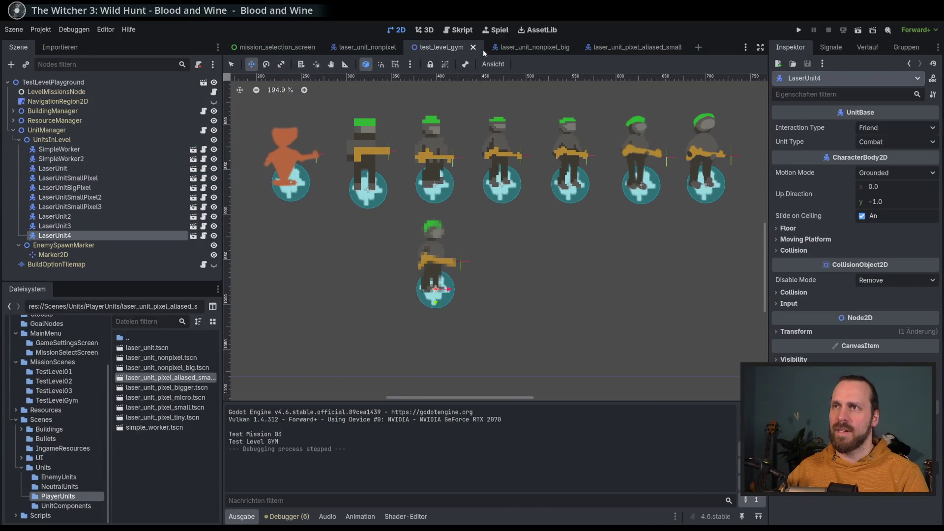
Return to Godot's 2D scene view
{"action": "scroll", "coordinate": [491, 176], "scroll_direction": "down", "scroll_amount": 5}
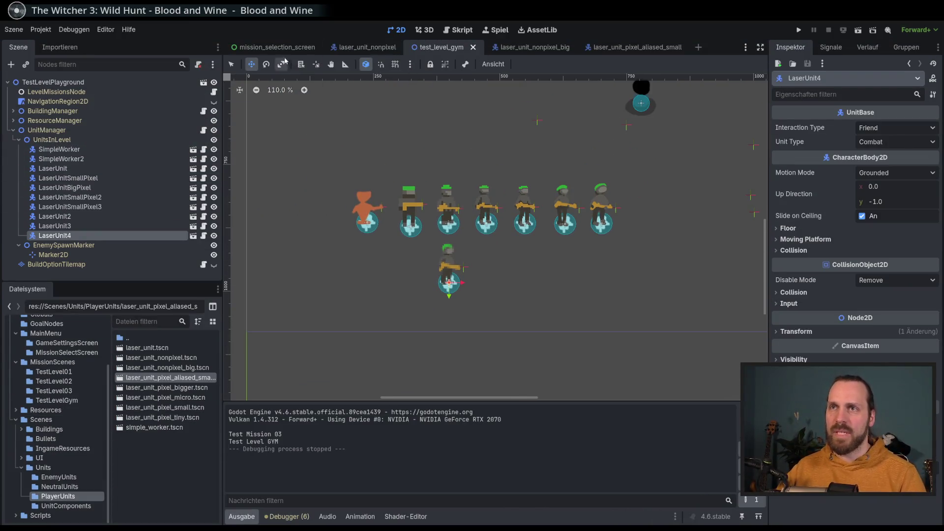
{"action": "left_click", "coordinate": [498, 33]}
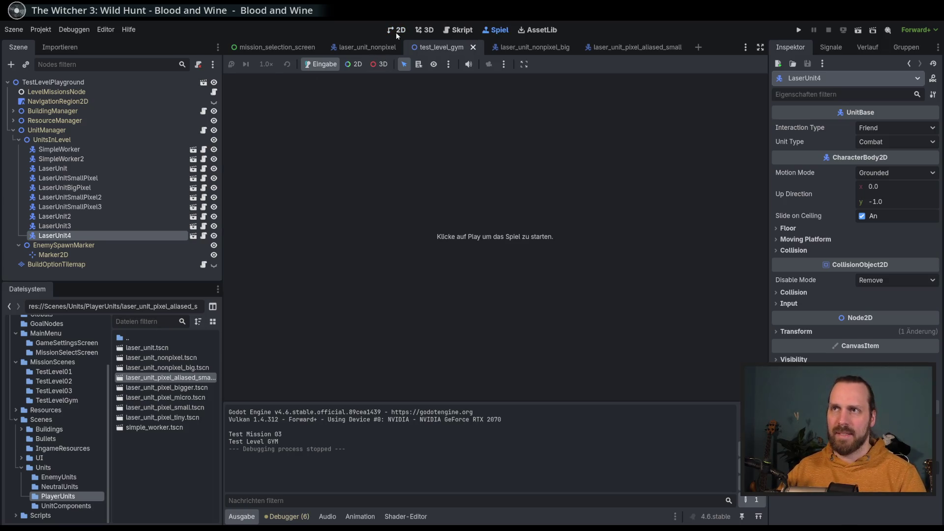
{"action": "left_click", "coordinate": [396, 31]}
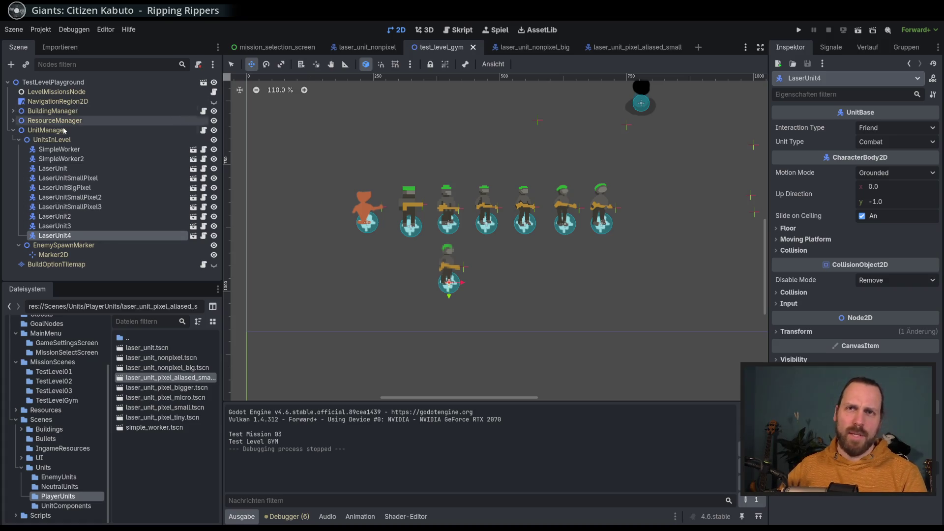
{"action": "mouse_move", "coordinate": [279, 48]}
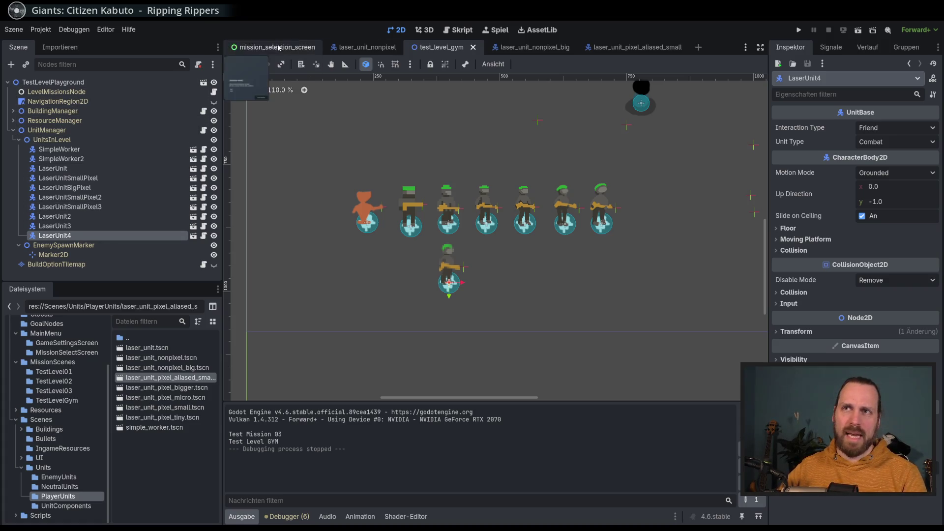
{"action": "scroll", "coordinate": [474, 236], "scroll_direction": "down", "scroll_amount": 5}
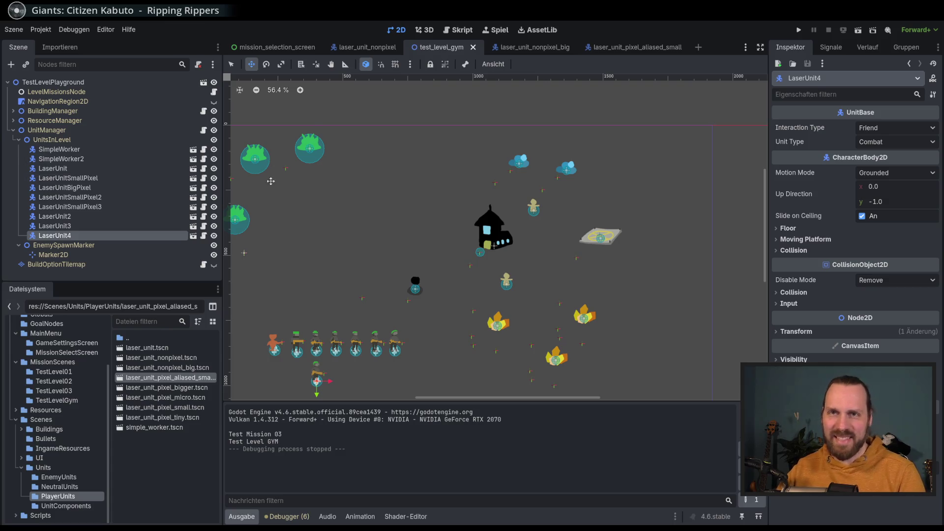
Open level_default_base.tscn from the MissionScenes folder and show its scene tab
{"action": "left_click", "coordinate": [69, 363]}
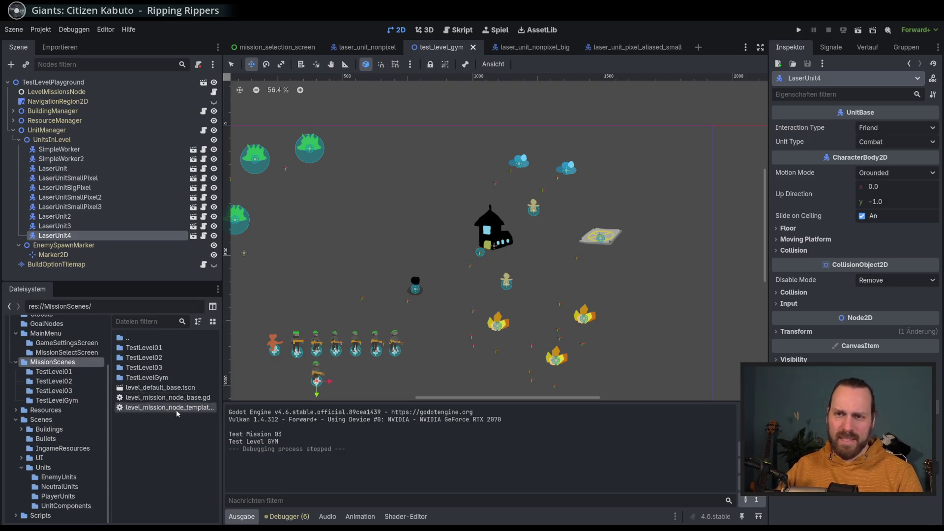
{"action": "double_click", "coordinate": [177, 408]}
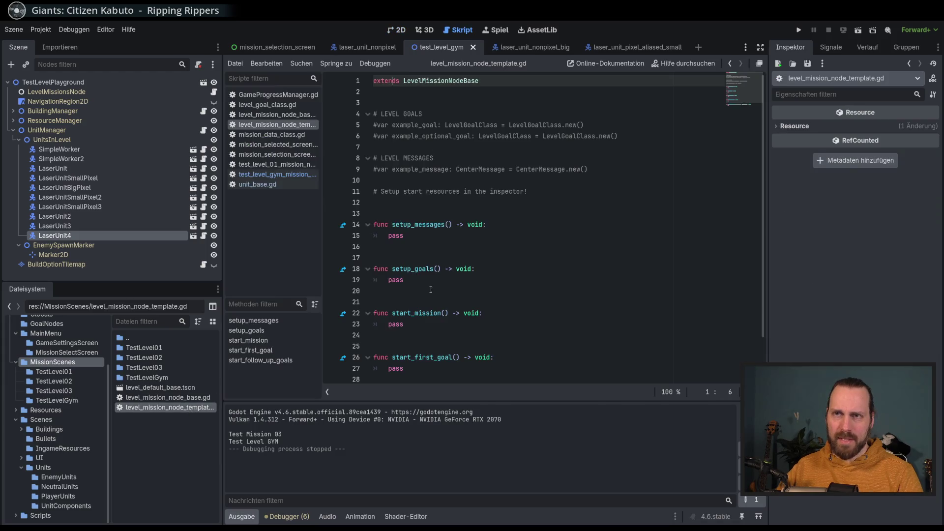
{"action": "double_click", "coordinate": [187, 388]}
{"action": "left_click", "coordinate": [402, 31]}
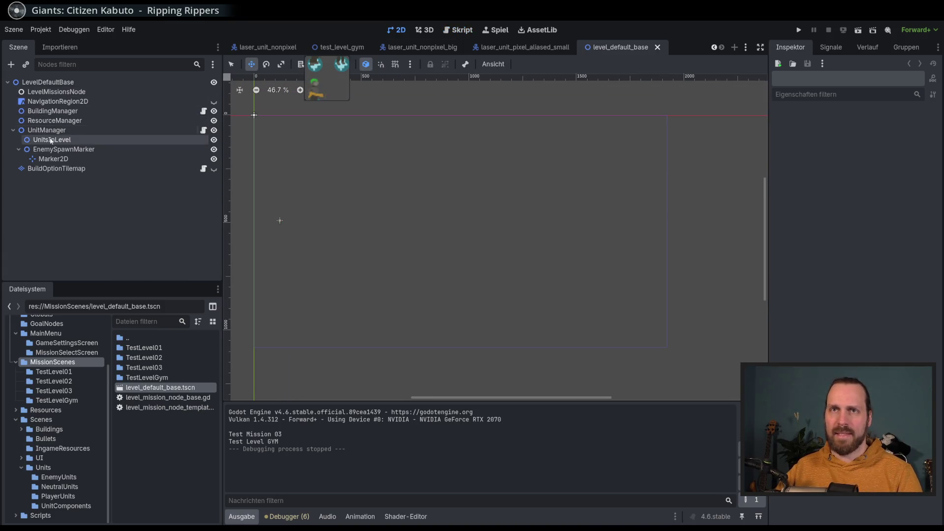
{"action": "left_click_drag", "start_coordinate": [336, 83], "coordinate": [363, 89]}
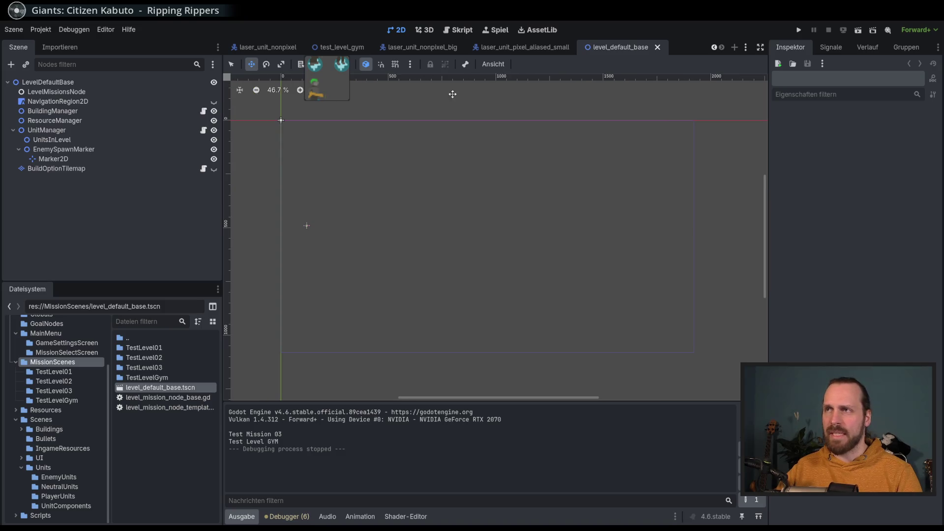
{"action": "left_click", "coordinate": [339, 48]}
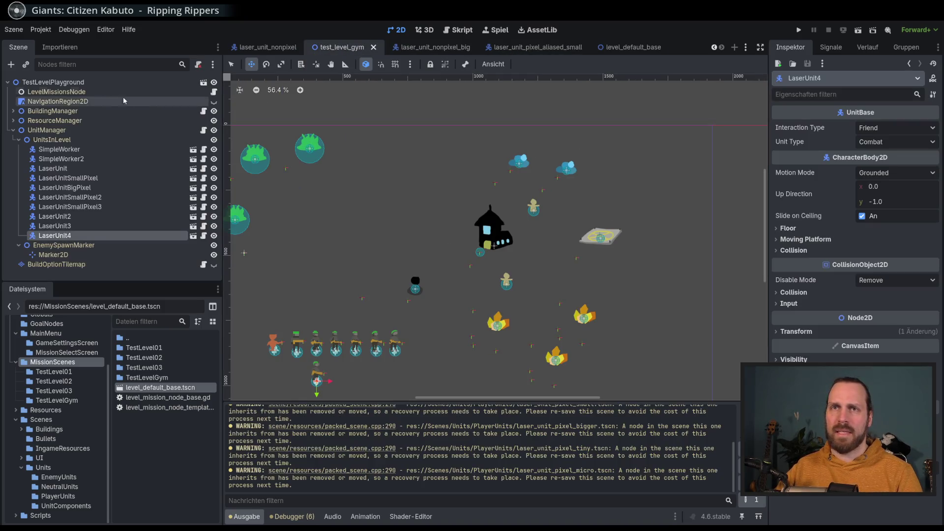
{"action": "left_click", "coordinate": [630, 47]}
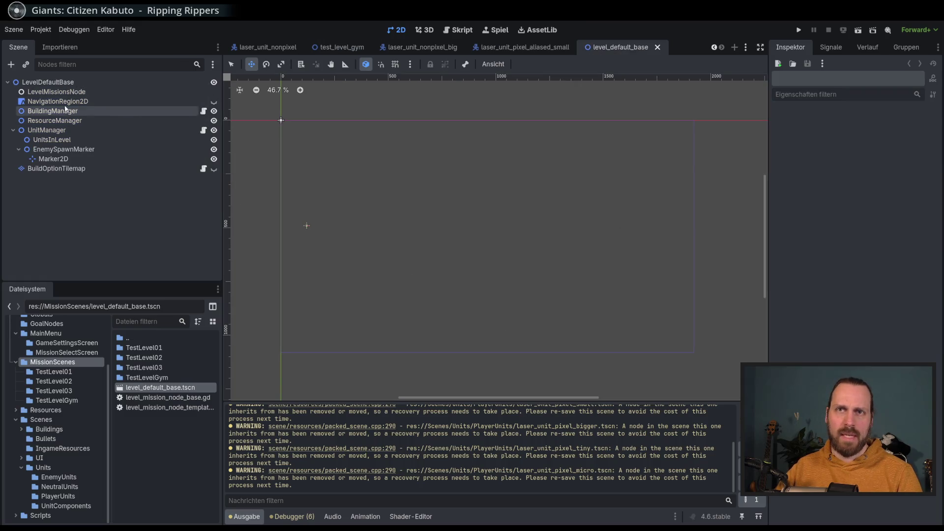
Add a Node2D child under LevelDefaultBase and name it Visuals
{"action": "left_click", "coordinate": [24, 83]}
{"action": "key", "text": "ctrl+a"}
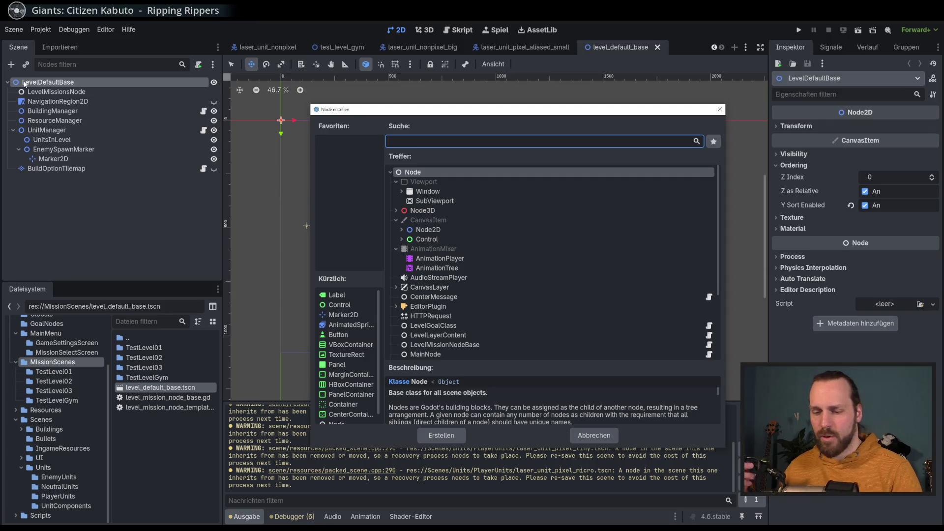
{"action": "type", "text": "node2"}
{"action": "key", "text": "Return"}
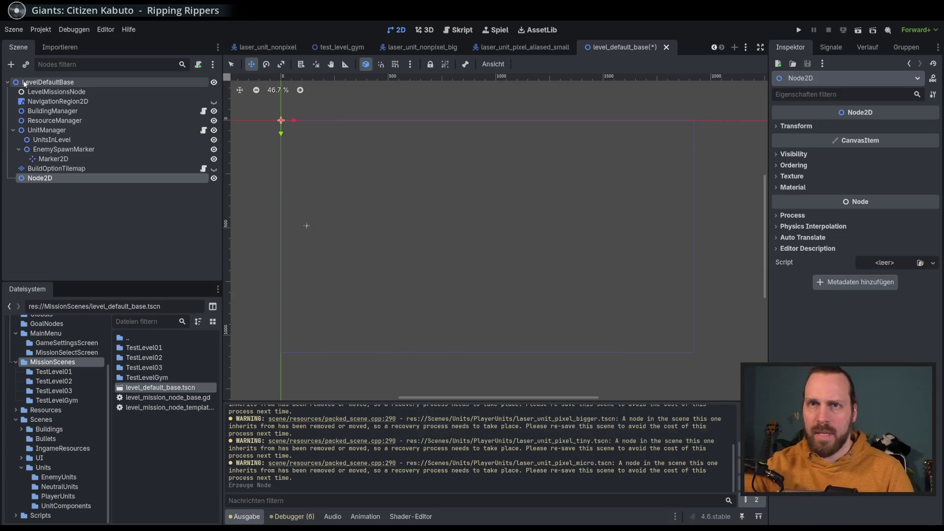
{"action": "double_click", "coordinate": [38, 180]}
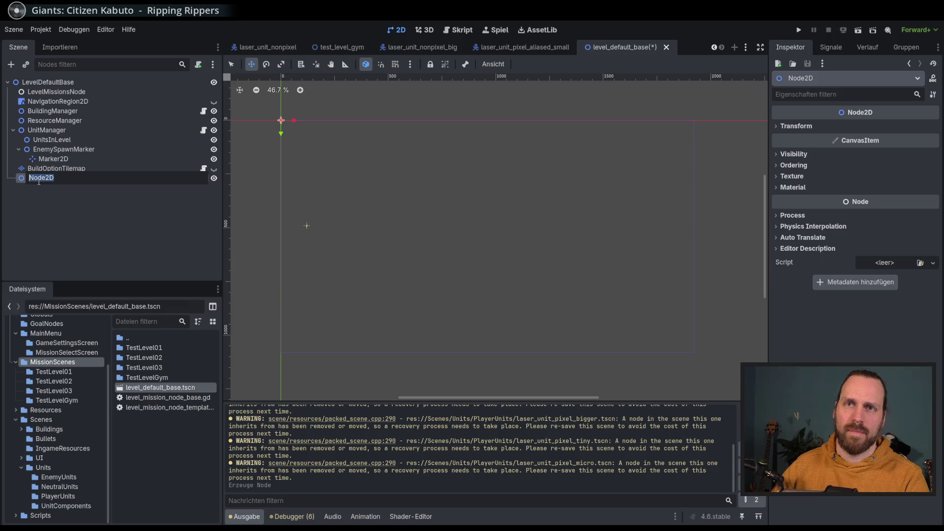
{"action": "type", "text": "TE"}
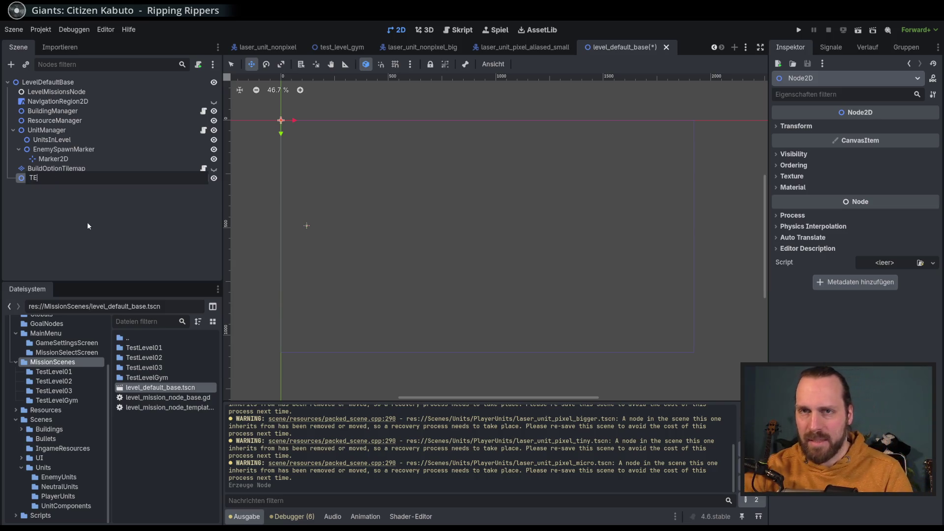
{"action": "key", "text": "BackSpace"}
{"action": "type", "text": "est"}
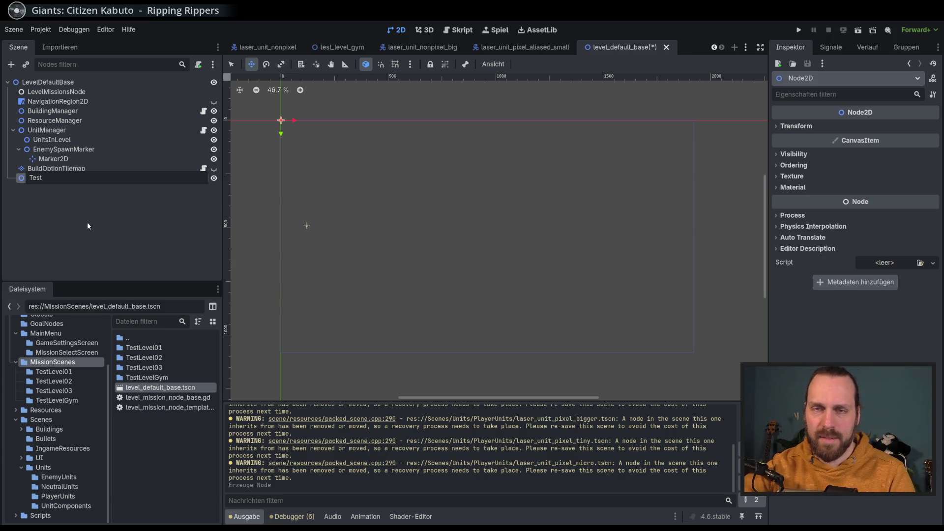
{"action": "key", "text": "BackSpace"}
{"action": "key", "text": "BackSpace"}
{"action": "key", "text": "BackSpace"}
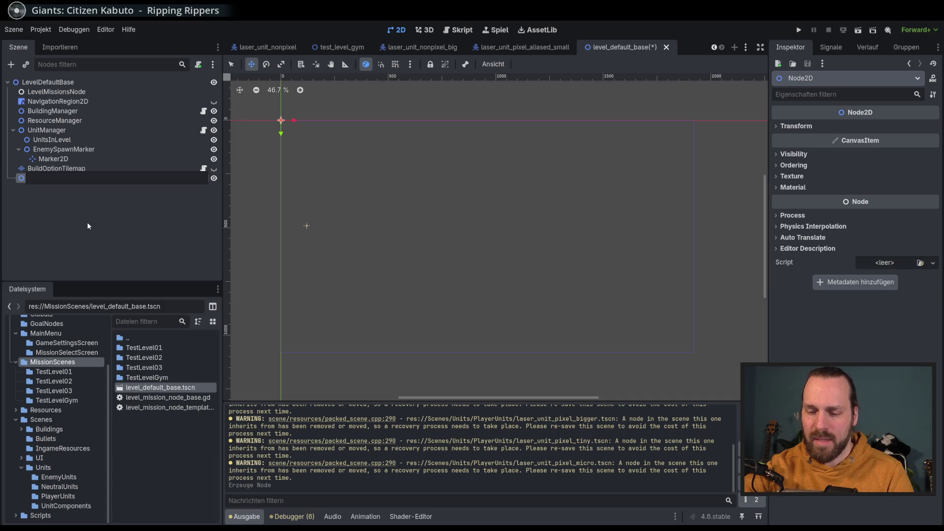
{"action": "type", "text": "Vsia"}
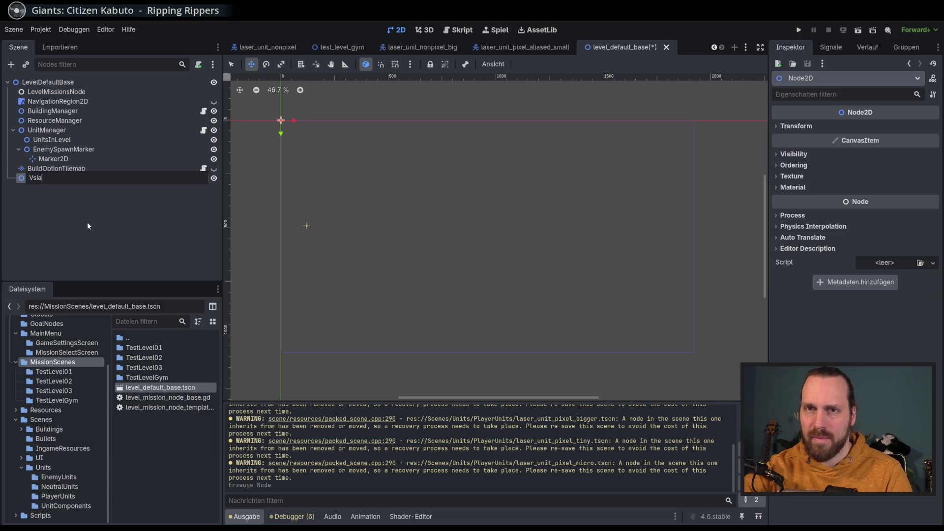
{"action": "type", "text": "isuals"}
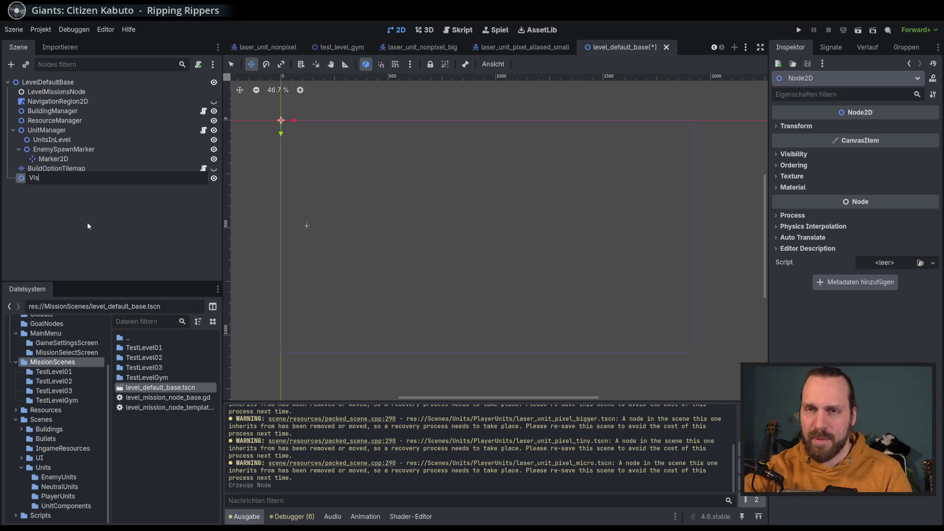
{"action": "key", "text": "Return"}
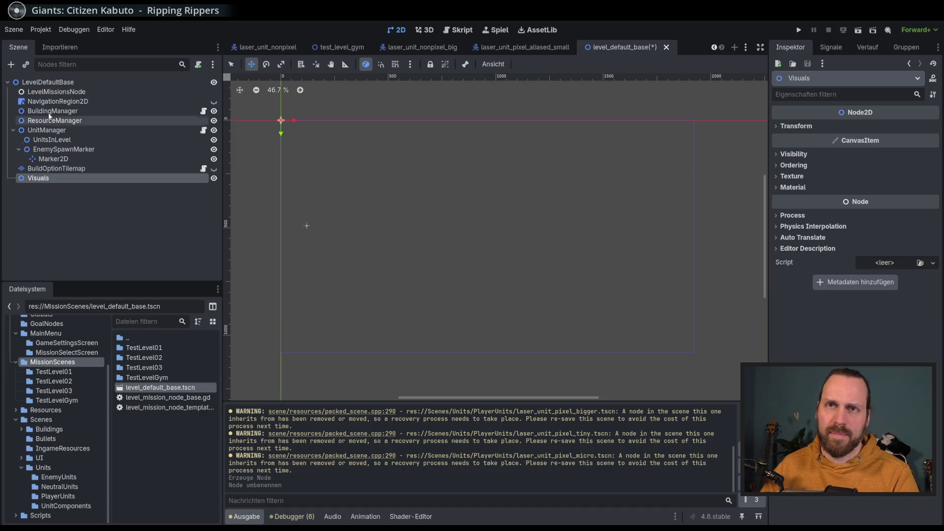
Add a Node2D under Visuals and rename it GroundTextures
{"action": "left_click", "coordinate": [11, 64]}
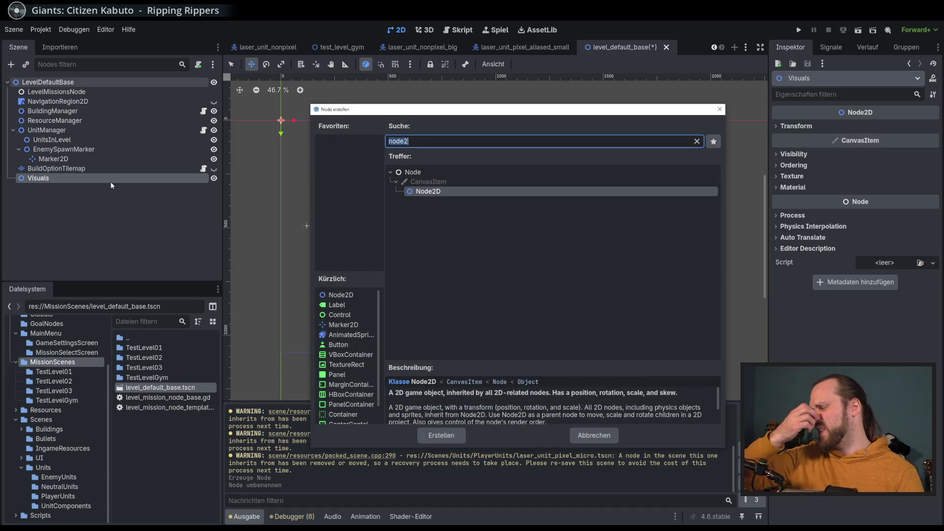
{"action": "key", "text": "Return"}
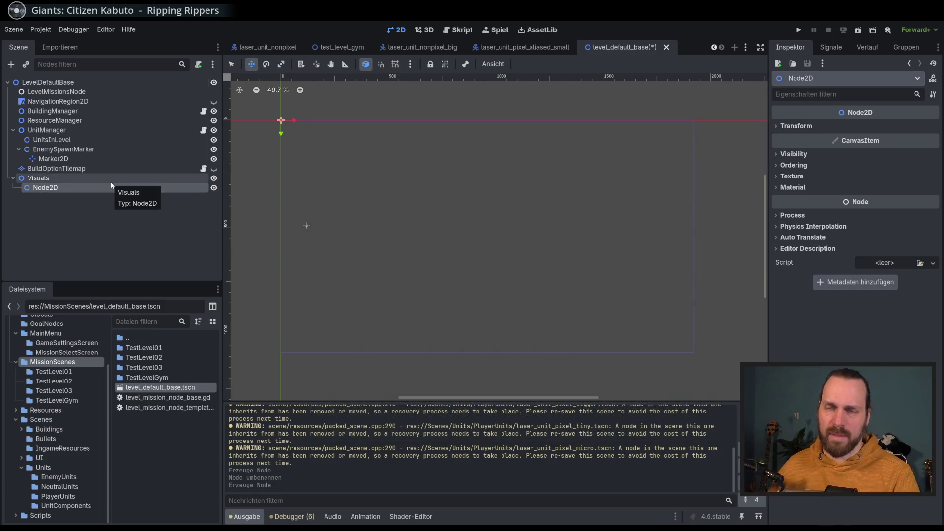
{"action": "double_click", "coordinate": [53, 191]}
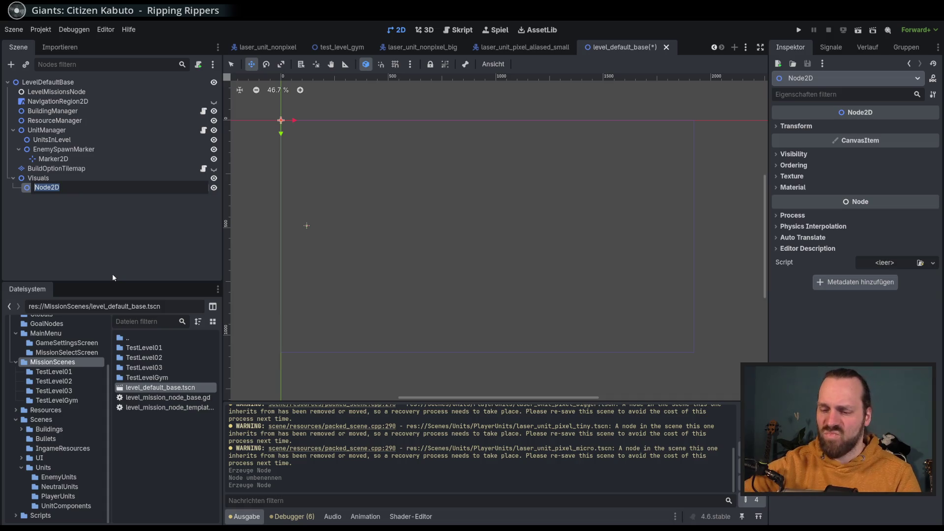
{"action": "type", "text": "Ground"}
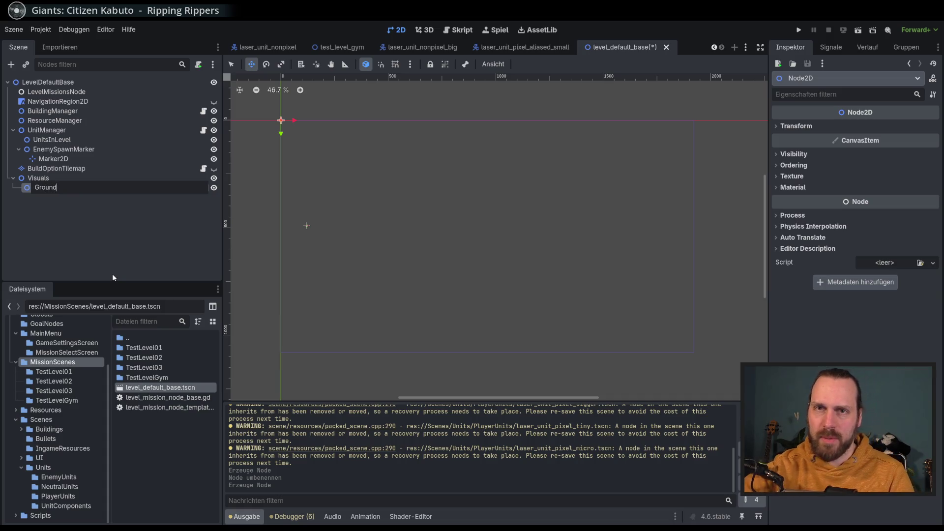
{"action": "type", "text": "Textures"}
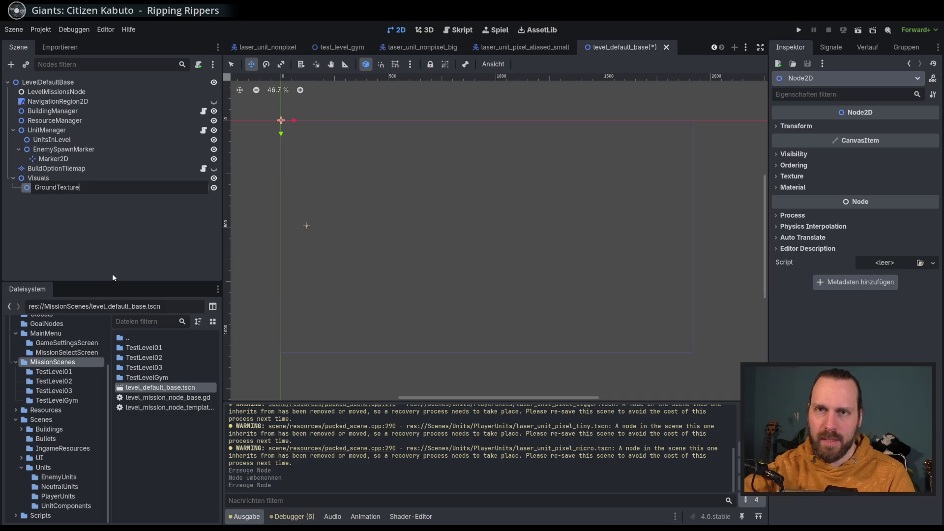
{"action": "key", "text": "Return"}
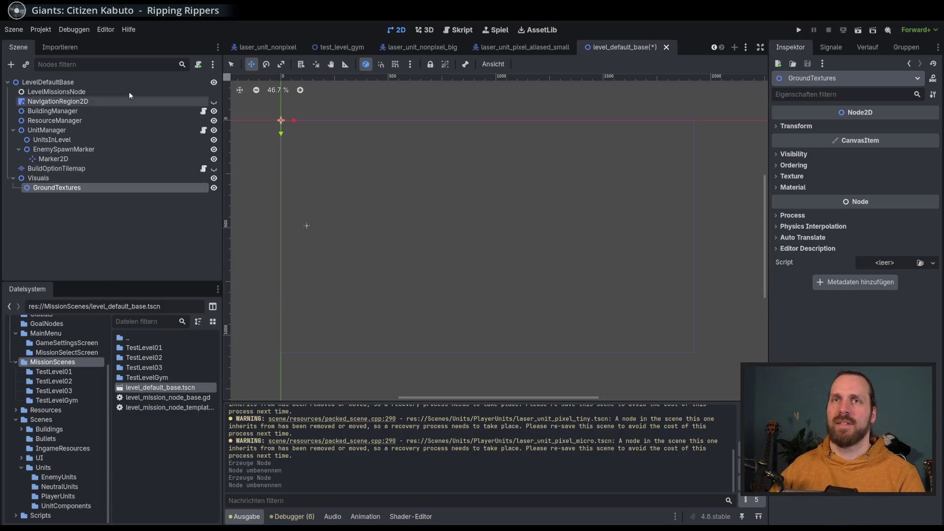
{"action": "left_click", "coordinate": [10, 65]}
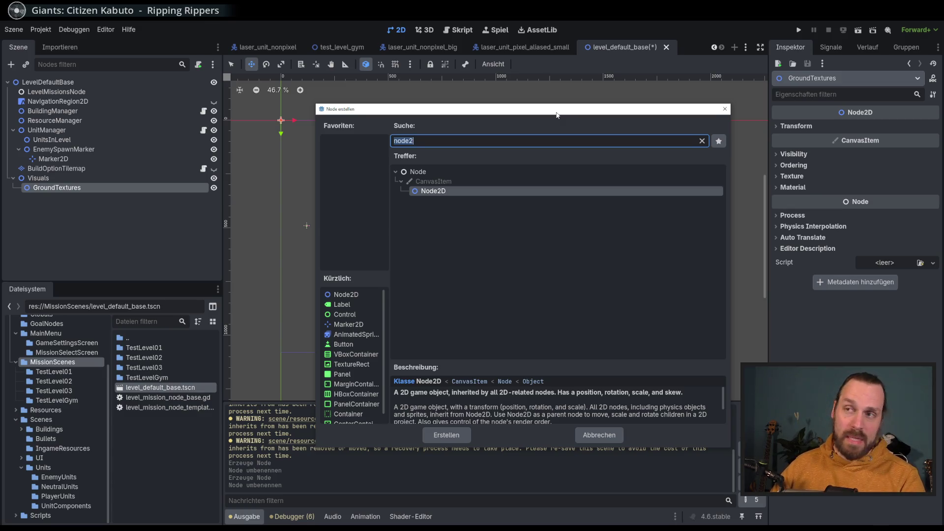
Add a stray Node2D under GroundTextures, then delete it again
{"action": "left_click_drag", "start_coordinate": [556, 115], "coordinate": [565, 113]}
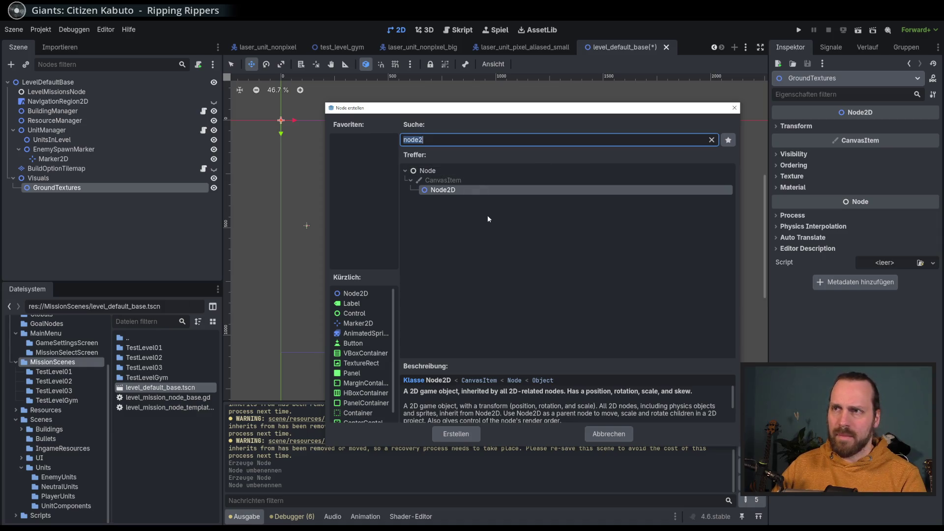
{"action": "key", "text": "Return"}
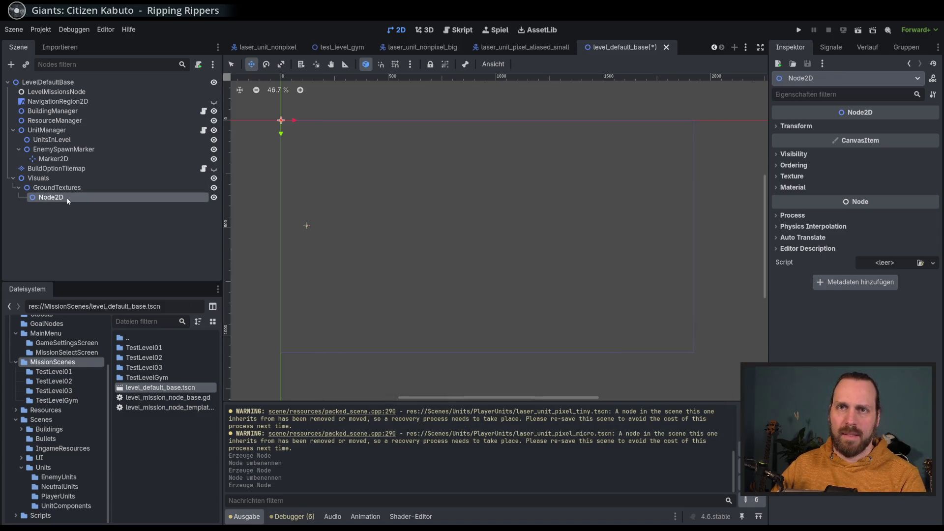
{"action": "key", "text": "Delete"}
{"action": "key", "text": "Return"}
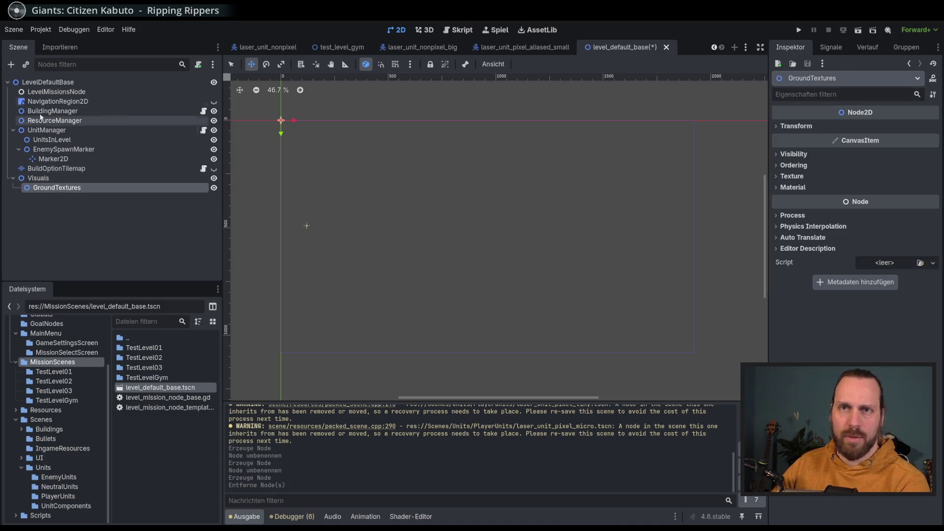
Add a Sprite2D under GroundTextures textured with BaseDefender Billige Platzhalter.png via Quick Load
{"action": "left_click", "coordinate": [11, 64]}
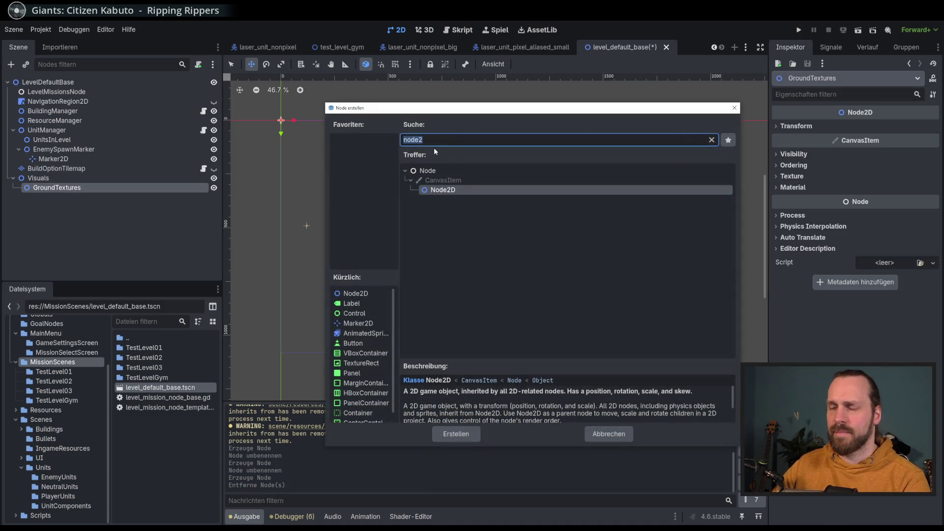
{"action": "type", "text": "spri"}
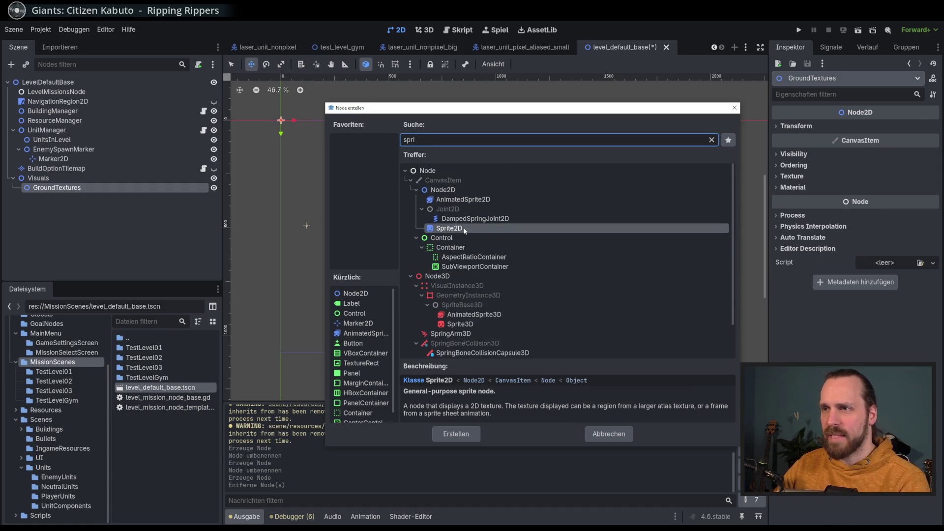
{"action": "double_click", "coordinate": [464, 227]}
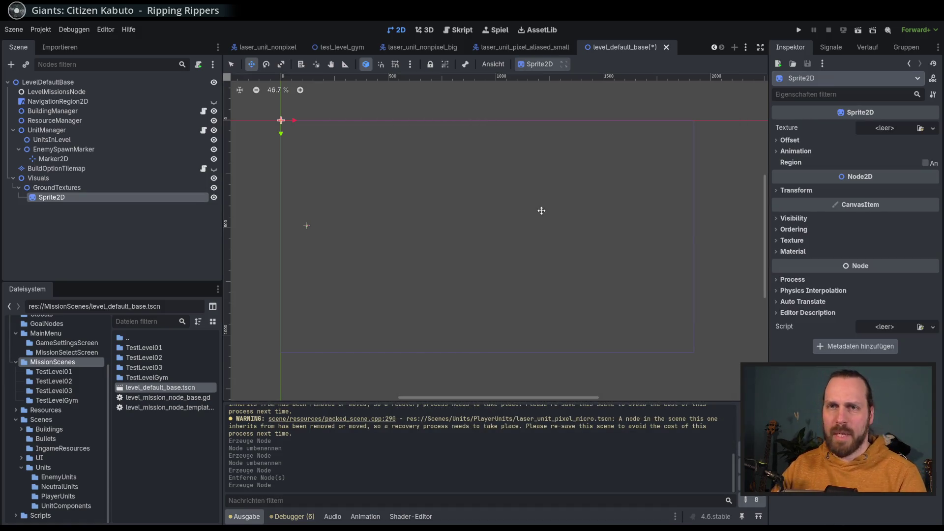
{"action": "left_click", "coordinate": [932, 128]}
{"action": "left_click", "coordinate": [880, 344]}
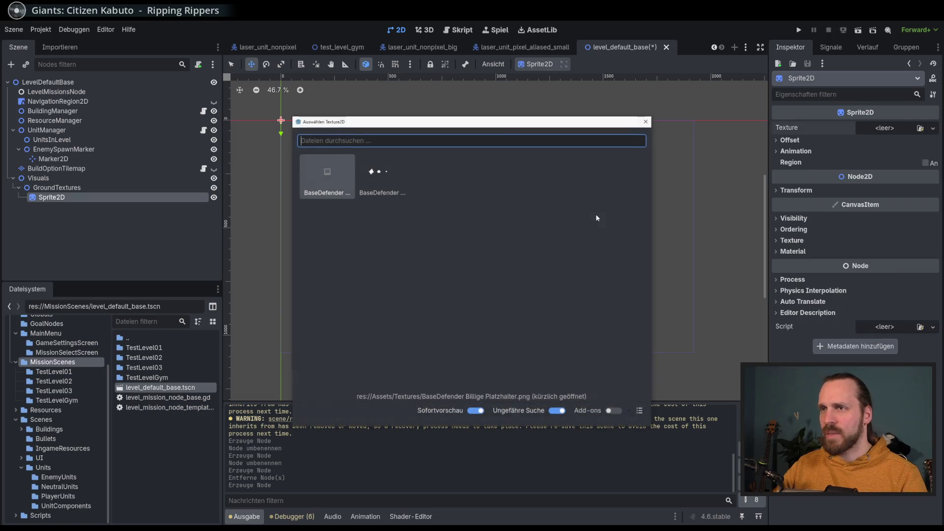
{"action": "left_click", "coordinate": [388, 187]}
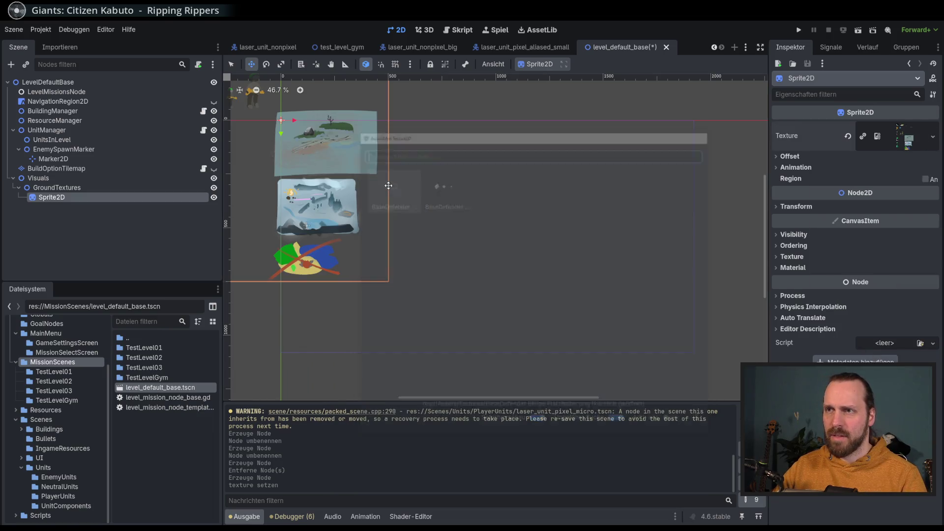
{"action": "scroll", "coordinate": [456, 192], "scroll_direction": "down", "scroll_amount": 3}
{"action": "scroll", "coordinate": [442, 246], "scroll_direction": "up", "scroll_amount": 5}
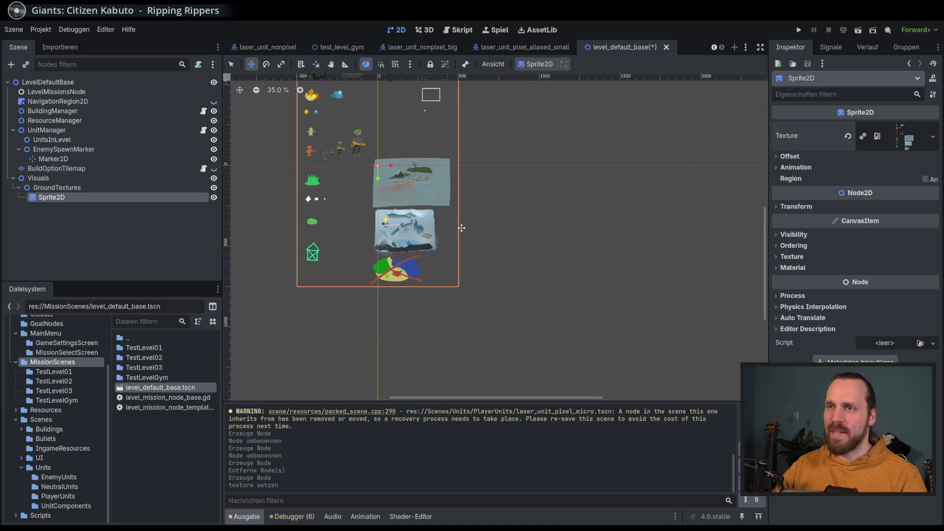
{"action": "scroll", "coordinate": [393, 290], "scroll_direction": "up", "scroll_amount": 7}
{"action": "scroll", "coordinate": [385, 281], "scroll_direction": "down", "scroll_amount": 9}
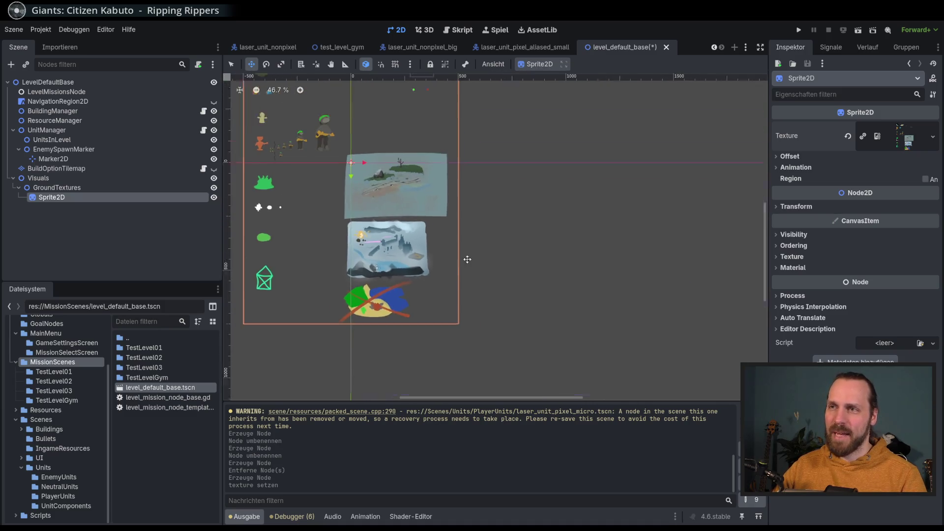
Enable Region on the sprite and make a first region selection of the painted images
{"action": "left_click_drag", "start_coordinate": [420, 168], "coordinate": [465, 206]}
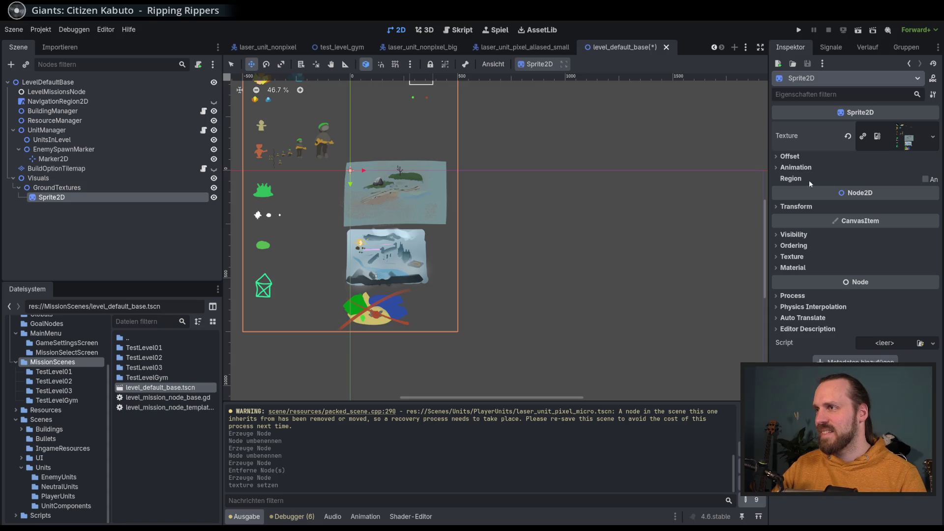
{"action": "left_click", "coordinate": [925, 179]}
{"action": "left_click", "coordinate": [858, 233]}
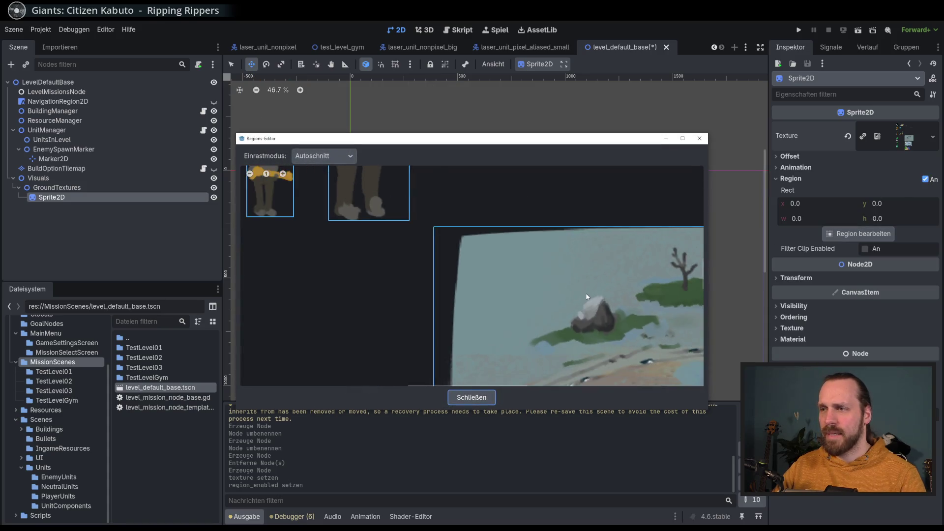
{"action": "scroll", "coordinate": [586, 297], "scroll_direction": "down", "scroll_amount": 2}
{"action": "left_click", "coordinate": [499, 276]}
{"action": "left_click", "coordinate": [472, 398]}
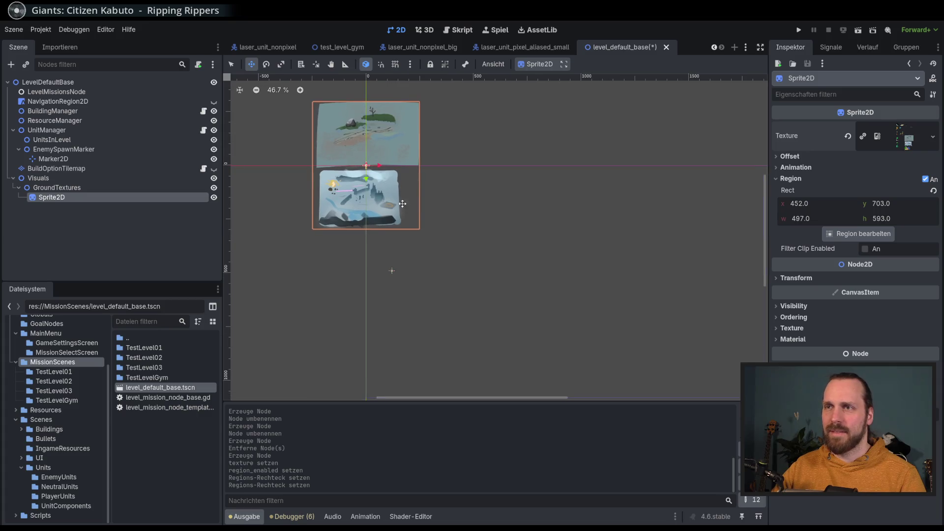
With snapping set to None, trim the region to the top ground image, then save and run
{"action": "left_click", "coordinate": [858, 233]}
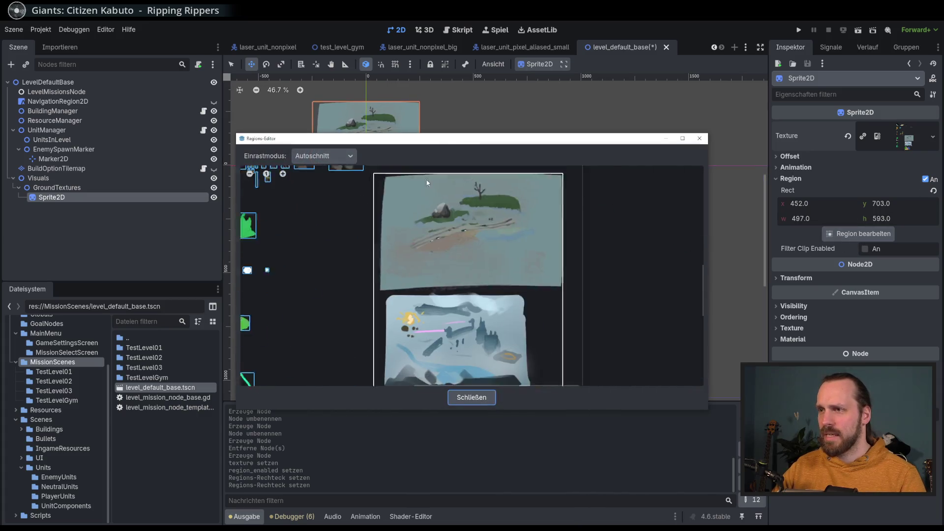
{"action": "scroll", "coordinate": [525, 283], "scroll_direction": "up", "scroll_amount": 1}
{"action": "scroll", "coordinate": [274, 193], "scroll_direction": "down", "scroll_amount": 2}
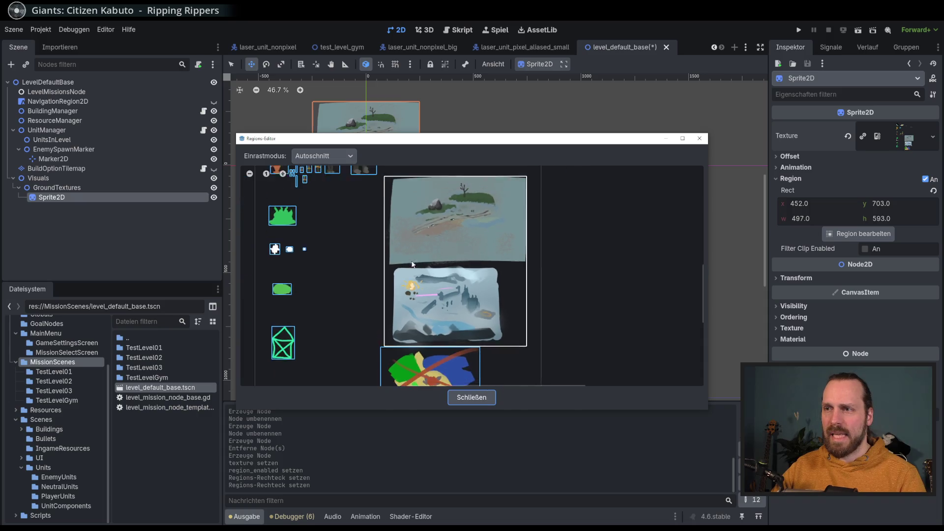
{"action": "left_click", "coordinate": [324, 156]}
{"action": "left_click", "coordinate": [327, 174]}
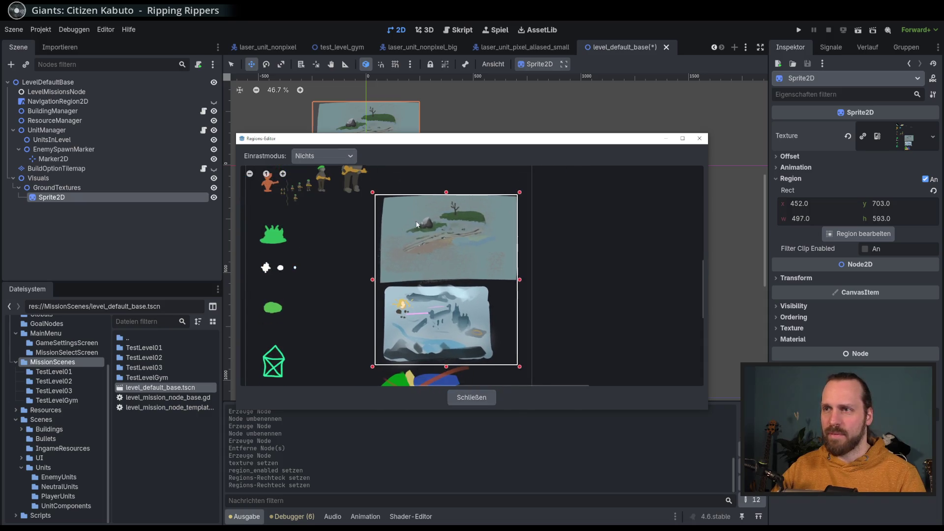
{"action": "left_click_drag", "start_coordinate": [448, 367], "coordinate": [448, 281]}
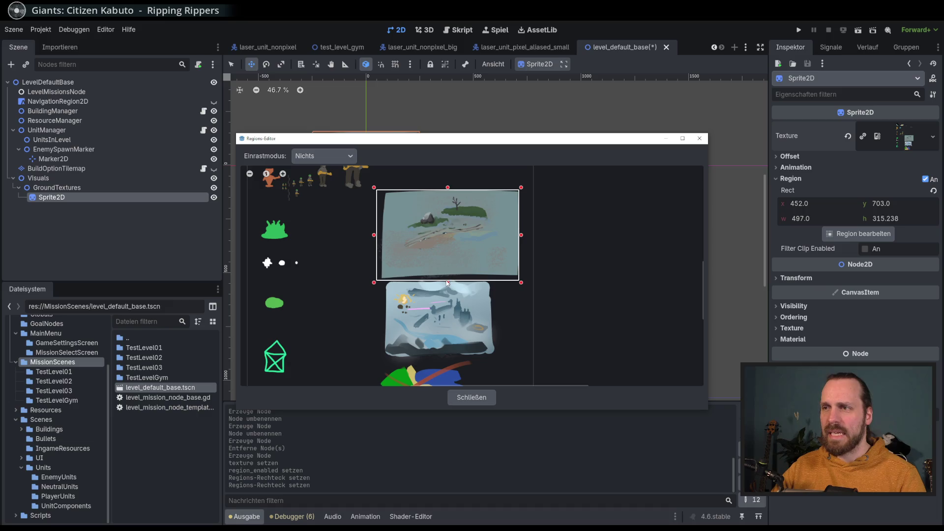
{"action": "left_click", "coordinate": [471, 397]}
{"action": "mouse_move", "coordinate": [469, 221]}
{"action": "left_mouse_down"}
{"action": "mouse_move", "coordinate": [367, 160]}
{"action": "mouse_move", "coordinate": [561, 269]}
{"action": "mouse_move", "coordinate": [556, 253]}
{"action": "left_mouse_up"}
{"action": "key", "text": "F5"}
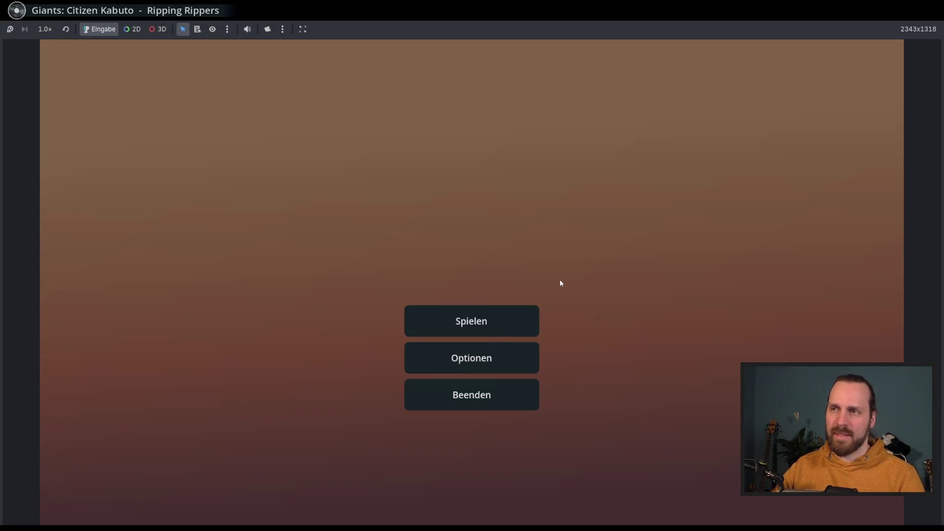
Start the game, walk a unit across the painted ground, then stop the game with F8
{"action": "key", "text": "Return"}
{"action": "key", "text": "Return"}
{"action": "key", "text": "Return"}
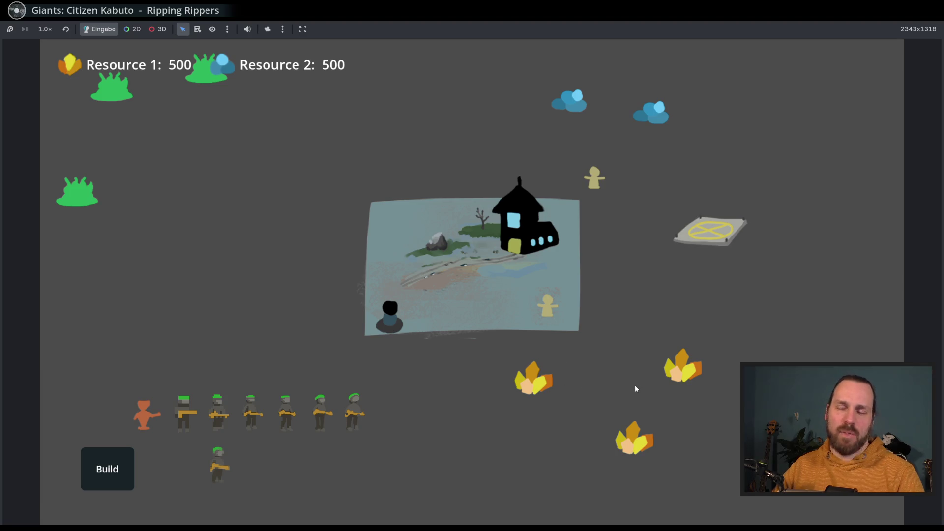
{"action": "scroll", "coordinate": [461, 299], "scroll_direction": "up", "scroll_amount": 2}
{"action": "scroll", "coordinate": [461, 299], "scroll_direction": "down", "scroll_amount": 2}
{"action": "scroll", "coordinate": [458, 309], "scroll_direction": "up", "scroll_amount": 2}
{"action": "scroll", "coordinate": [455, 307], "scroll_direction": "down", "scroll_amount": 2}
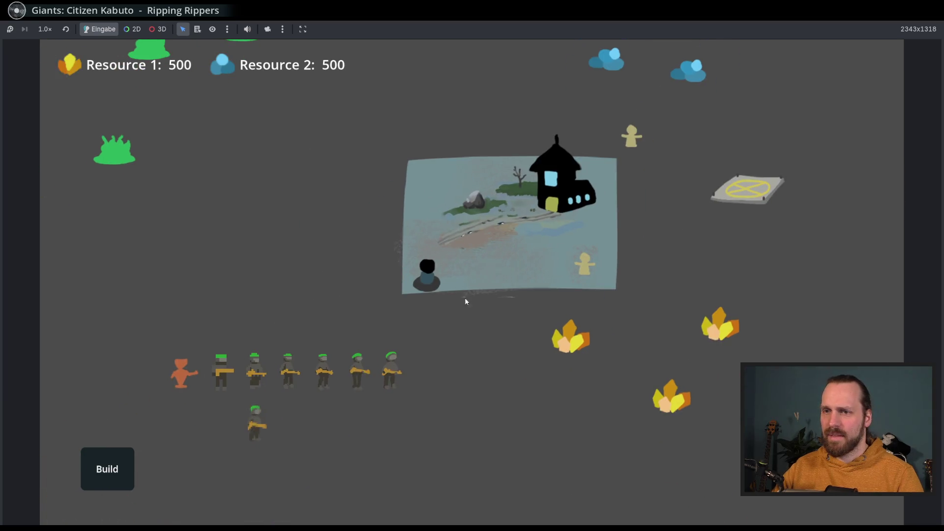
{"action": "left_click", "coordinate": [219, 379]}
{"action": "right_click", "coordinate": [469, 259]}
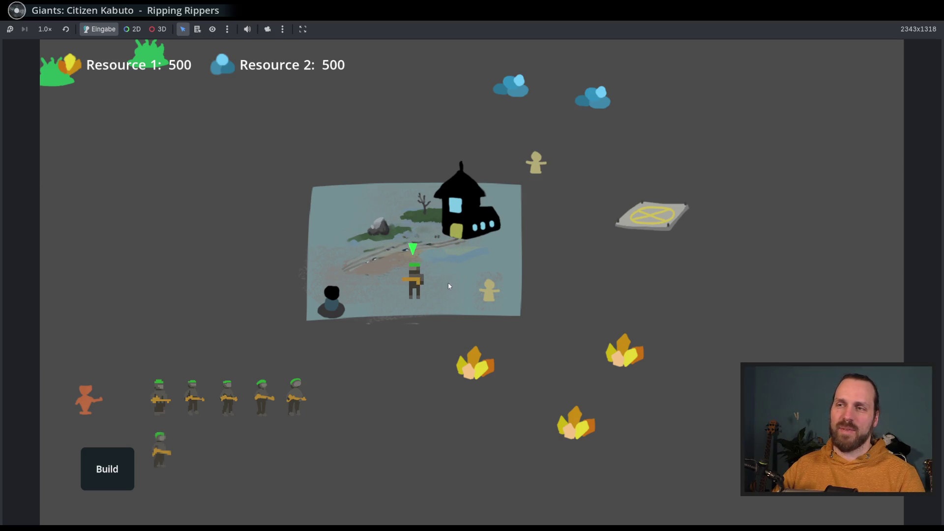
{"action": "right_click", "coordinate": [417, 386]}
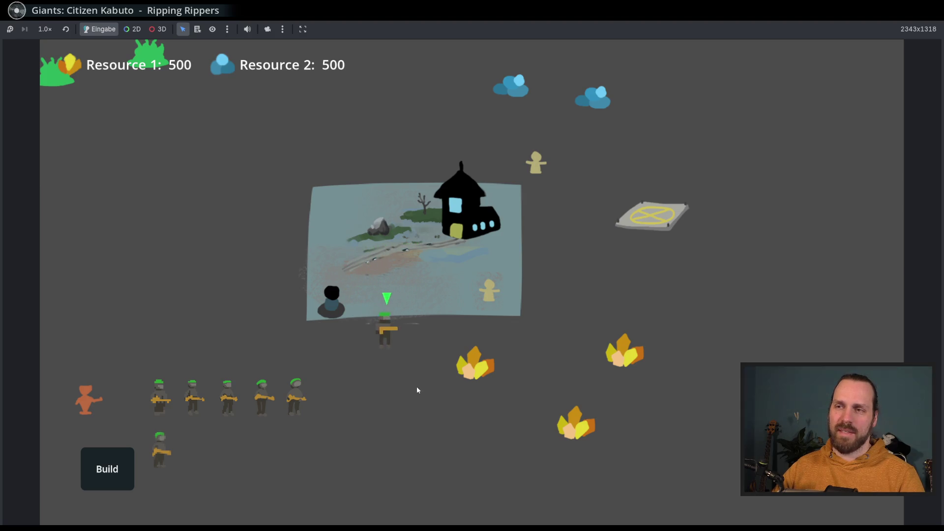
{"action": "key", "text": "F8"}
{"action": "scroll", "coordinate": [465, 239], "scroll_direction": "up", "scroll_amount": 2}
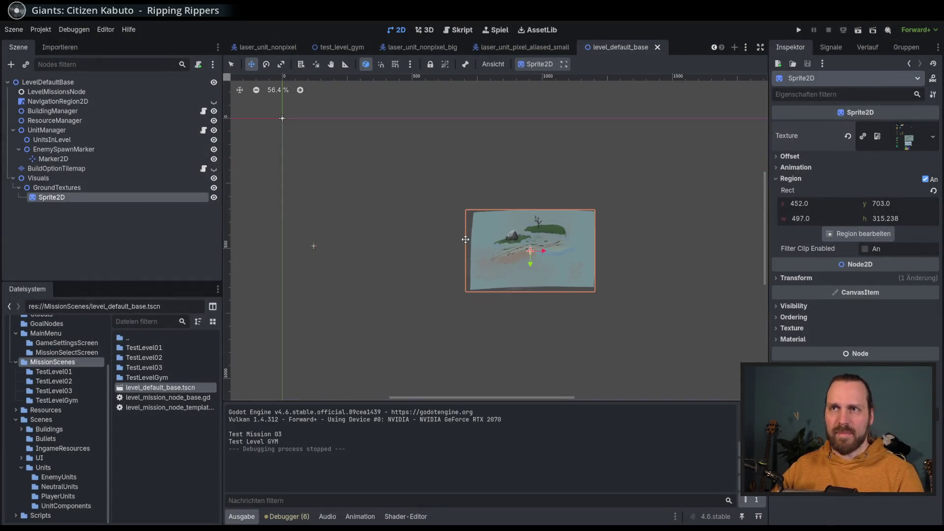
Enlarge the ground sprite, trying Transform scale 2 and then 3 in the Inspector
{"action": "left_click", "coordinate": [231, 65]}
{"action": "left_click_drag", "start_coordinate": [518, 211], "coordinate": [580, 180]}
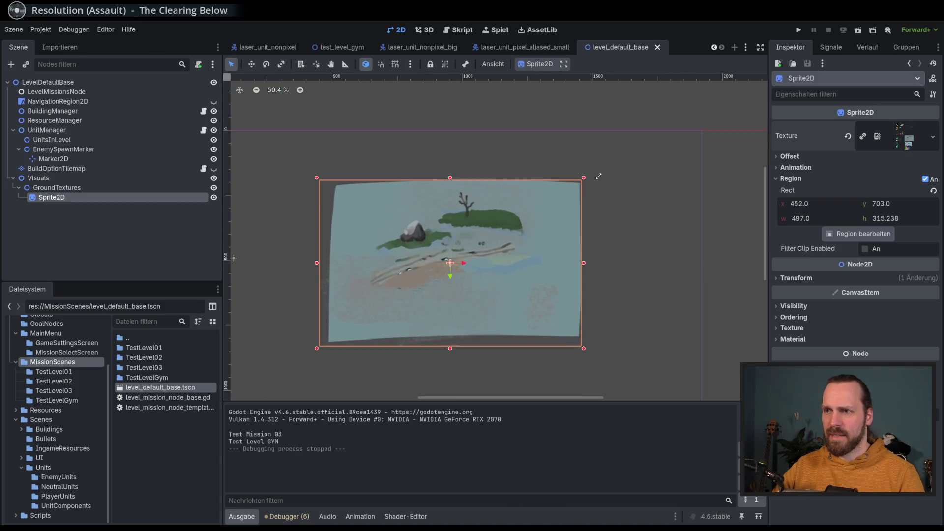
{"action": "left_click", "coordinate": [827, 278]}
{"action": "left_click", "coordinate": [899, 332]}
{"action": "key", "text": "Return"}
{"action": "type", "text": "3"}
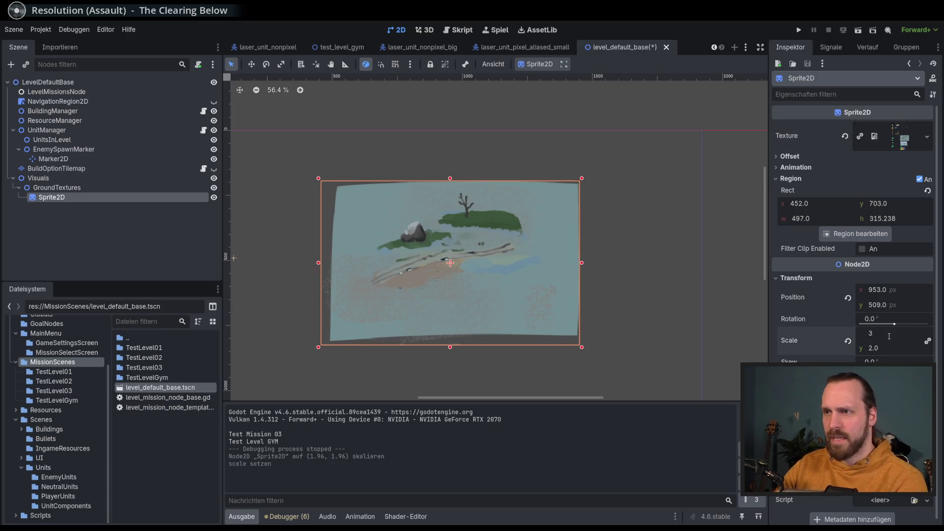
{"action": "key", "text": "Return"}
Set the sprite scale back to 2, then save and run the scene
{"action": "scroll", "coordinate": [633, 250], "scroll_direction": "down", "scroll_amount": 3}
{"action": "scroll", "coordinate": [674, 279], "scroll_direction": "down", "scroll_amount": 1}
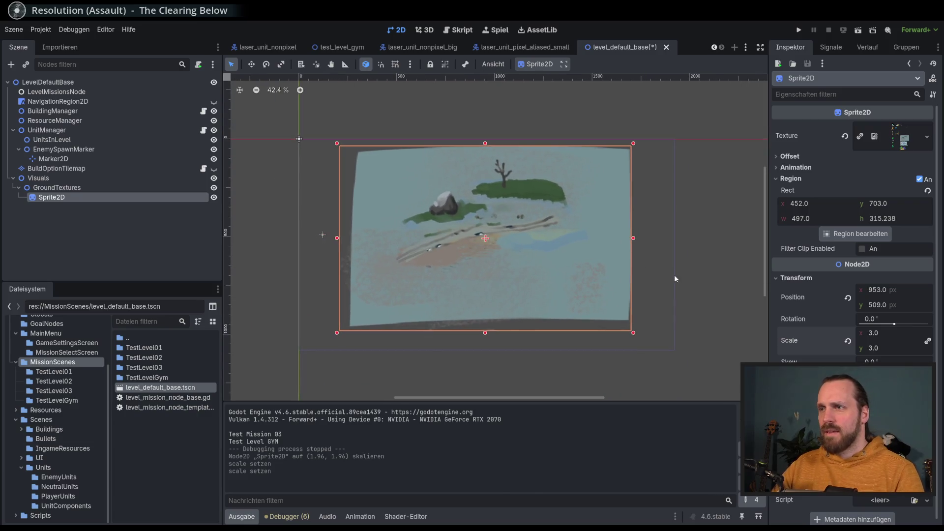
{"action": "left_click", "coordinate": [888, 339]}
{"action": "type", "text": "2"}
{"action": "key", "text": "Return"}
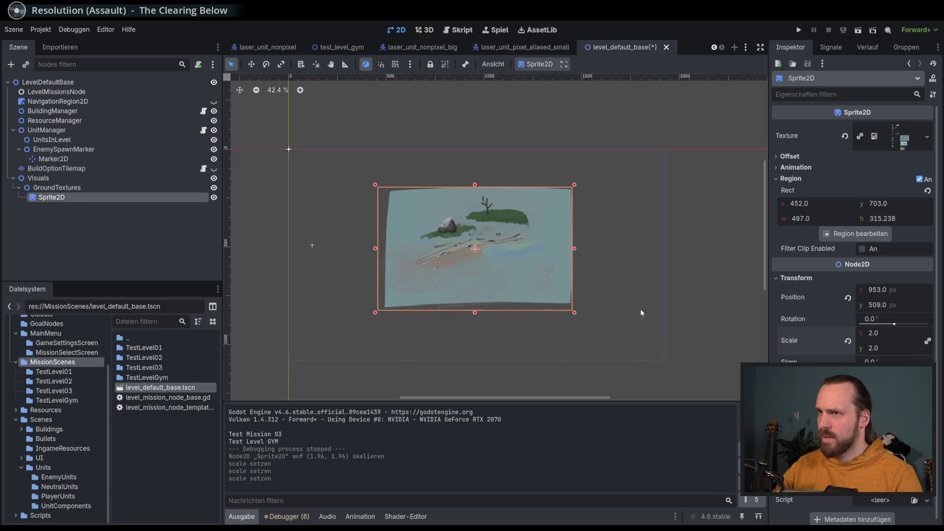
{"action": "key", "text": "F6"}
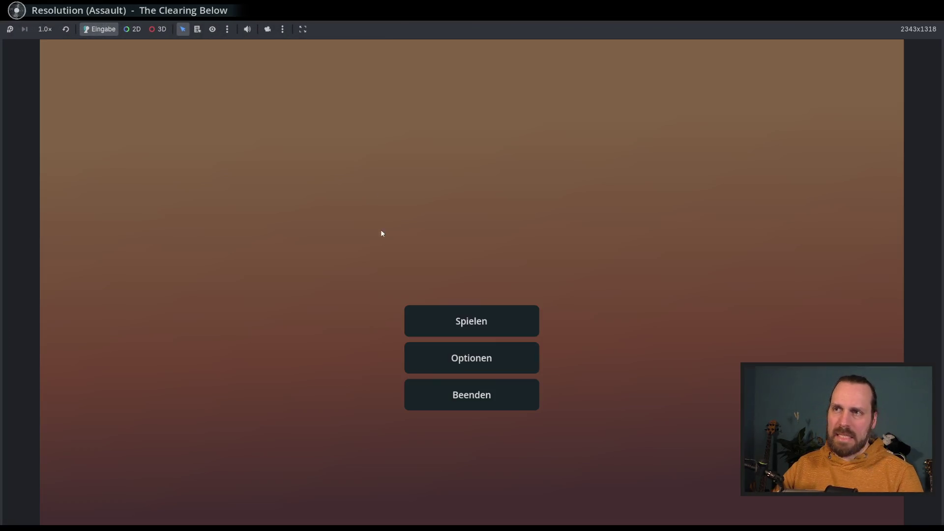
Start the Test Level GYM mission and send soldiers and a worker out onto the painted map
{"action": "left_click", "coordinate": [467, 320]}
{"action": "left_click", "coordinate": [565, 458]}
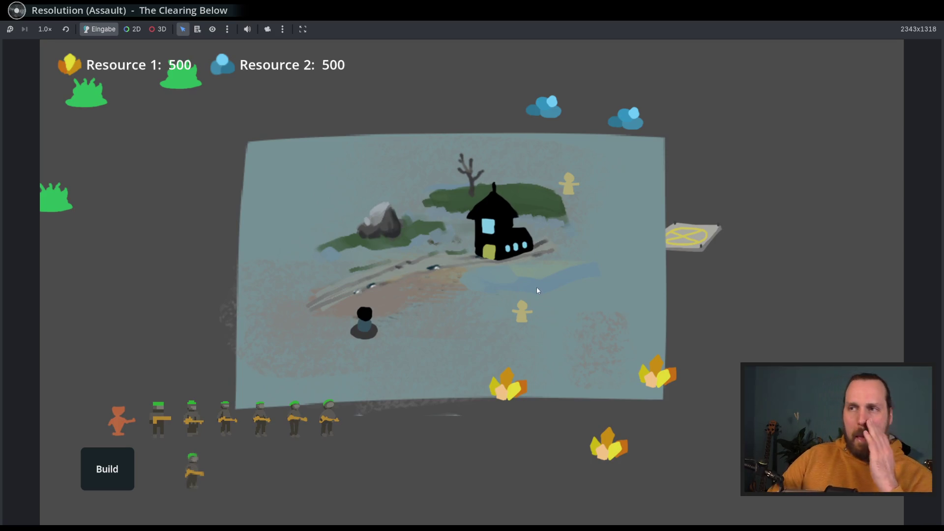
{"action": "left_click", "coordinate": [302, 336]}
{"action": "left_click", "coordinate": [261, 423]}
{"action": "left_click", "coordinate": [329, 422]}
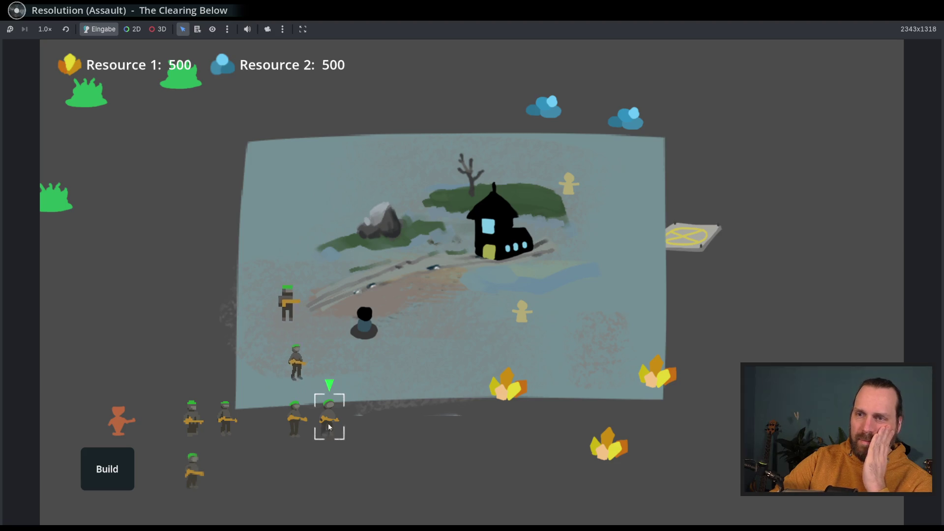
{"action": "left_click", "coordinate": [426, 318]}
{"action": "left_click", "coordinate": [295, 418]}
{"action": "left_click", "coordinate": [308, 381]}
{"action": "left_click", "coordinate": [225, 419]}
{"action": "left_click", "coordinate": [273, 358]}
{"action": "left_click", "coordinate": [191, 419]}
{"action": "left_click", "coordinate": [256, 410]}
{"action": "left_click", "coordinate": [193, 471]}
{"action": "left_click", "coordinate": [456, 351]}
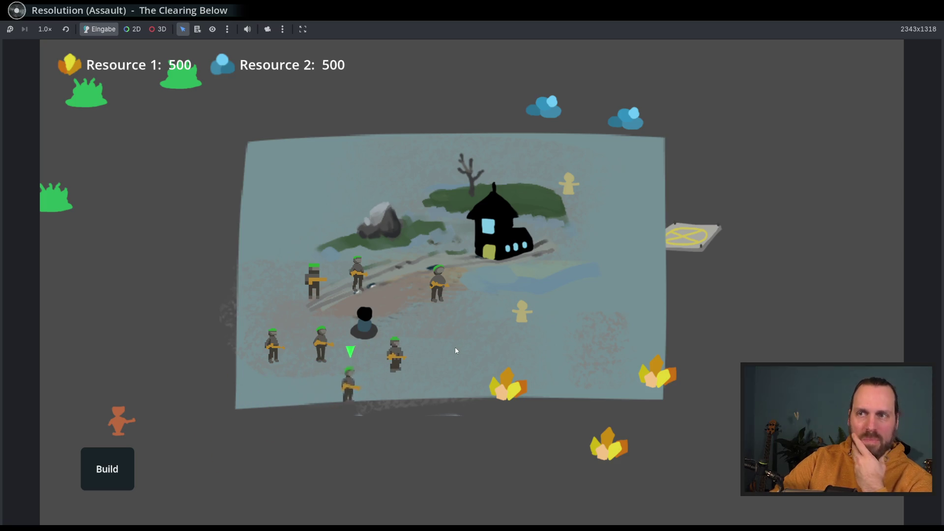
{"action": "left_click_drag", "start_coordinate": [180, 407], "coordinate": [262, 443]}
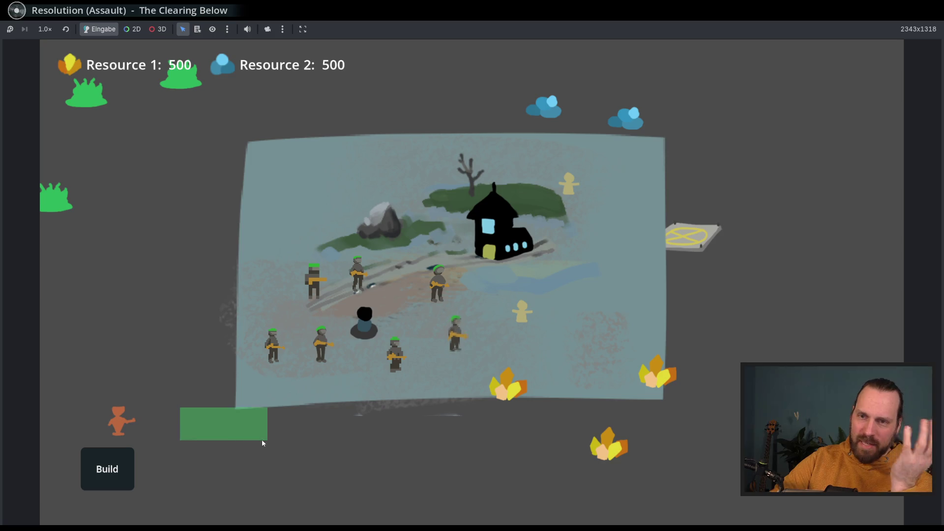
{"action": "left_click", "coordinate": [521, 309]}
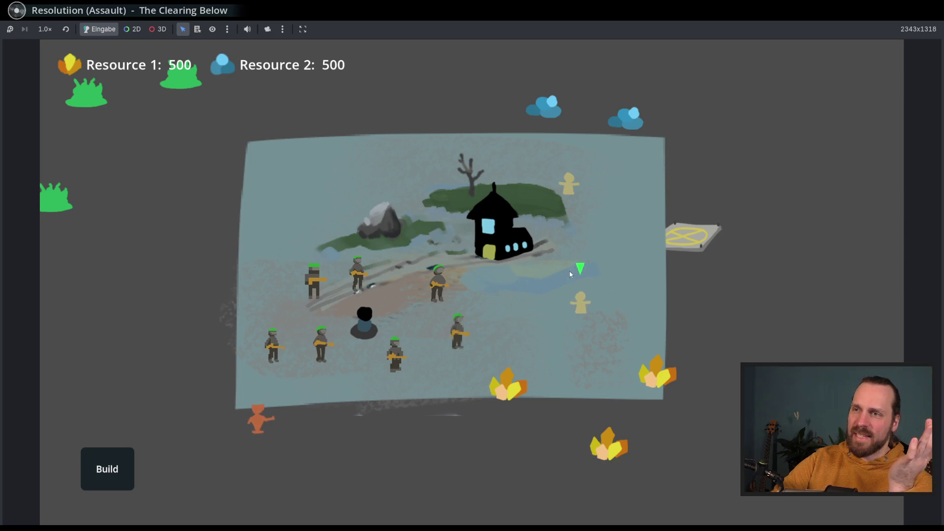
{"action": "left_click", "coordinate": [549, 317]}
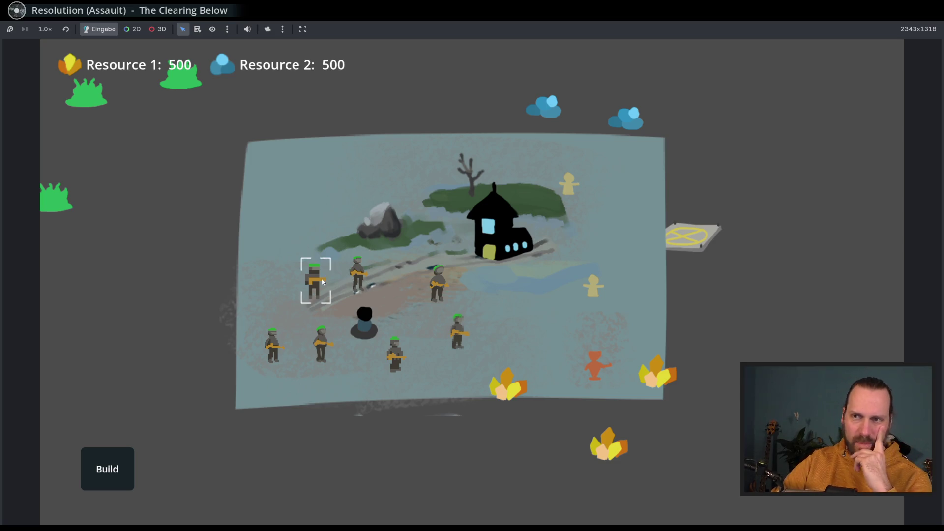
Pan around the map and move a soldier, then stop the game and save to relaunch
{"action": "key", "text": "w"}
{"action": "key", "text": "d"}
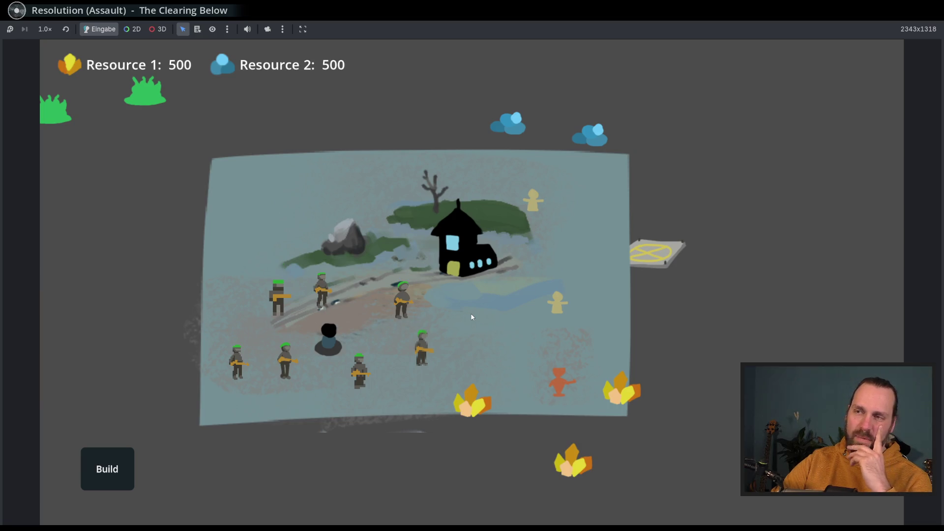
{"action": "left_click", "coordinate": [271, 288]}
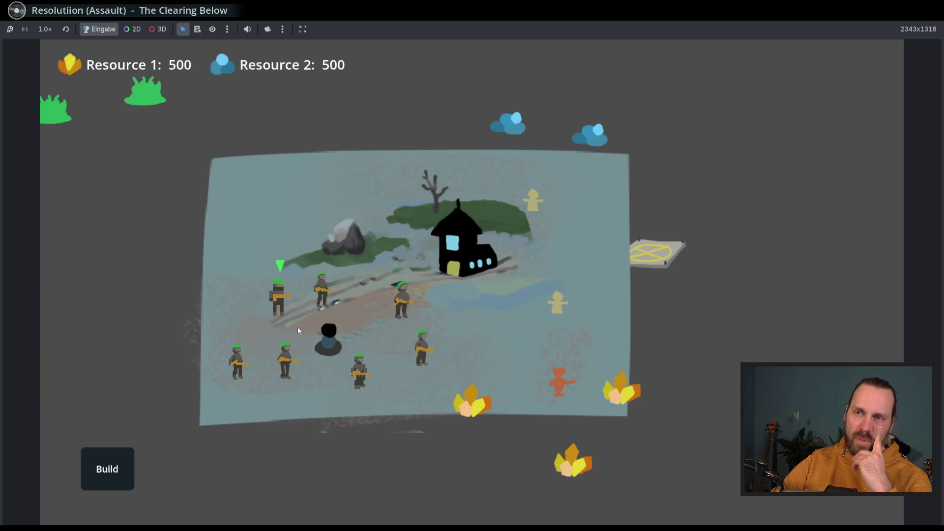
{"action": "key", "text": "a"}
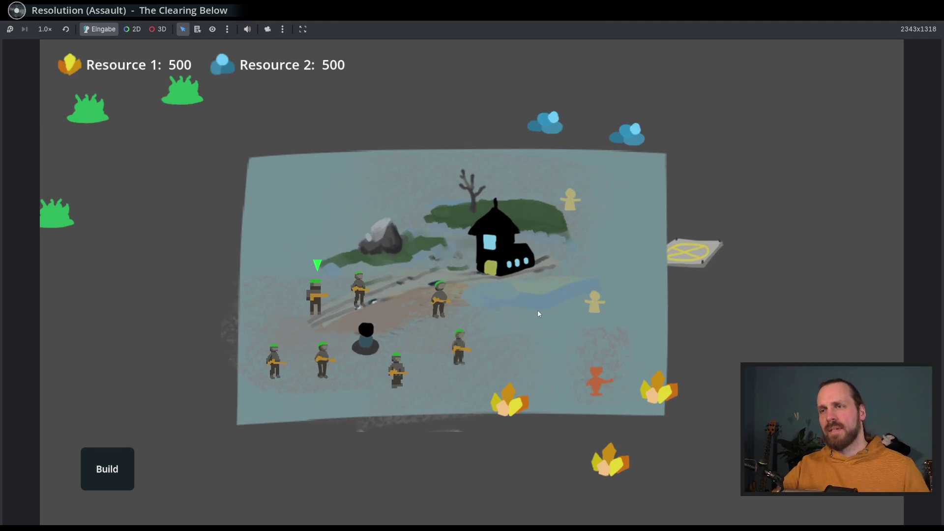
{"action": "left_click", "coordinate": [295, 350]}
{"action": "right_click", "coordinate": [188, 352]}
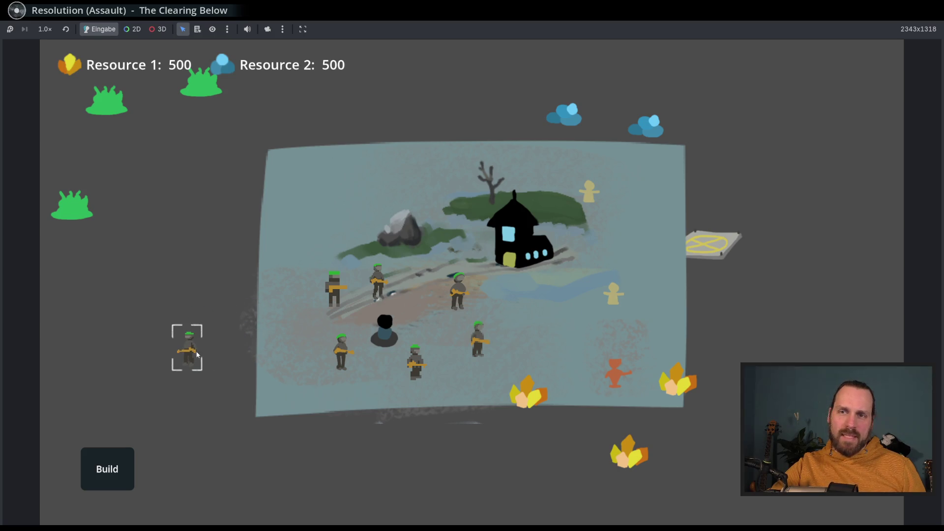
{"action": "right_click", "coordinate": [295, 362]}
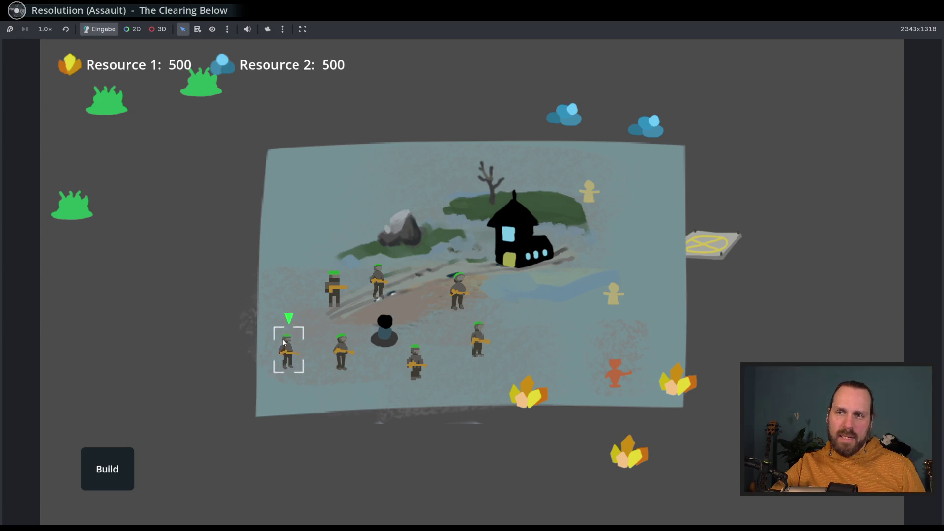
{"action": "scroll", "coordinate": [290, 340], "scroll_direction": "up", "scroll_amount": 3}
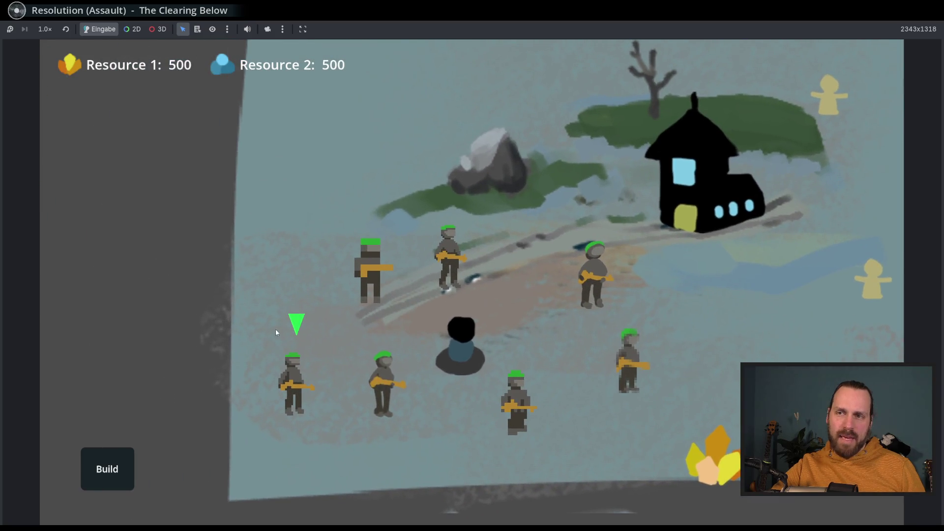
{"action": "key", "text": "d"}
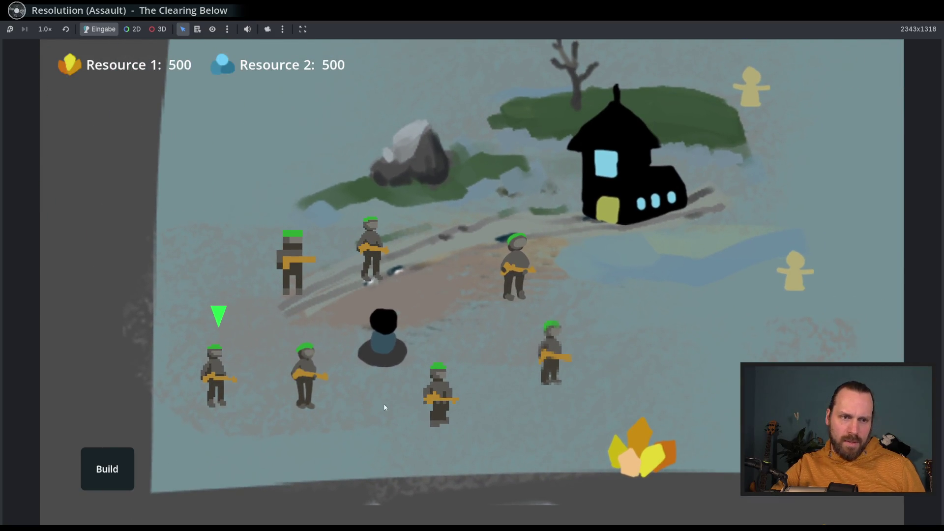
{"action": "left_click_drag", "start_coordinate": [510, 406], "coordinate": [441, 366]}
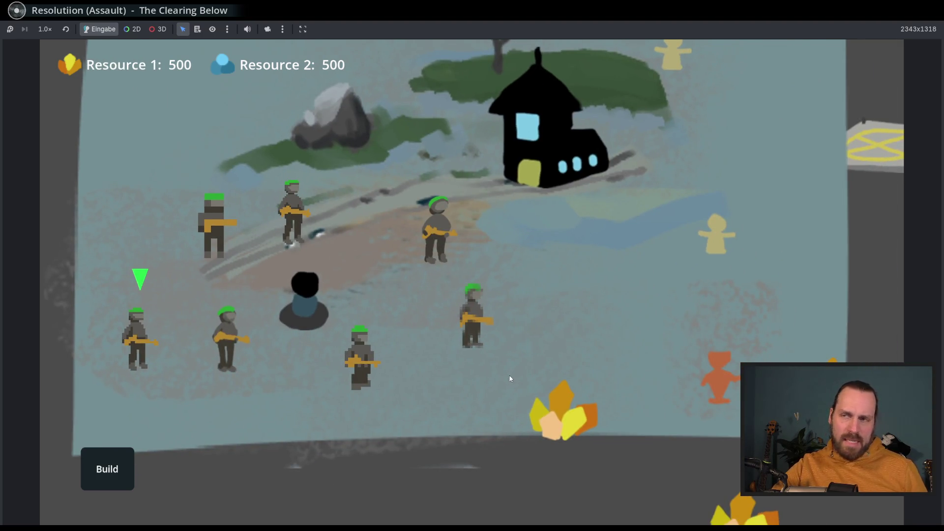
{"action": "scroll", "coordinate": [509, 379], "scroll_direction": "down", "scroll_amount": 5}
{"action": "mouse_move", "coordinate": [518, 387]}
{"action": "left_mouse_down"}
{"action": "mouse_move", "coordinate": [621, 391]}
{"action": "mouse_move", "coordinate": [645, 418]}
{"action": "mouse_move", "coordinate": [570, 413]}
{"action": "mouse_move", "coordinate": [604, 410]}
{"action": "mouse_move", "coordinate": [592, 414]}
{"action": "left_mouse_up"}
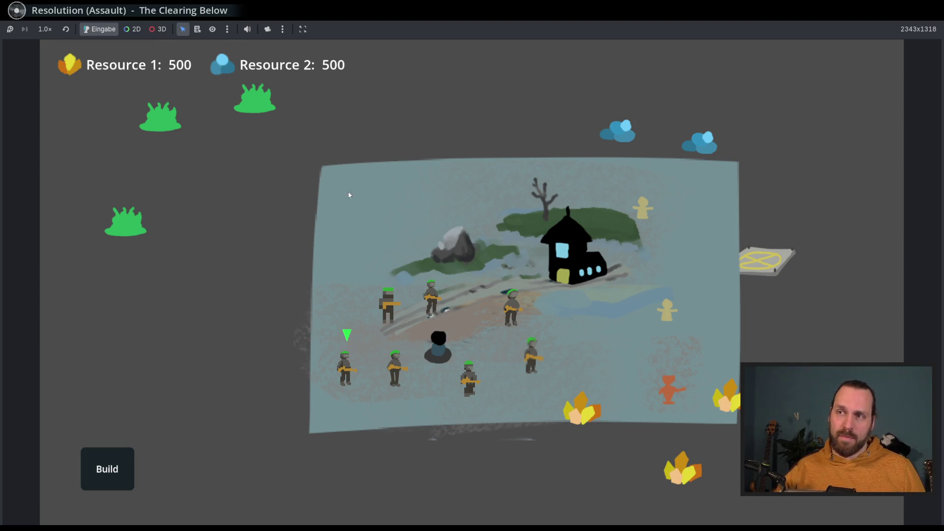
{"action": "key", "text": "d"}
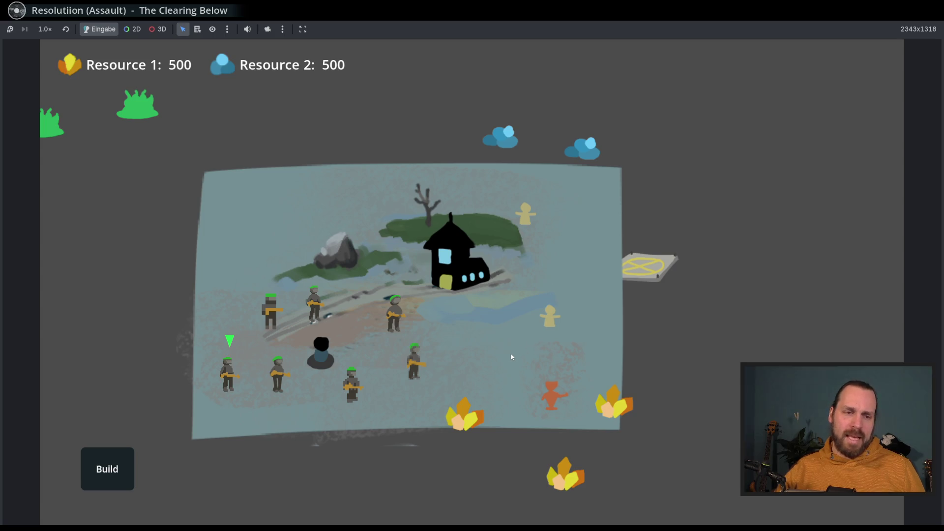
{"action": "key", "text": "a"}
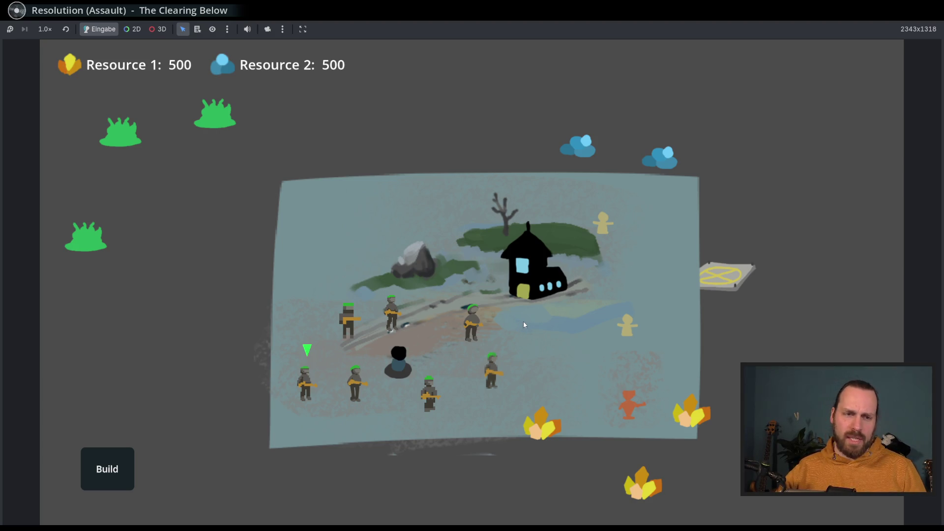
{"action": "mouse_move", "coordinate": [552, 311]}
{"action": "left_mouse_down"}
{"action": "mouse_move", "coordinate": [456, 312]}
{"action": "mouse_move", "coordinate": [542, 318]}
{"action": "left_mouse_up"}
{"action": "scroll", "coordinate": [522, 329], "scroll_direction": "up", "scroll_amount": 3}
{"action": "scroll", "coordinate": [519, 339], "scroll_direction": "down", "scroll_amount": 3}
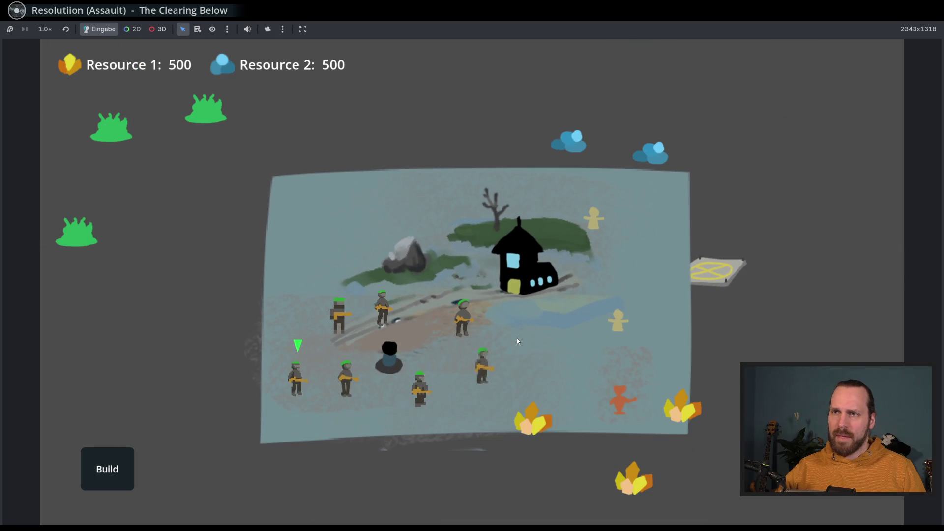
{"action": "scroll", "coordinate": [449, 308], "scroll_direction": "up", "scroll_amount": 3}
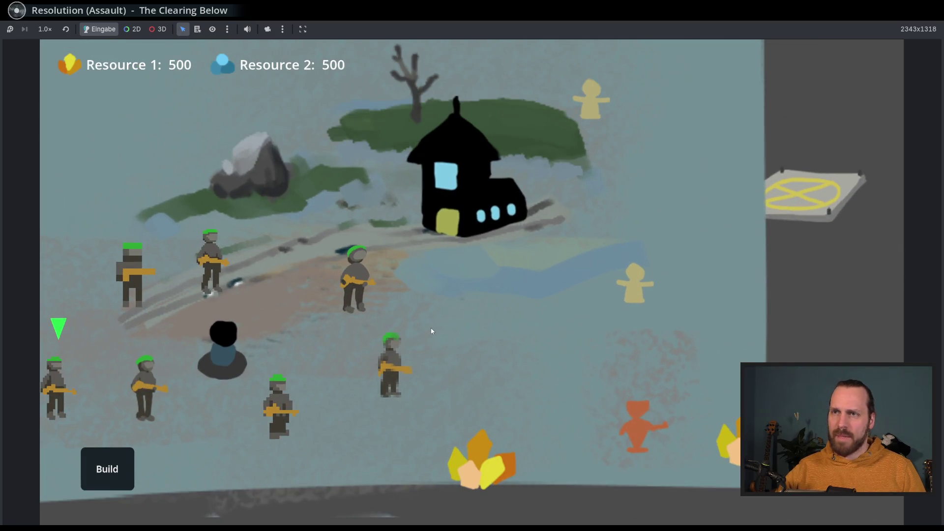
{"action": "scroll", "coordinate": [362, 200], "scroll_direction": "down", "scroll_amount": 2}
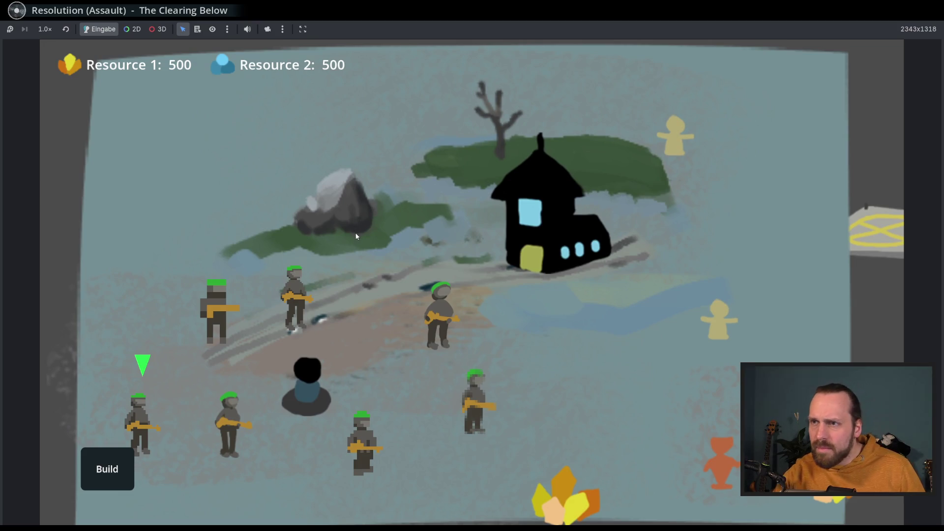
{"action": "scroll", "coordinate": [353, 233], "scroll_direction": "down", "scroll_amount": 3}
{"action": "key", "text": "F8"}
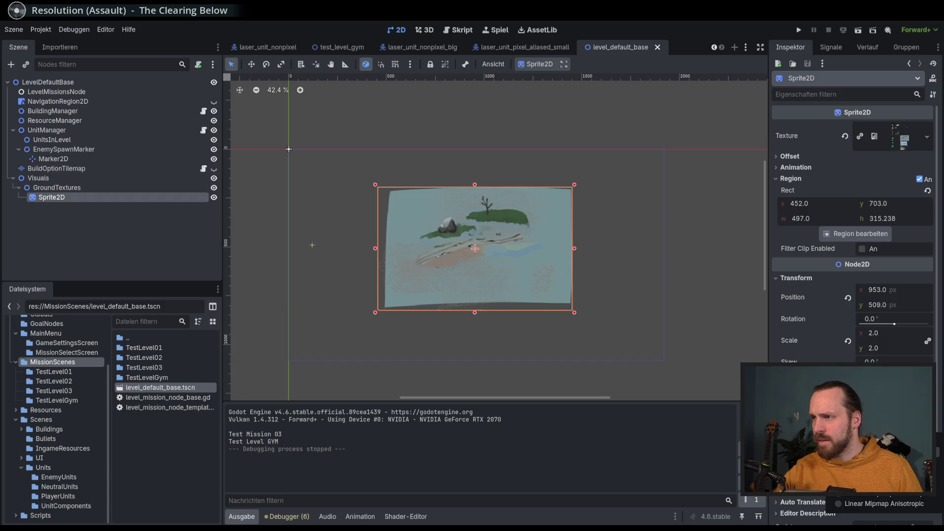
{"action": "key", "text": "ctrl+s"}
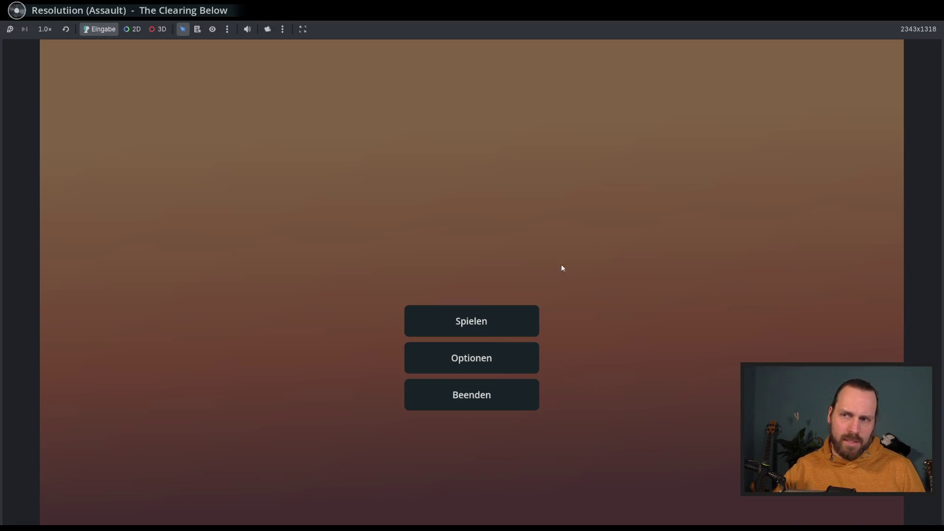
{"action": "left_click", "coordinate": [470, 321]}
{"action": "left_click", "coordinate": [602, 457]}
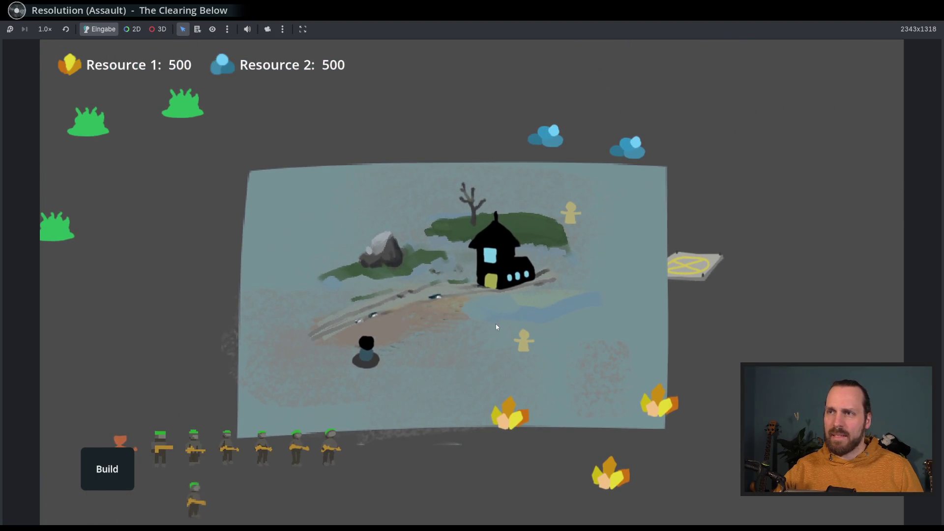
{"action": "left_click_drag", "start_coordinate": [185, 373], "coordinate": [502, 487]}
{"action": "right_click", "coordinate": [492, 329]}
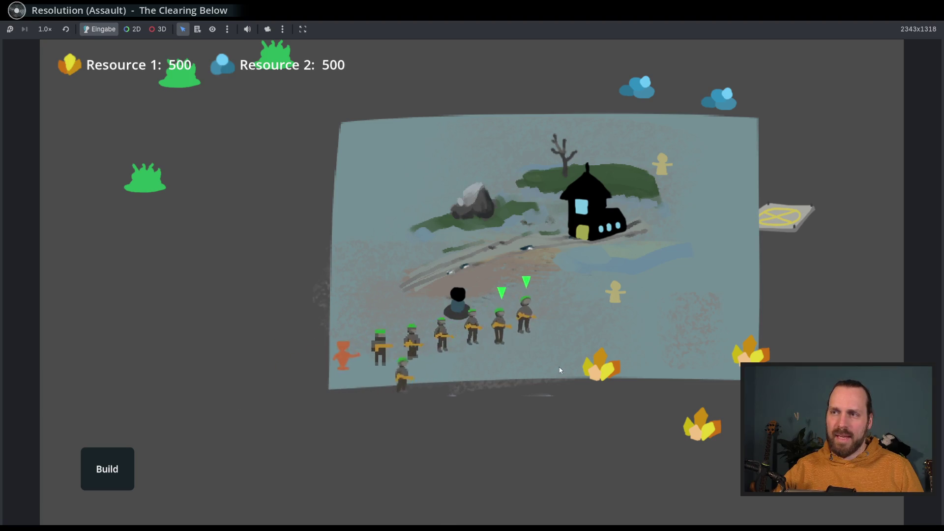
{"action": "right_click", "coordinate": [455, 301]}
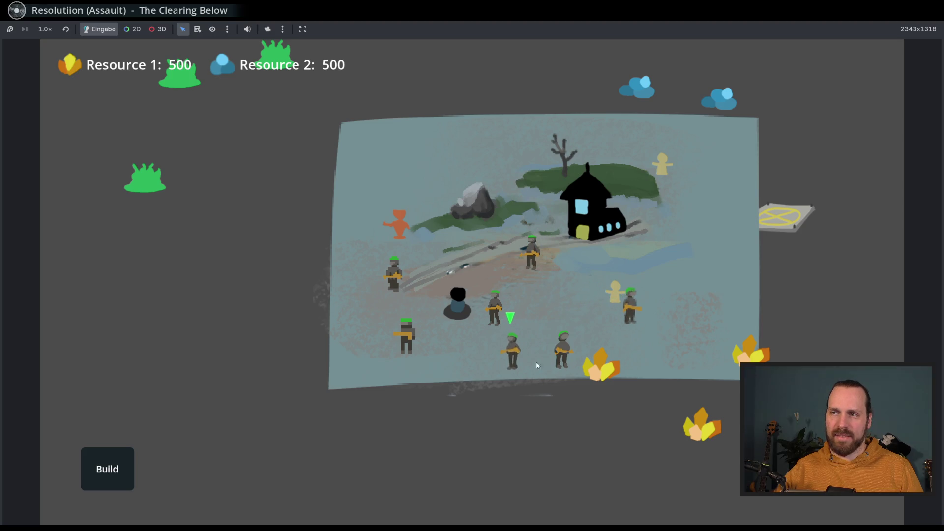
{"action": "scroll", "coordinate": [535, 379], "scroll_direction": "up", "scroll_amount": 3}
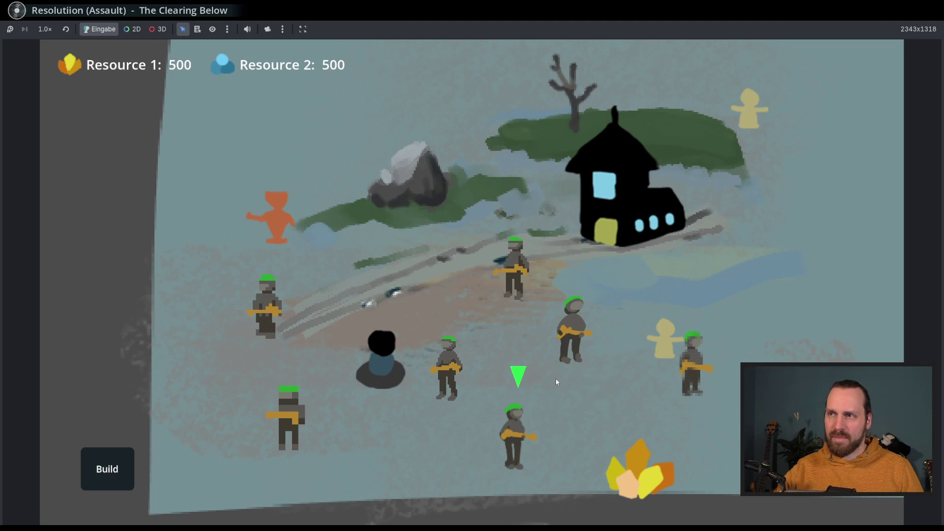
{"action": "scroll", "coordinate": [556, 382], "scroll_direction": "down", "scroll_amount": 3}
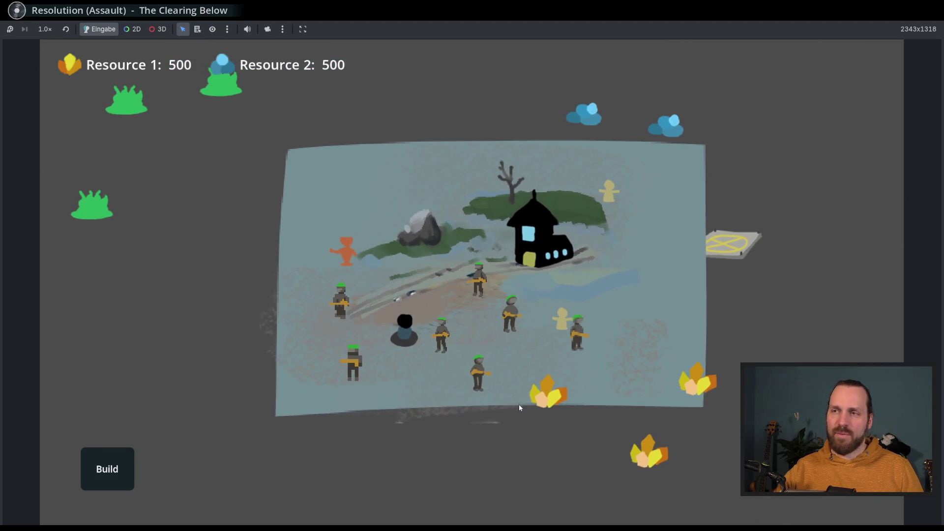
{"action": "left_click_drag", "start_coordinate": [520, 407], "coordinate": [486, 424]}
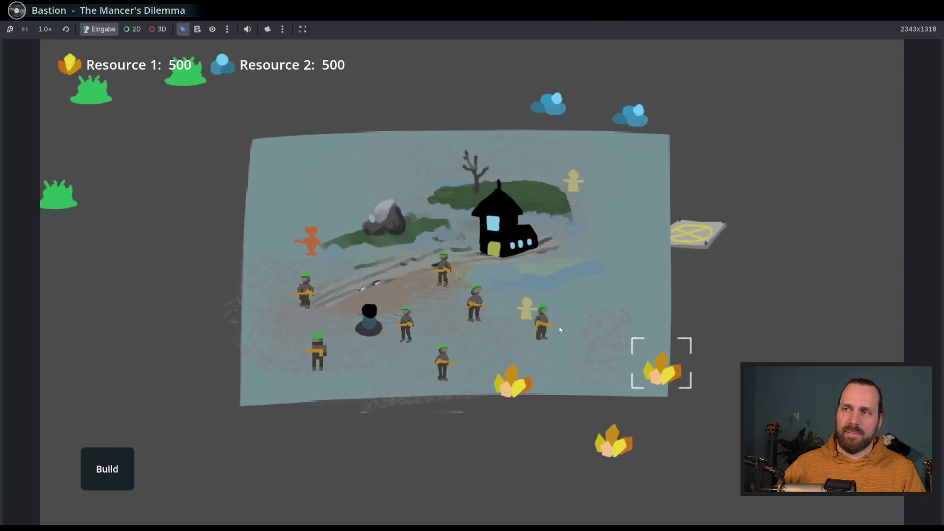
{"action": "left_click", "coordinate": [573, 341]}
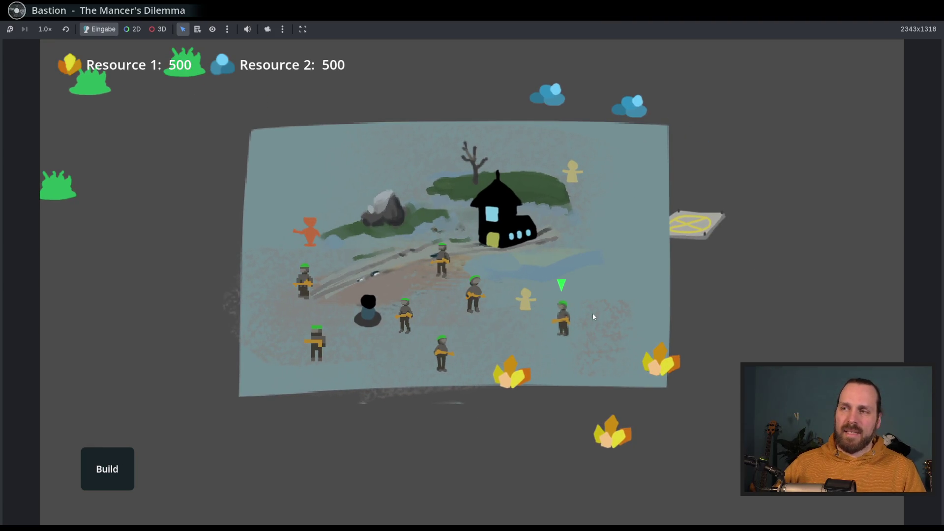
{"action": "left_click", "coordinate": [442, 350]}
{"action": "left_click", "coordinate": [452, 344]}
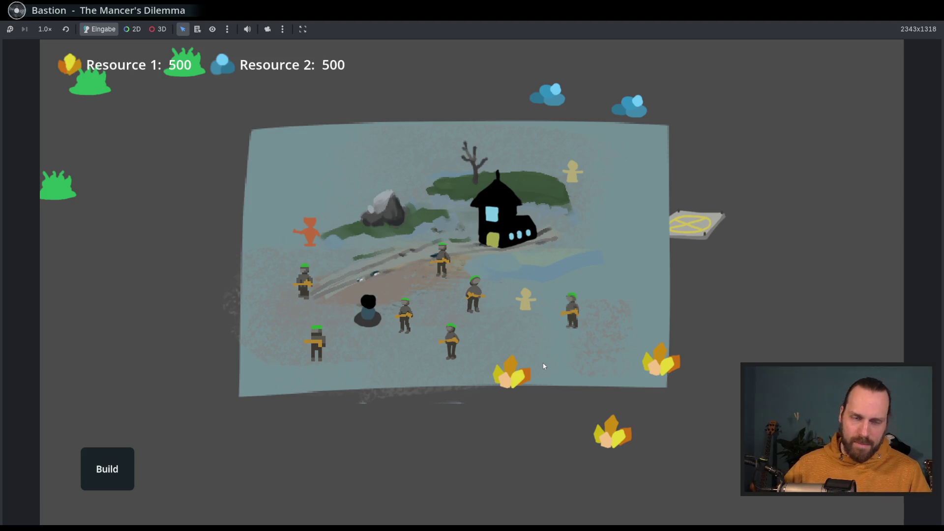
{"action": "left_click_drag", "start_coordinate": [498, 344], "coordinate": [468, 375]}
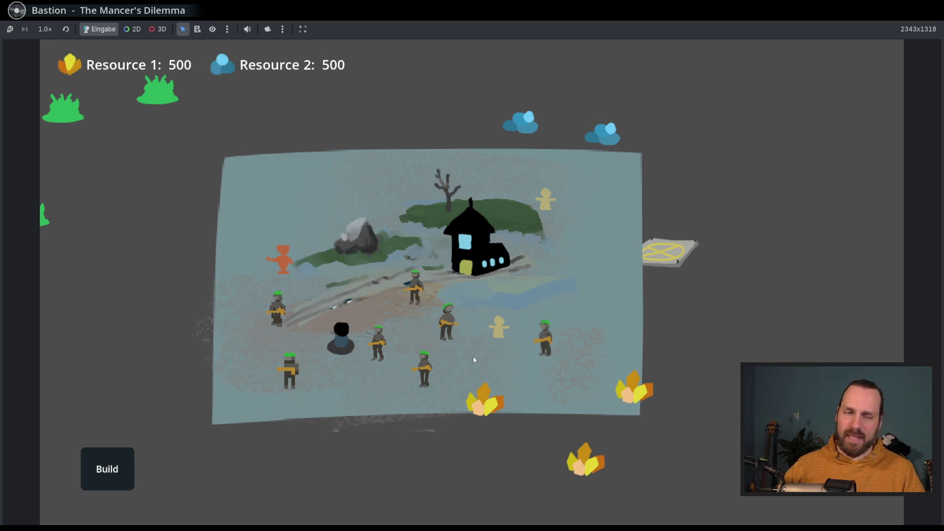
{"action": "mouse_move", "coordinate": [476, 355]}
{"action": "left_mouse_down"}
{"action": "mouse_move", "coordinate": [468, 354]}
{"action": "mouse_move", "coordinate": [563, 362]}
{"action": "mouse_move", "coordinate": [516, 371]}
{"action": "mouse_move", "coordinate": [453, 365]}
{"action": "mouse_move", "coordinate": [540, 358]}
{"action": "mouse_move", "coordinate": [147, 325]}
{"action": "mouse_move", "coordinate": [200, 308]}
{"action": "left_mouse_up"}
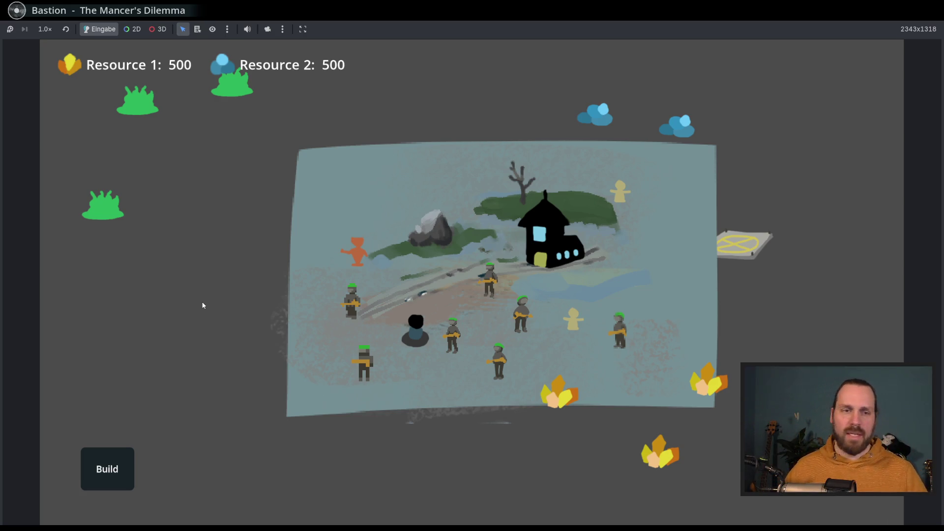
{"action": "scroll", "coordinate": [487, 275], "scroll_direction": "up", "scroll_amount": 3}
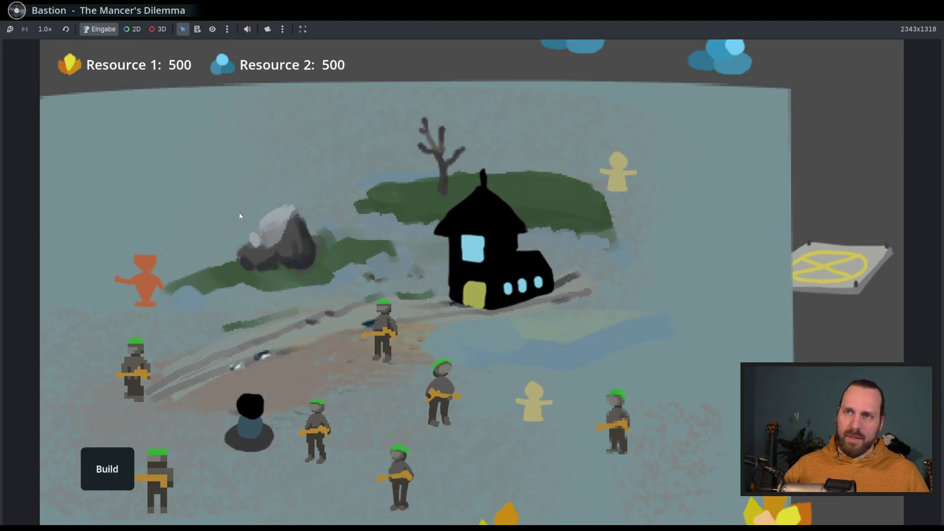
Zoom in and out and pan across the battlefield with the WASD keys
{"action": "scroll", "coordinate": [507, 268], "scroll_direction": "down", "scroll_amount": 3}
{"action": "scroll", "coordinate": [491, 280], "scroll_direction": "up", "scroll_amount": 1}
{"action": "scroll", "coordinate": [473, 332], "scroll_direction": "down", "scroll_amount": 1}
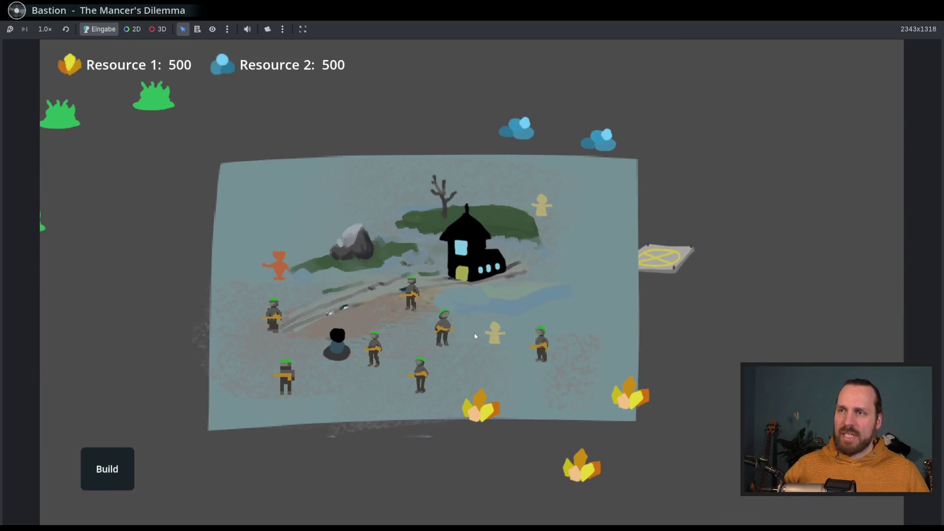
{"action": "scroll", "coordinate": [432, 354], "scroll_direction": "up", "scroll_amount": 2}
{"action": "scroll", "coordinate": [426, 353], "scroll_direction": "up", "scroll_amount": 2}
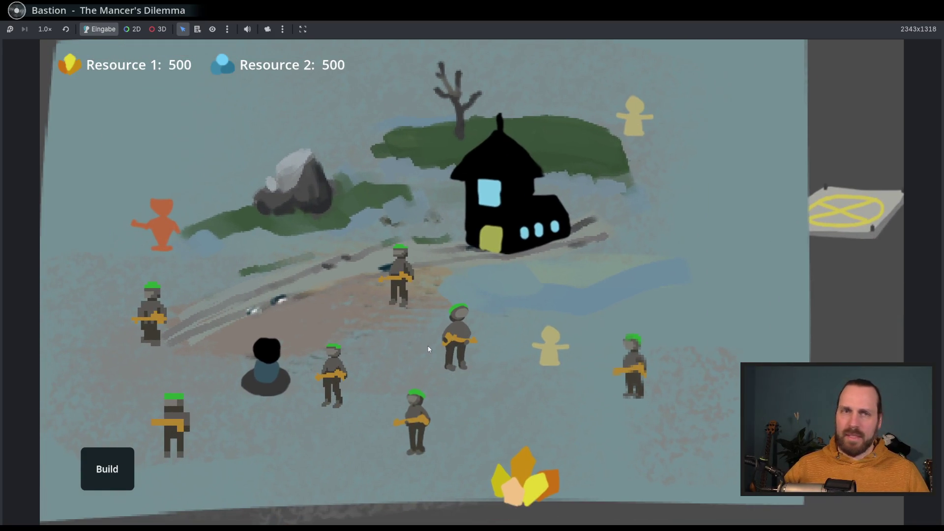
{"action": "scroll", "coordinate": [428, 346], "scroll_direction": "down", "scroll_amount": 3}
{"action": "scroll", "coordinate": [510, 359], "scroll_direction": "up", "scroll_amount": 1}
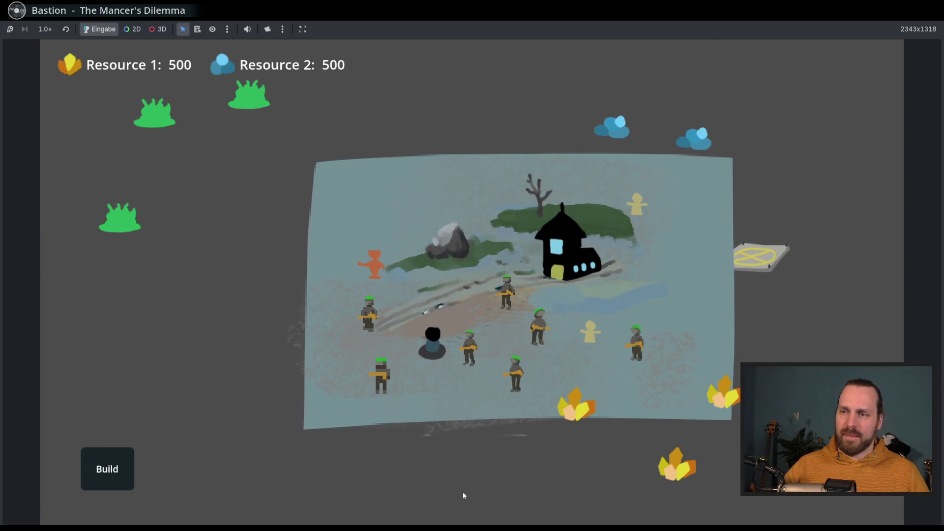
{"action": "key", "text": "d"}
{"action": "key", "text": "w"}
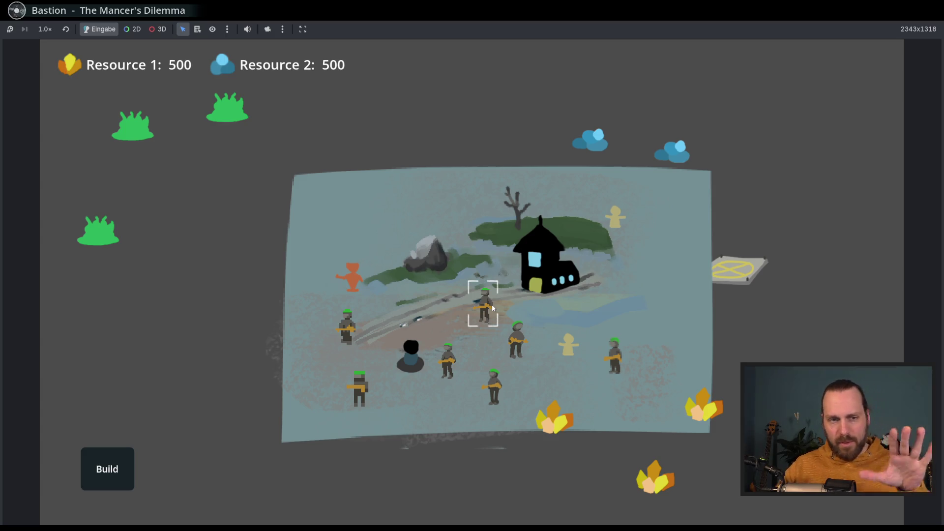
{"action": "key", "text": "d"}
{"action": "key", "text": "s"}
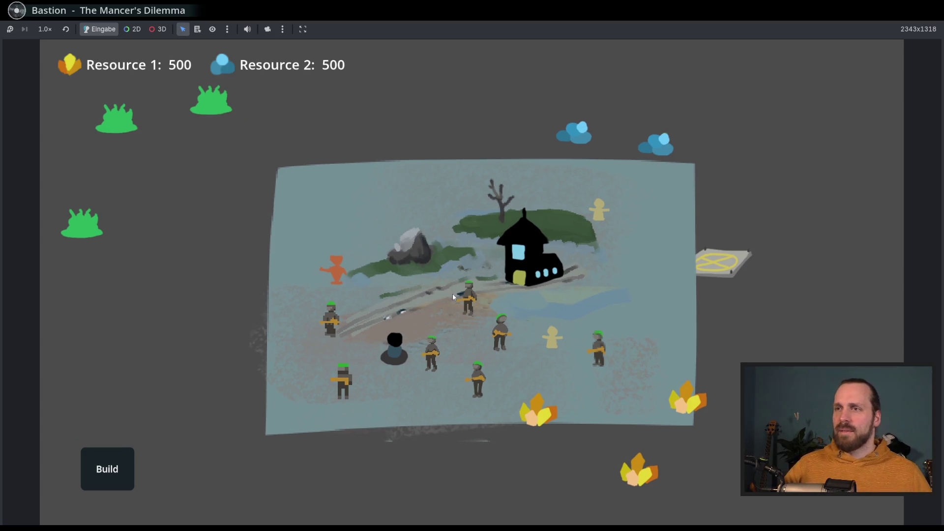
{"action": "key", "text": "w"}
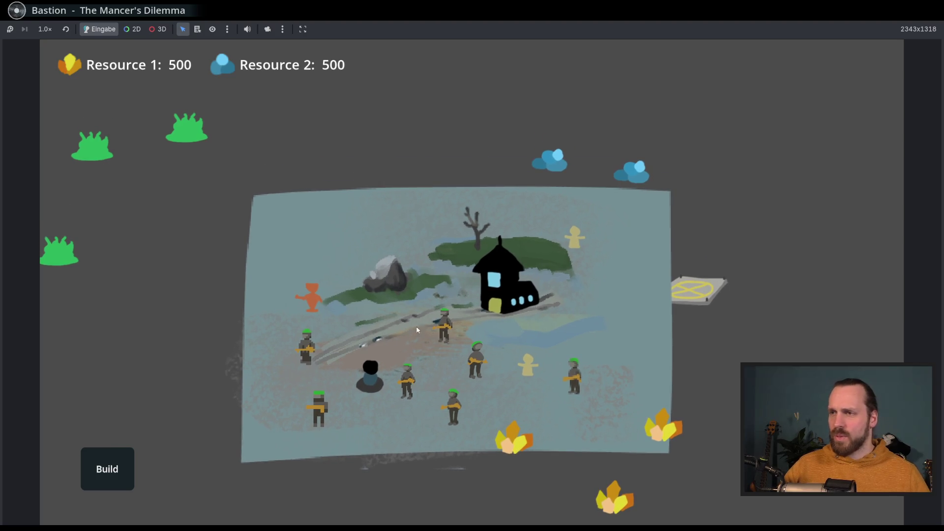
{"action": "key", "text": "a"}
{"action": "key", "text": "s"}
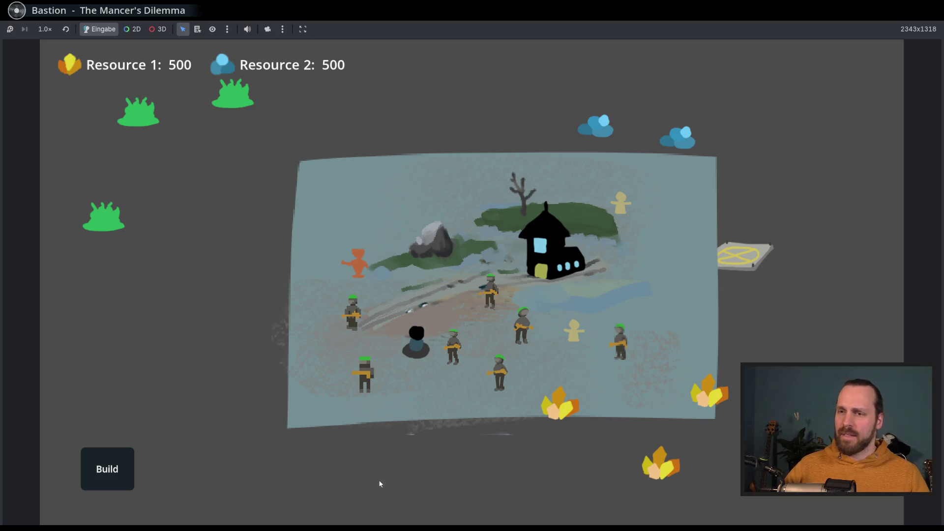
Select a soldier and a dark unit, drag the map around, then close the game window
{"action": "left_click", "coordinate": [497, 382]}
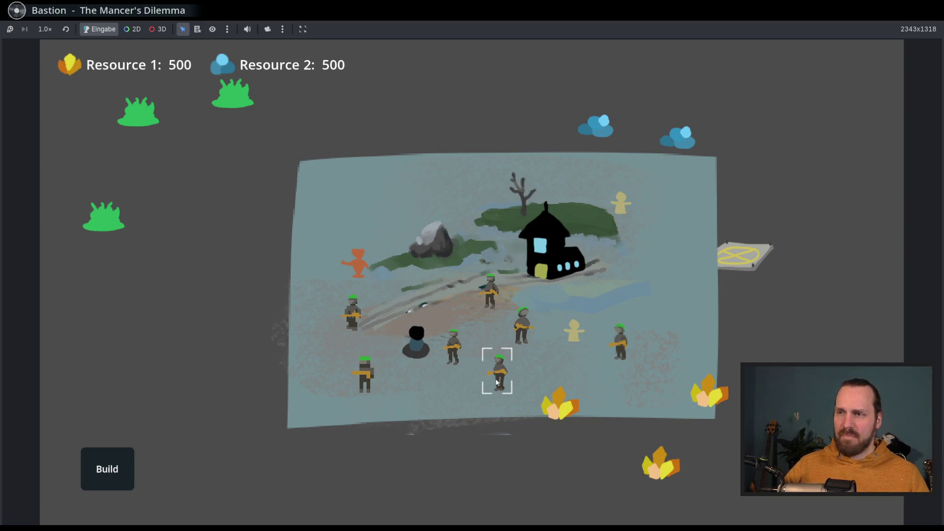
{"action": "left_click_drag", "start_coordinate": [497, 382], "coordinate": [435, 356]}
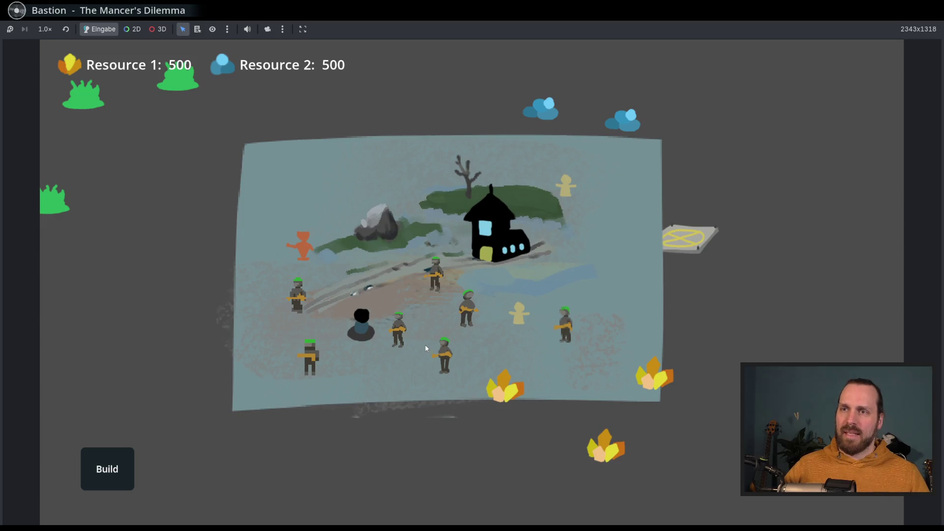
{"action": "mouse_move", "coordinate": [434, 335]}
{"action": "left_mouse_down"}
{"action": "mouse_move", "coordinate": [462, 336]}
{"action": "mouse_move", "coordinate": [435, 366]}
{"action": "left_mouse_up"}
{"action": "left_click", "coordinate": [378, 346]}
{"action": "mouse_move", "coordinate": [379, 347]}
{"action": "left_mouse_down"}
{"action": "mouse_move", "coordinate": [624, 276]}
{"action": "mouse_move", "coordinate": [309, 338]}
{"action": "mouse_move", "coordinate": [517, 343]}
{"action": "left_mouse_up"}
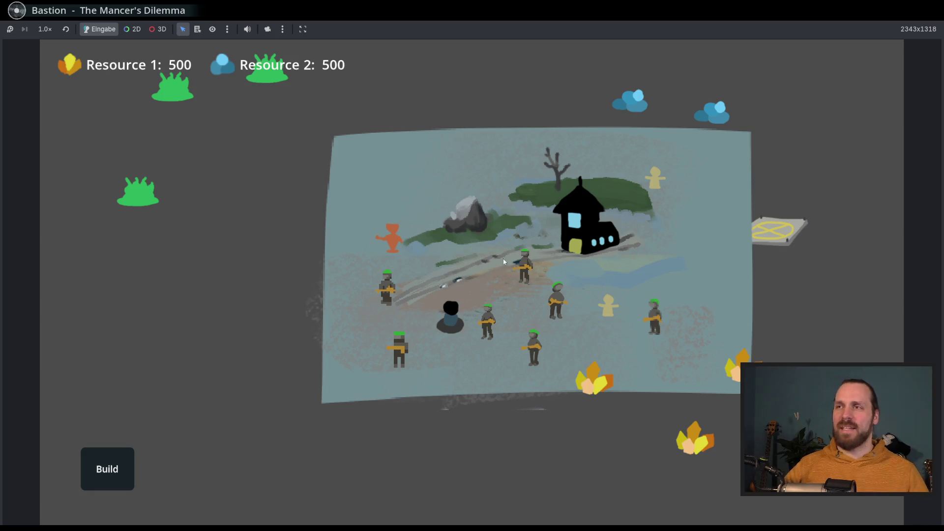
{"action": "left_click", "coordinate": [933, 21]}
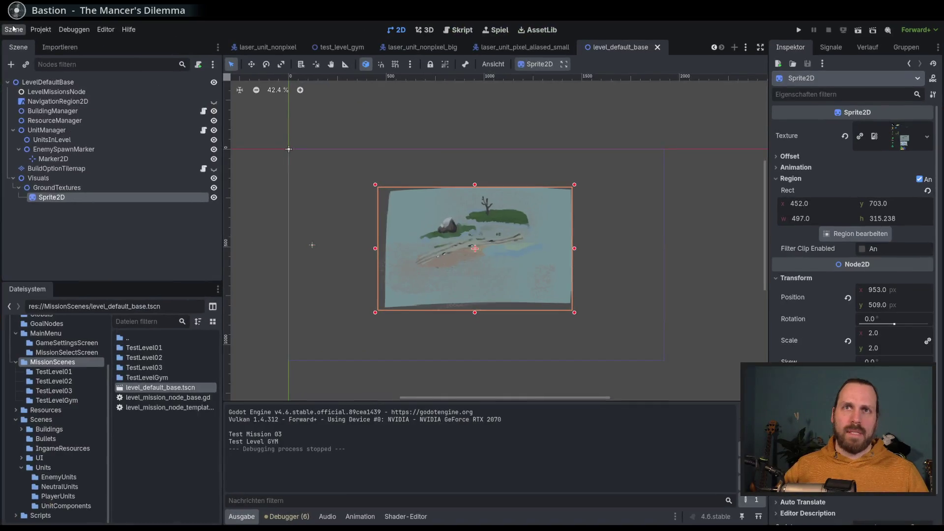
Return to the Project Manager and open the Stream Coffee Zombies project
{"action": "left_click", "coordinate": [14, 30]}
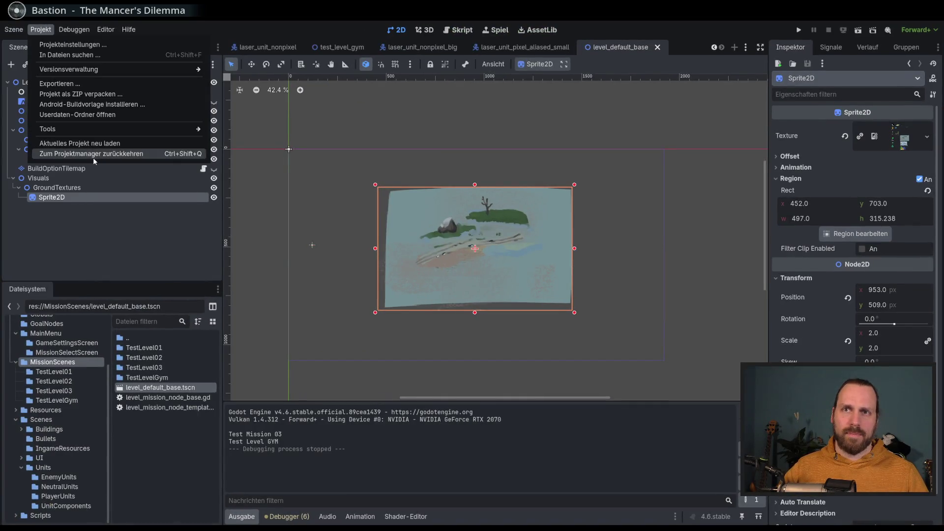
{"action": "left_click", "coordinate": [92, 154]}
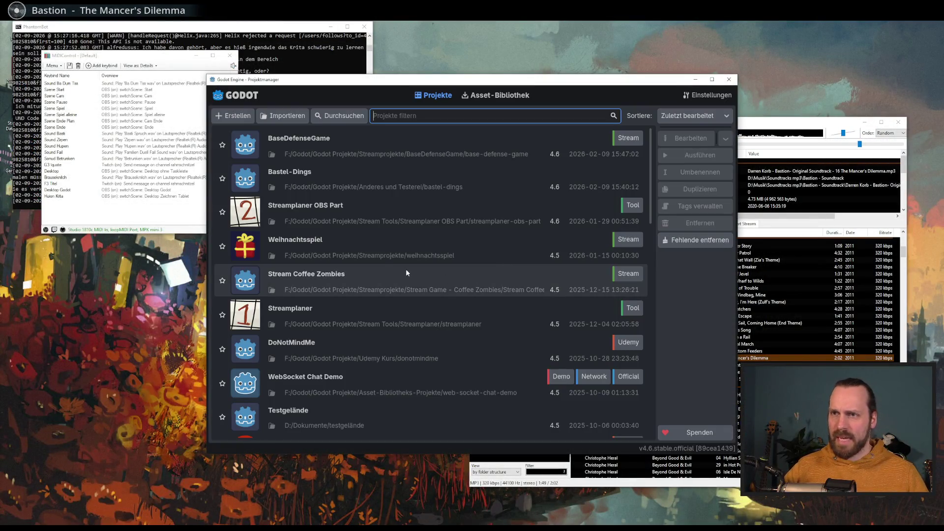
{"action": "double_click", "coordinate": [378, 283]}
{"action": "left_click", "coordinate": [523, 318]}
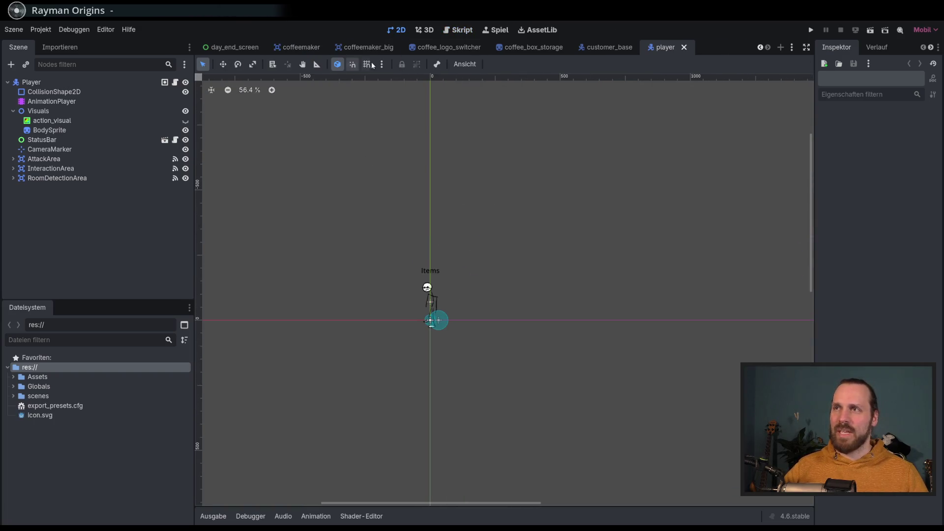
Switch to the level_room scene, look it over, and launch a test run
{"action": "left_click", "coordinate": [791, 47]}
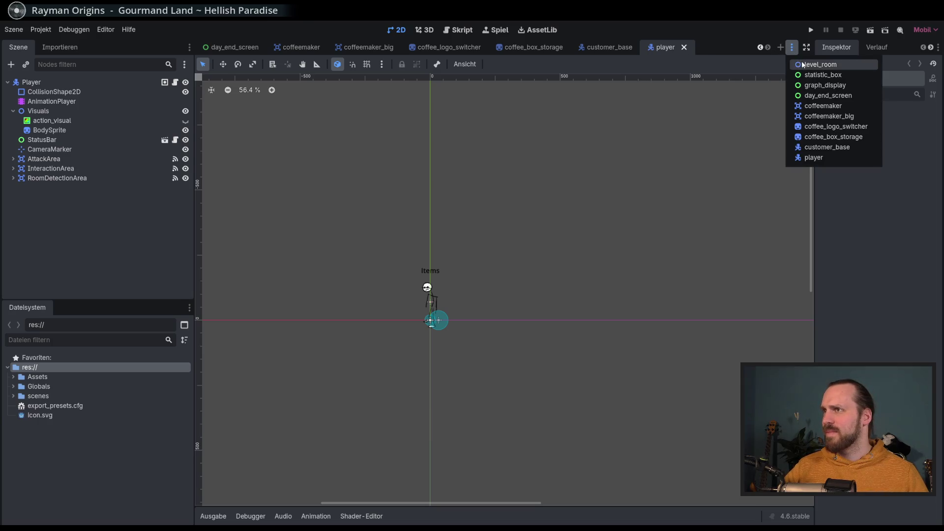
{"action": "left_click", "coordinate": [798, 64]}
{"action": "scroll", "coordinate": [464, 255], "scroll_direction": "up", "scroll_amount": 5}
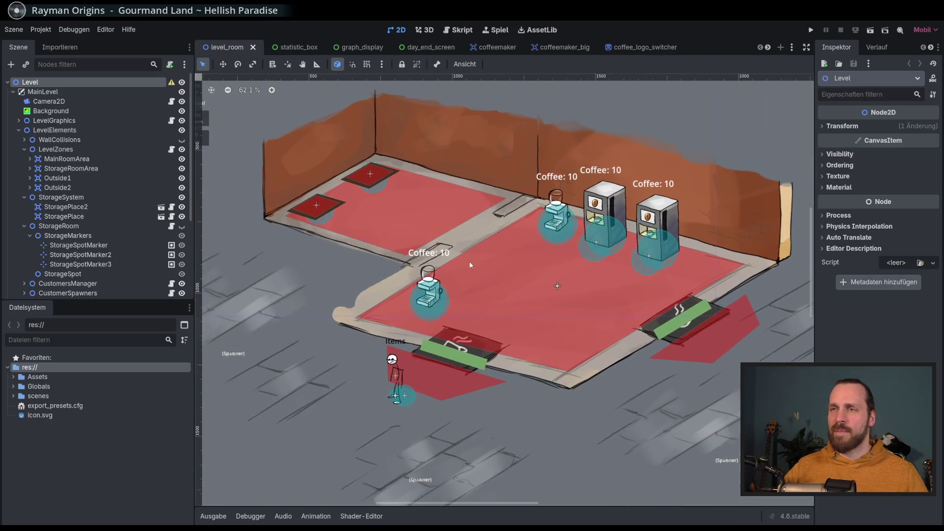
{"action": "scroll", "coordinate": [489, 256], "scroll_direction": "down", "scroll_amount": 7}
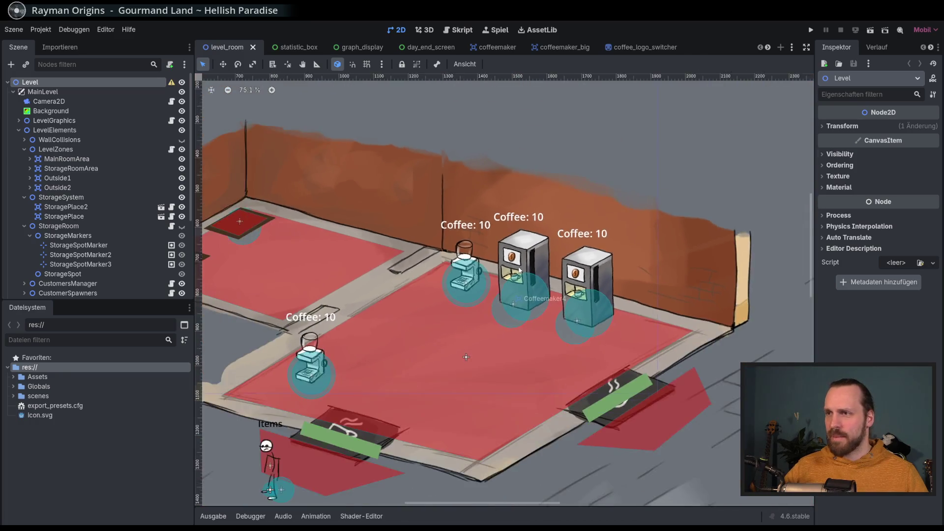
{"action": "scroll", "coordinate": [511, 295], "scroll_direction": "down", "scroll_amount": 3}
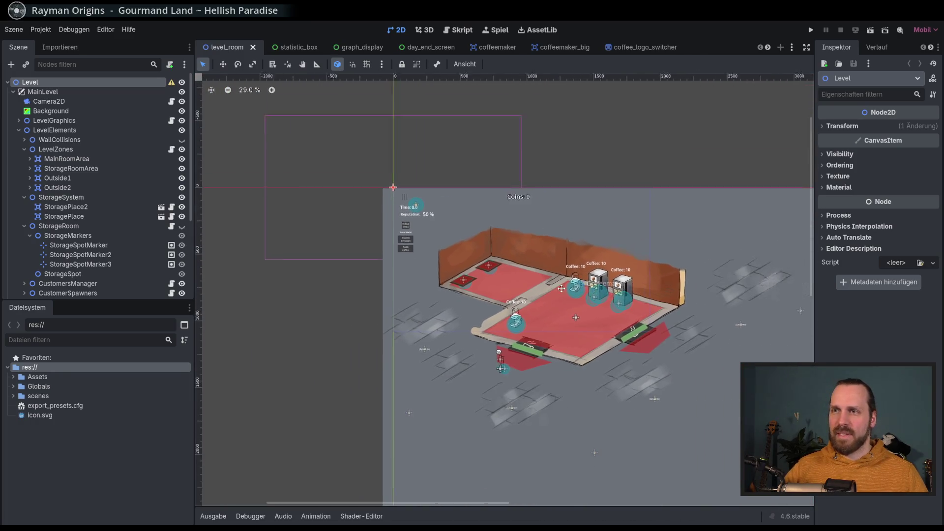
{"action": "scroll", "coordinate": [476, 262], "scroll_direction": "up", "scroll_amount": 1}
{"action": "scroll", "coordinate": [476, 261], "scroll_direction": "up", "scroll_amount": 3}
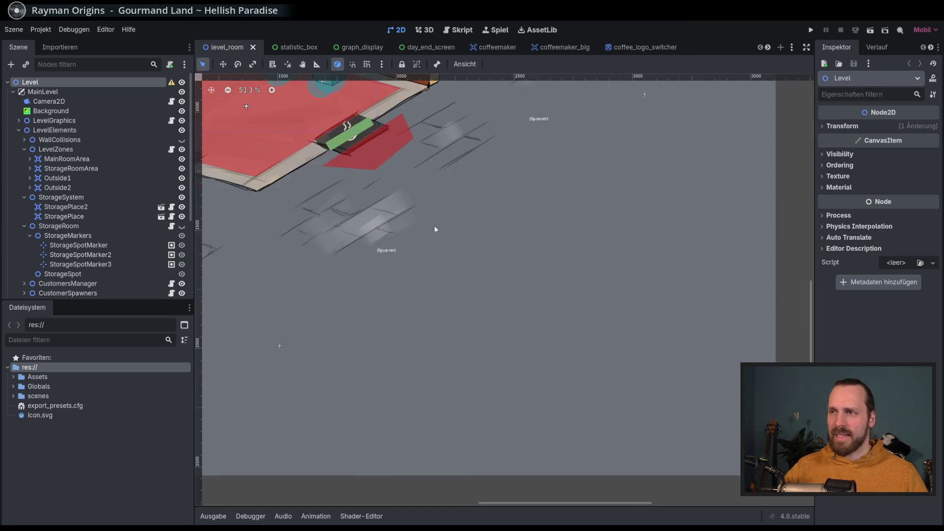
{"action": "scroll", "coordinate": [556, 326], "scroll_direction": "down", "scroll_amount": 3}
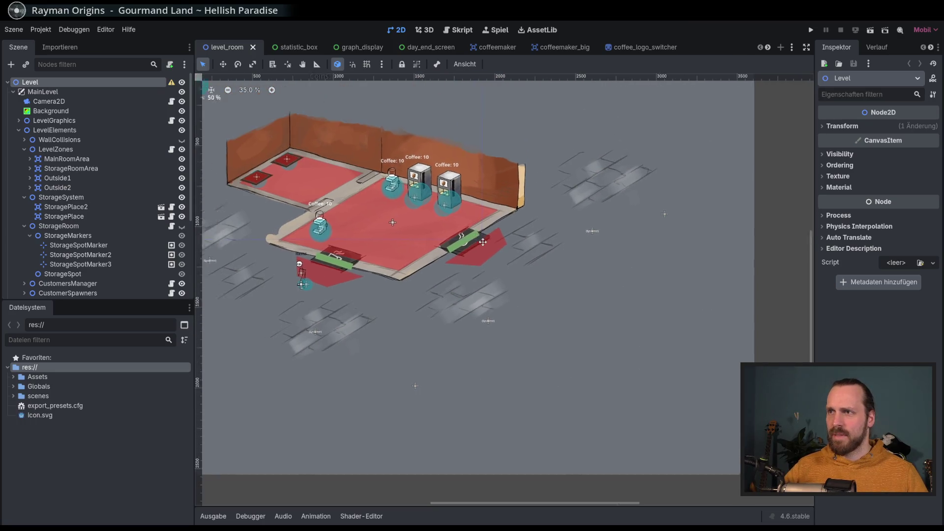
{"action": "scroll", "coordinate": [492, 299], "scroll_direction": "left", "scroll_amount": 6}
{"action": "scroll", "coordinate": [443, 276], "scroll_direction": "right", "scroll_amount": 6}
{"action": "scroll", "coordinate": [478, 237], "scroll_direction": "up", "scroll_amount": 3}
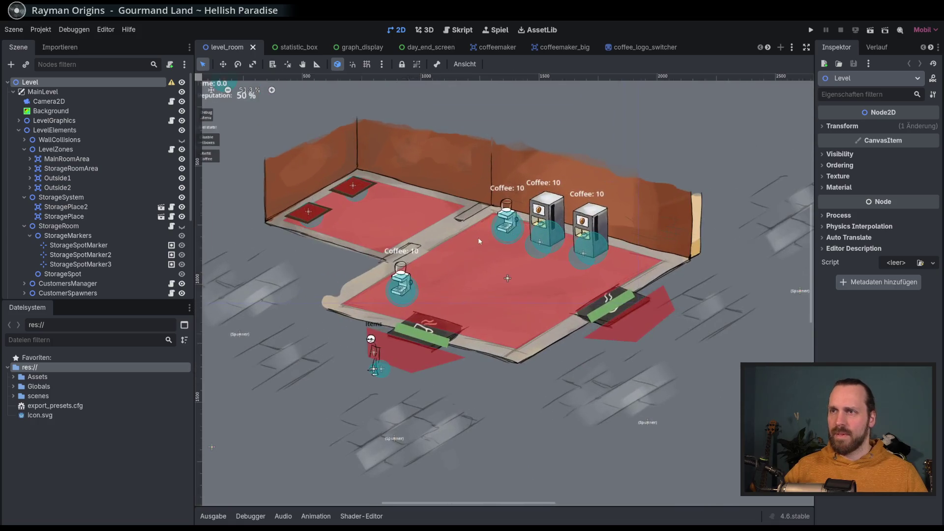
{"action": "left_click", "coordinate": [810, 29]}
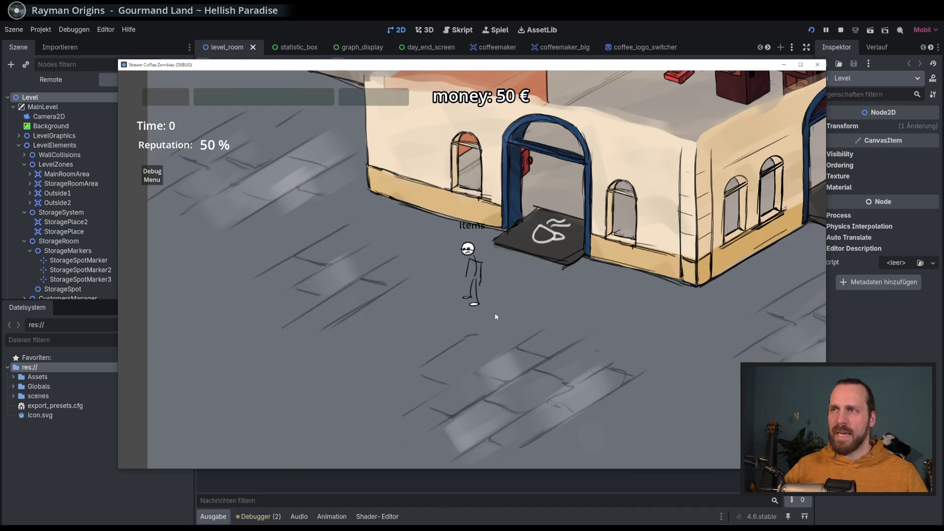
Walk the character around the coffee shop with WASD, then stop the game
{"action": "key", "text": "w"}
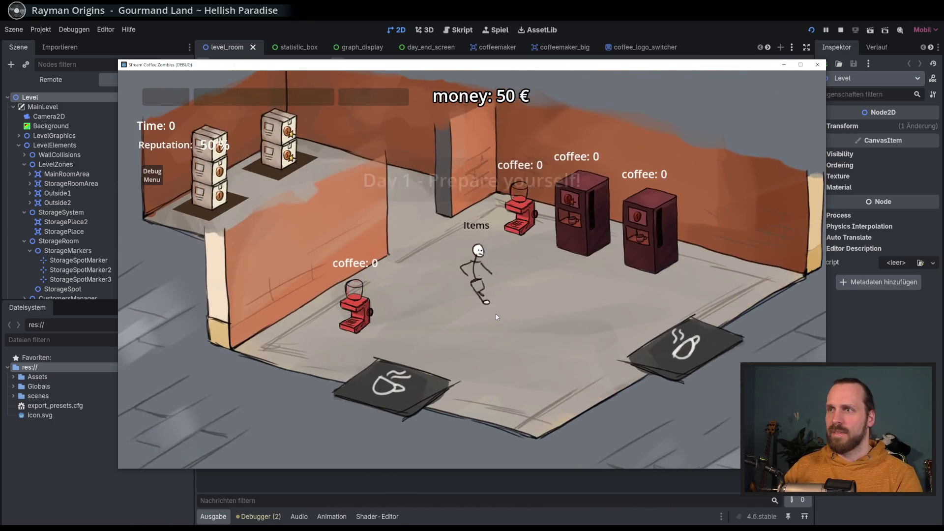
{"action": "key", "text": "d"}
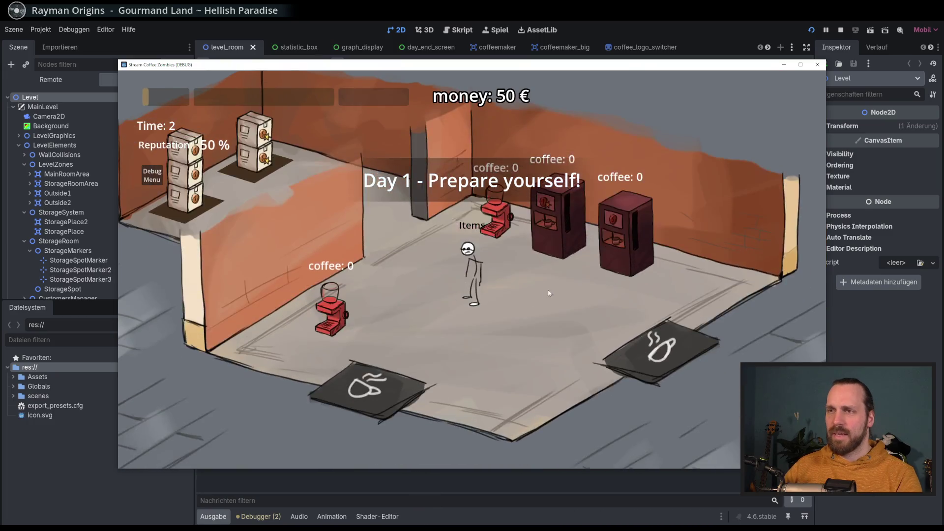
{"action": "key", "text": "w"}
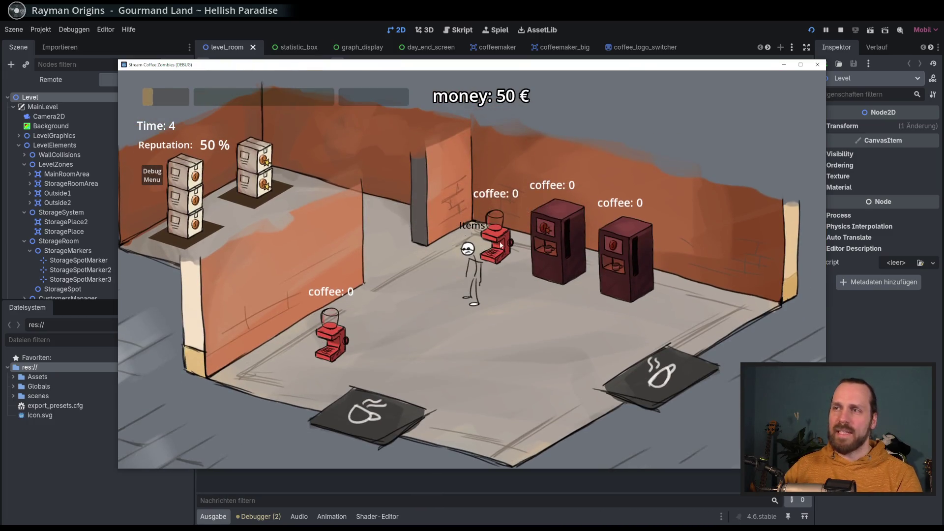
{"action": "key", "text": "a"}
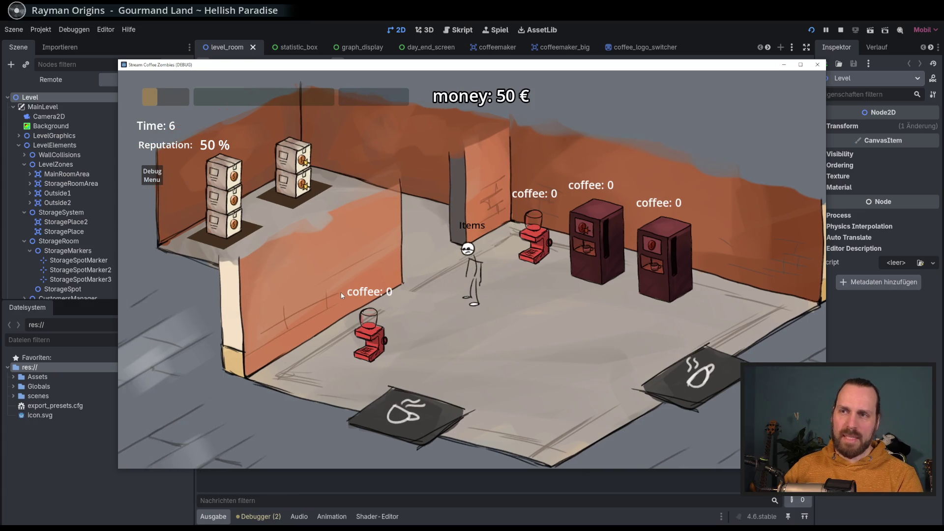
{"action": "key", "text": "d"}
{"action": "key", "text": "s"}
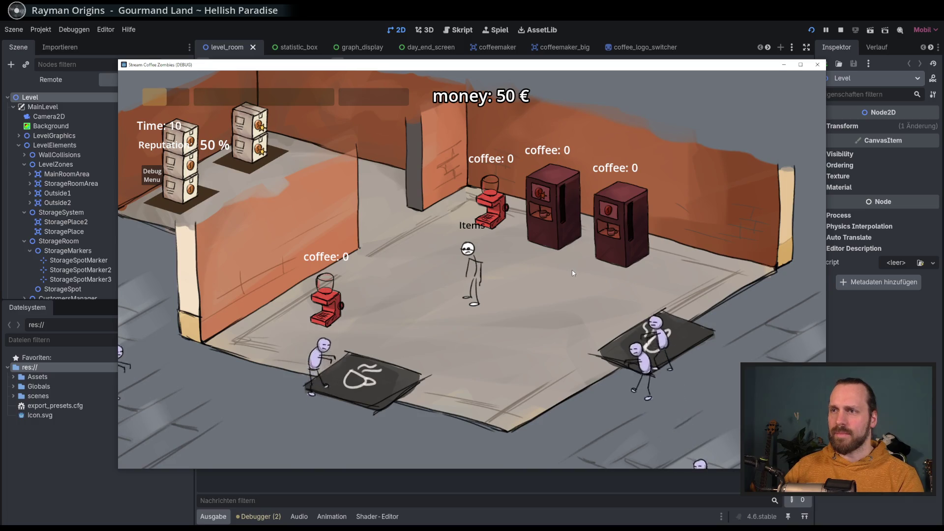
{"action": "key", "text": "w"}
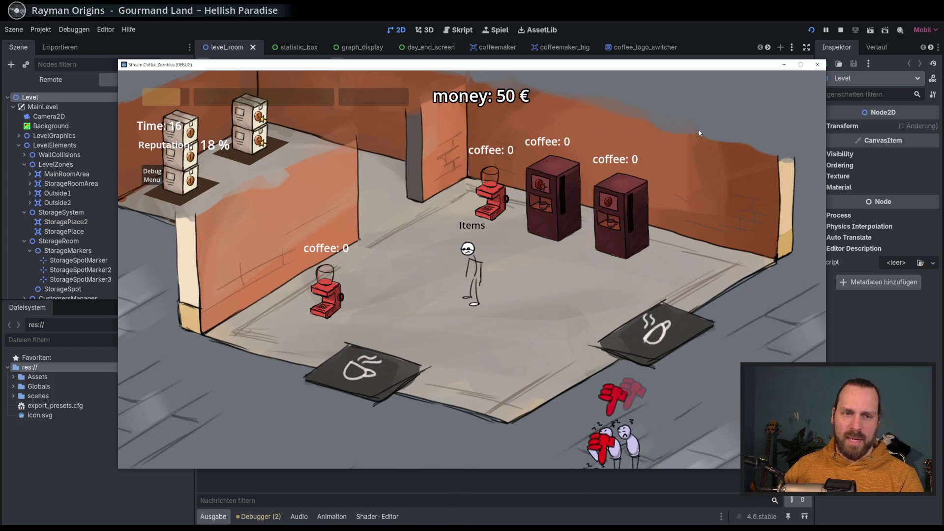
{"action": "left_click", "coordinate": [839, 32]}
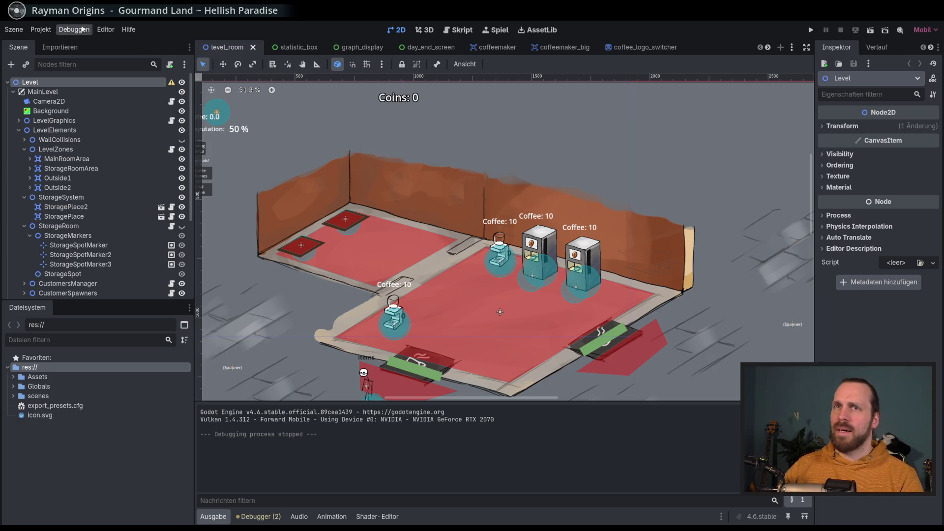
Go back to the Project Manager, open BaseDefenseGame, and nudge the running game's view
{"action": "left_click", "coordinate": [40, 29]}
{"action": "left_click", "coordinate": [147, 154]}
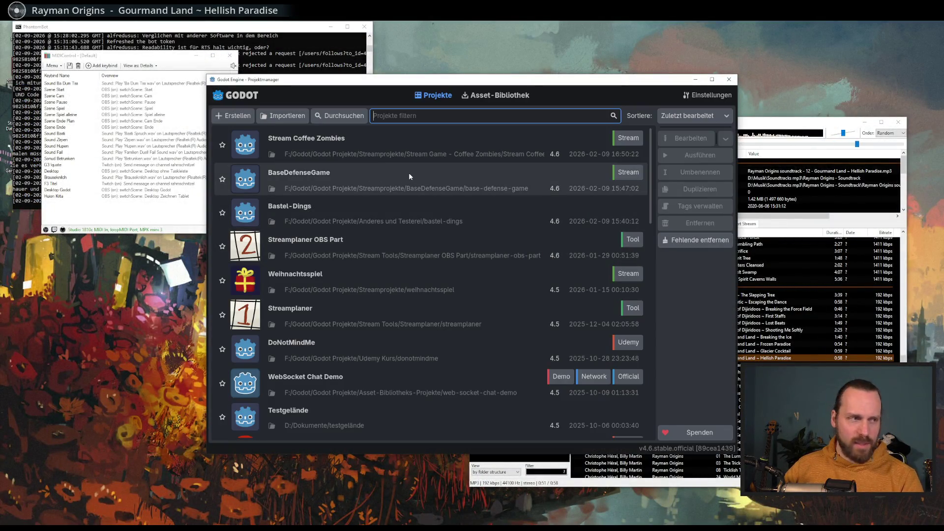
{"action": "double_click", "coordinate": [392, 173]}
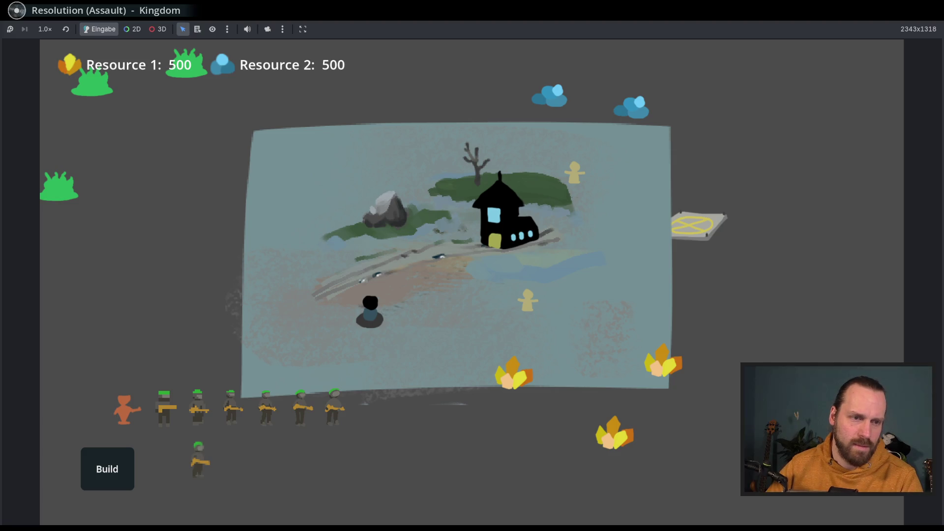
{"action": "left_click_drag", "start_coordinate": [495, 262], "coordinate": [512, 263]}
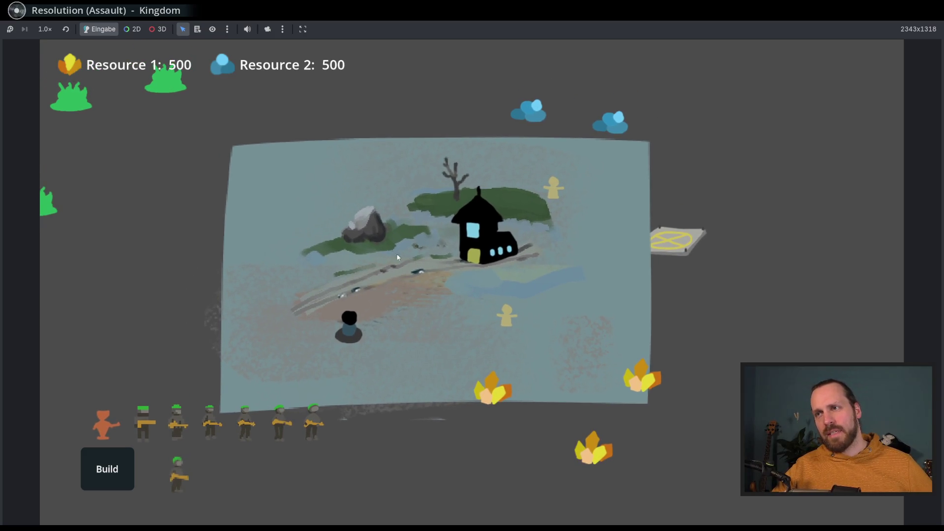
Box-select the soldier group and send them up onto the map
{"action": "scroll", "coordinate": [403, 280], "scroll_direction": "up", "scroll_amount": 3}
{"action": "scroll", "coordinate": [395, 291], "scroll_direction": "down", "scroll_amount": 3}
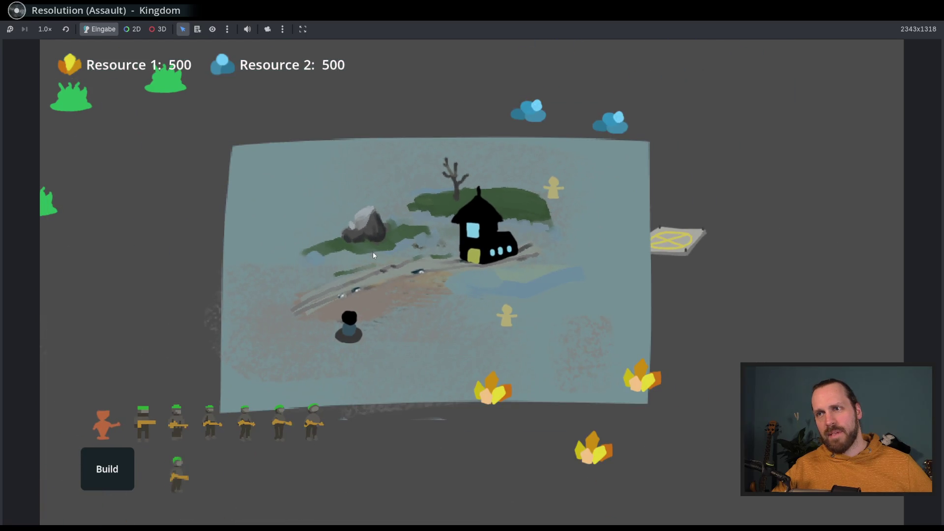
{"action": "scroll", "coordinate": [368, 254], "scroll_direction": "up", "scroll_amount": 3}
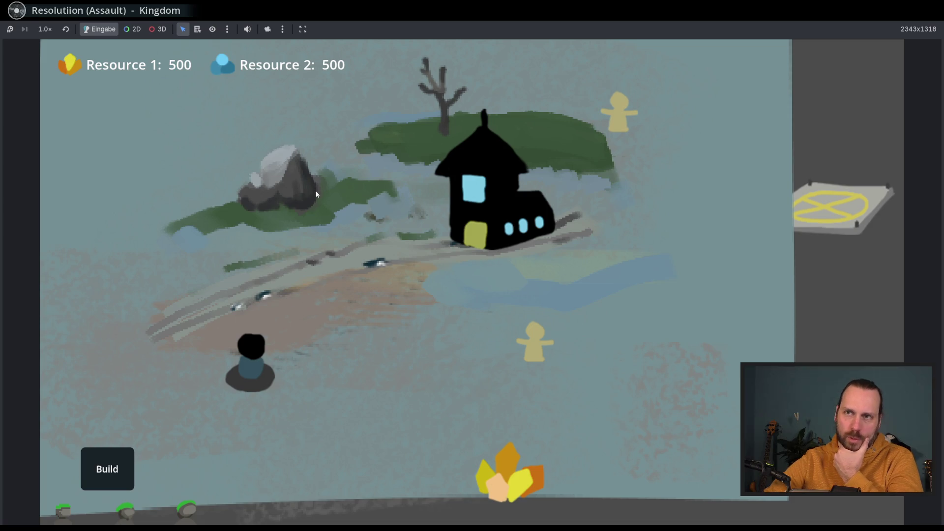
{"action": "scroll", "coordinate": [316, 194], "scroll_direction": "down", "scroll_amount": 3}
{"action": "scroll", "coordinate": [436, 297], "scroll_direction": "up", "scroll_amount": 3}
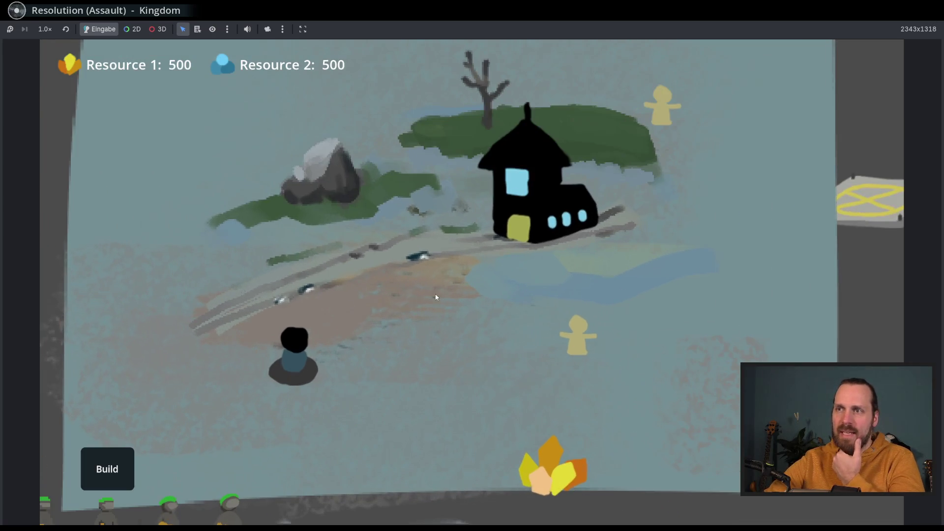
{"action": "scroll", "coordinate": [437, 294], "scroll_direction": "down", "scroll_amount": 3}
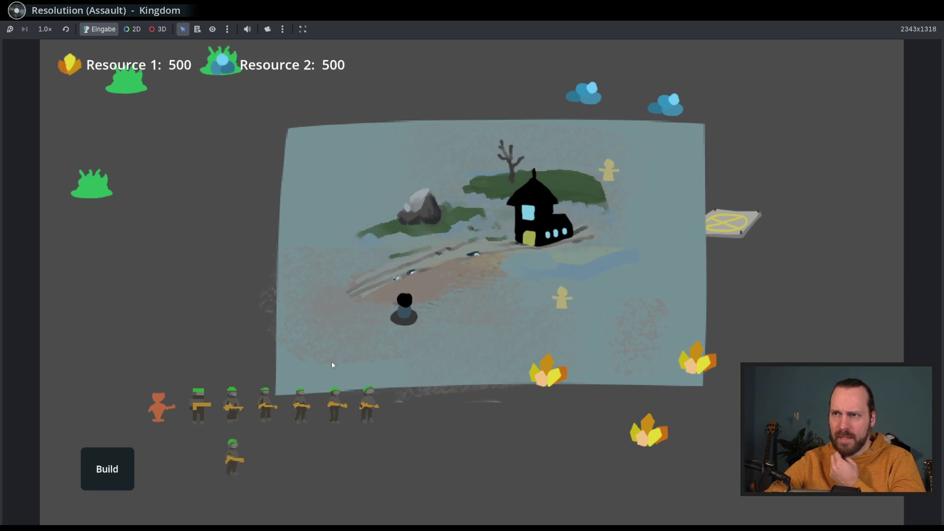
{"action": "left_click", "coordinate": [245, 393]}
{"action": "left_click_drag", "start_coordinate": [204, 354], "coordinate": [406, 492]}
{"action": "right_click", "coordinate": [522, 317]}
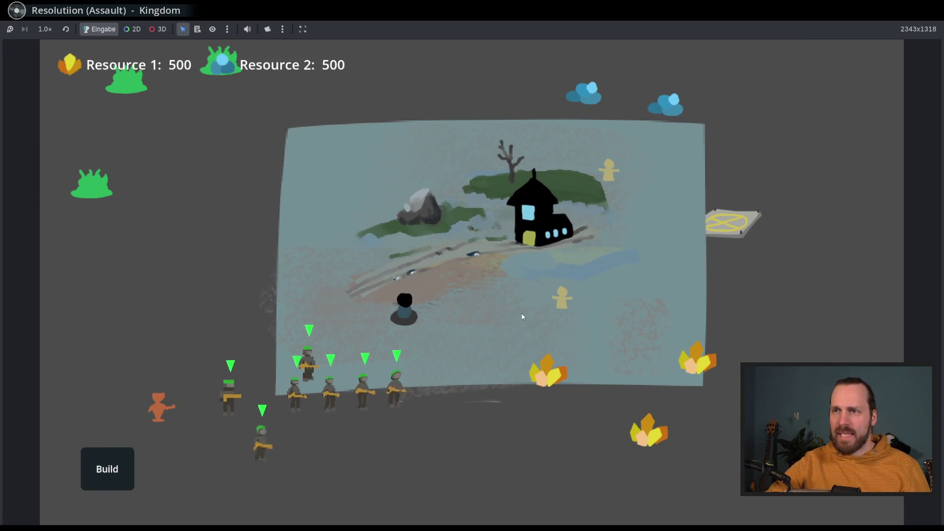
{"action": "scroll", "coordinate": [473, 308], "scroll_direction": "up", "scroll_amount": 3}
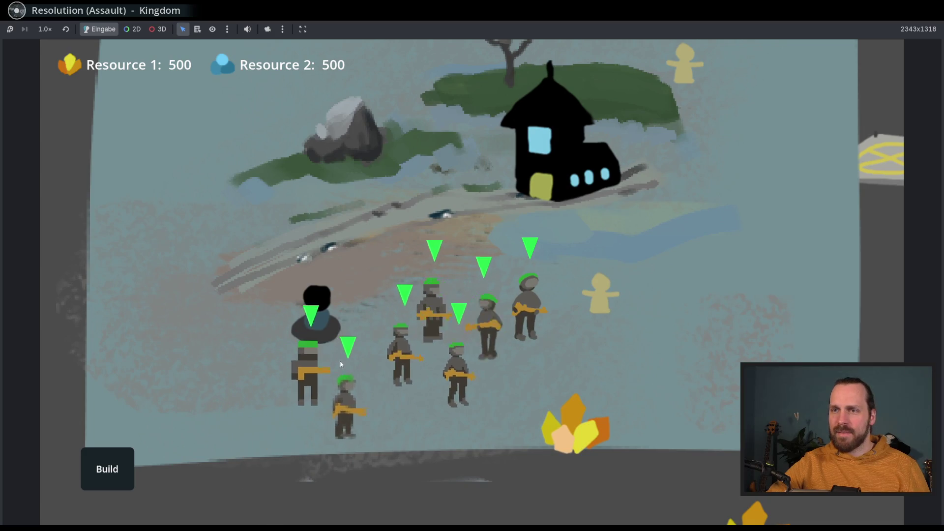
Select individual soldiers one by one across the map
{"action": "left_click", "coordinate": [340, 361]}
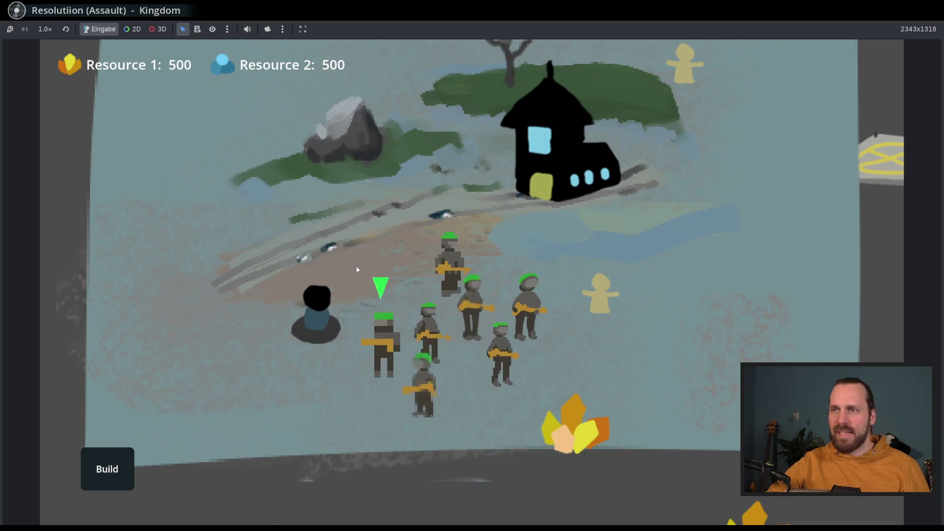
{"action": "left_click", "coordinate": [492, 353]}
{"action": "left_click", "coordinate": [574, 319]}
{"action": "left_click", "coordinate": [556, 268]}
{"action": "left_click", "coordinate": [519, 315]}
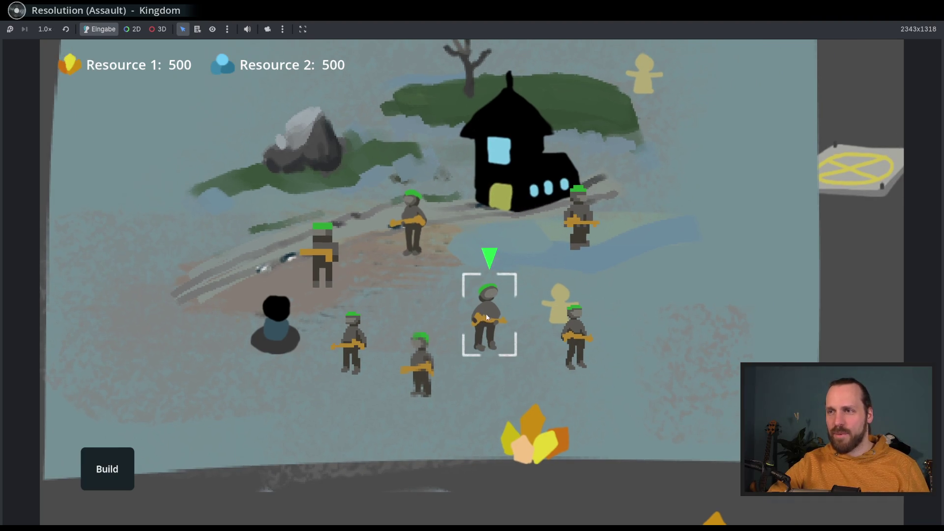
{"action": "left_click", "coordinate": [418, 362]}
{"action": "left_click", "coordinate": [622, 379]}
{"action": "left_click", "coordinate": [329, 268]}
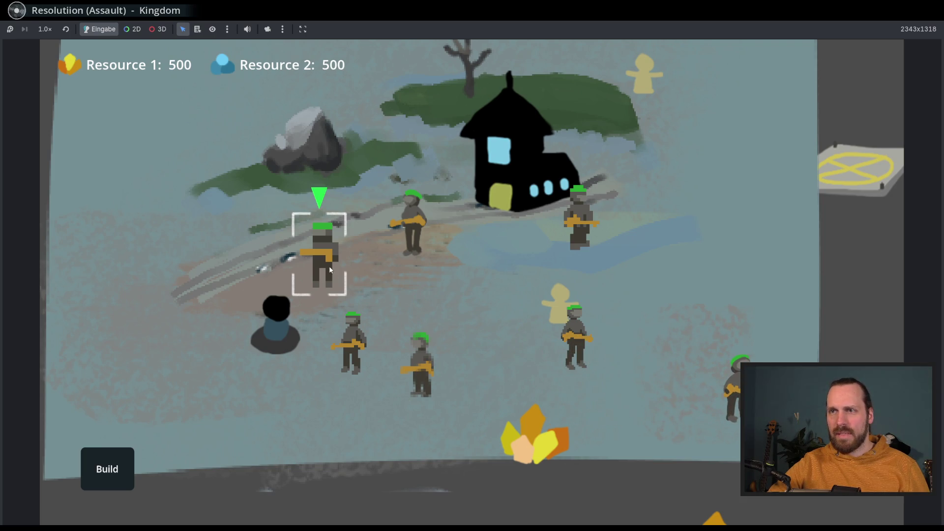
{"action": "left_click", "coordinate": [407, 241]}
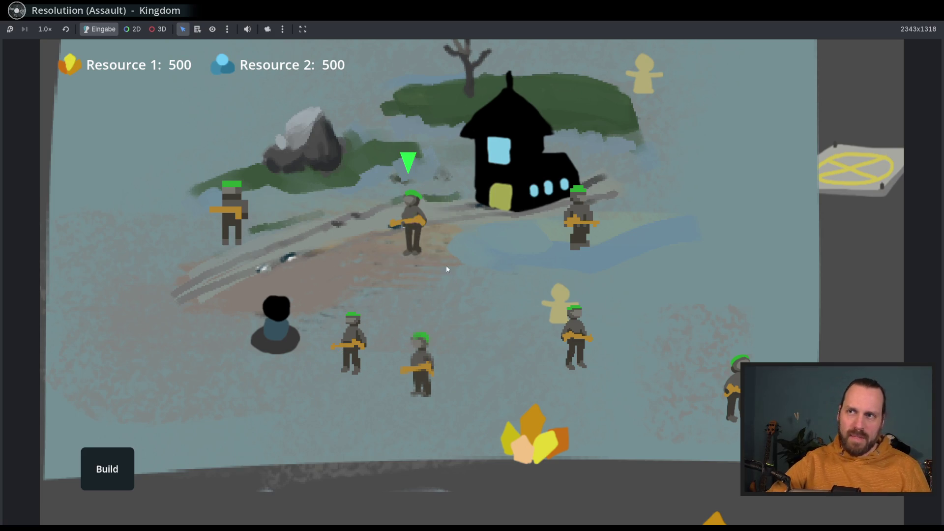
Send soldiers to new spots: lower map, right edge, right strip, and along the path
{"action": "left_click", "coordinate": [477, 366]}
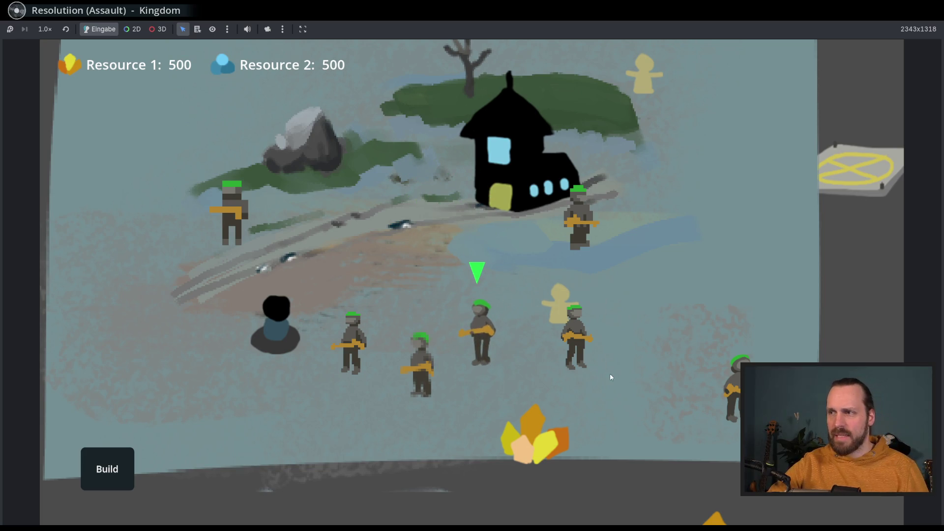
{"action": "left_click", "coordinate": [649, 412]}
{"action": "left_click", "coordinate": [861, 343]}
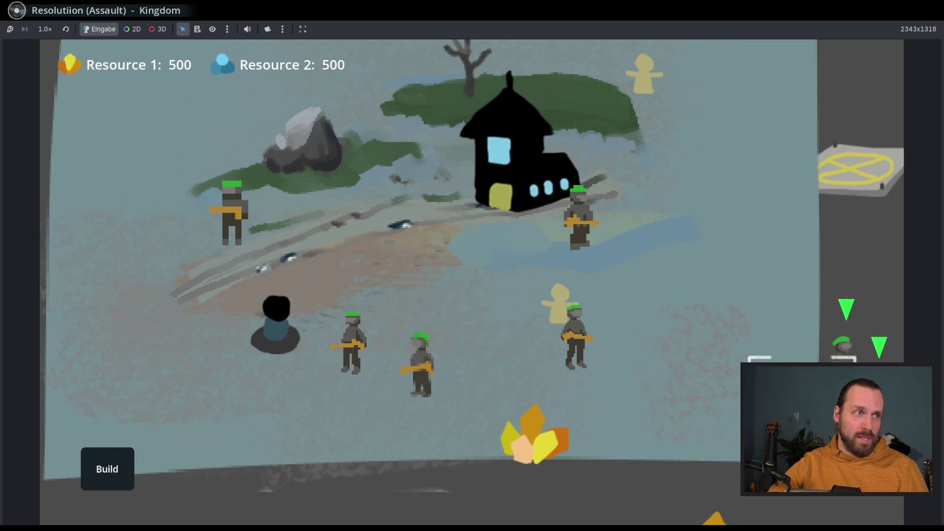
{"action": "left_click", "coordinate": [842, 268]}
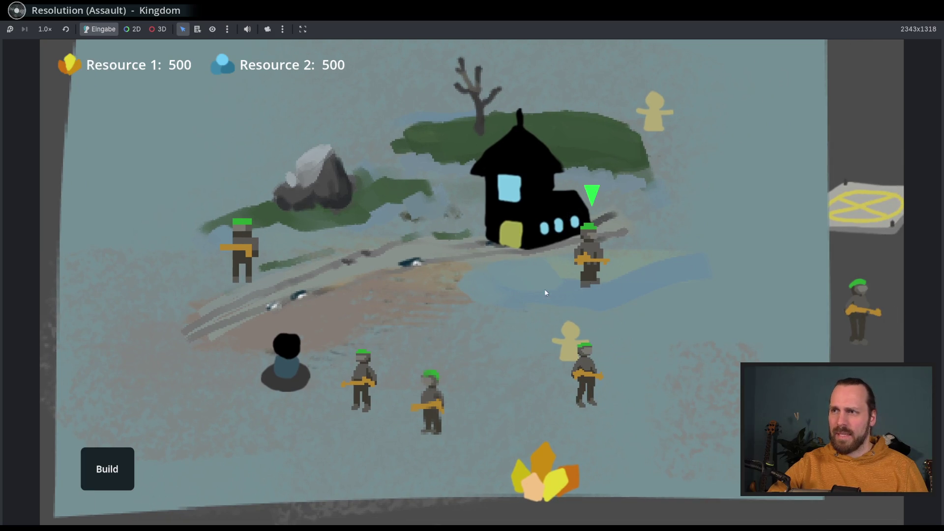
{"action": "left_click", "coordinate": [453, 320]}
{"action": "left_click", "coordinate": [362, 379]}
{"action": "left_click", "coordinate": [376, 280]}
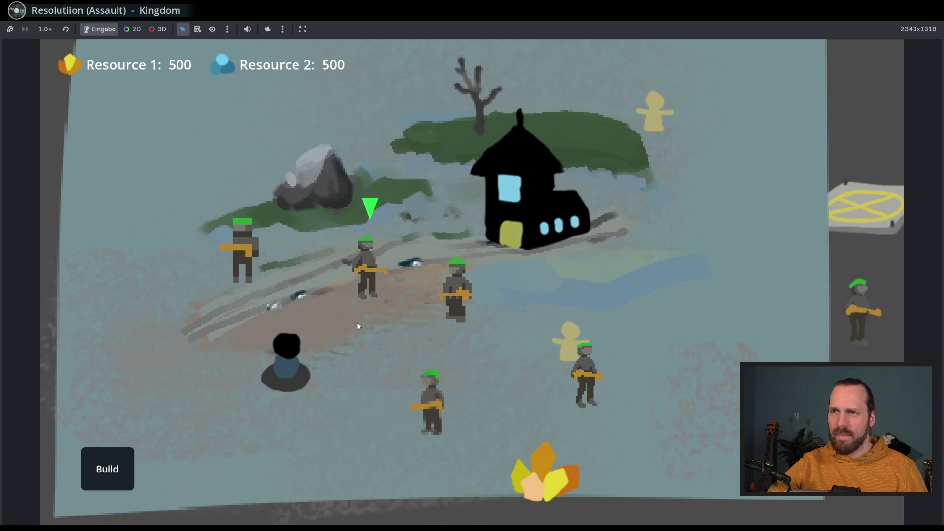
Zoom around and select soldiers on the path and left-centre of the map
{"action": "scroll", "coordinate": [356, 328], "scroll_direction": "down", "scroll_amount": 3}
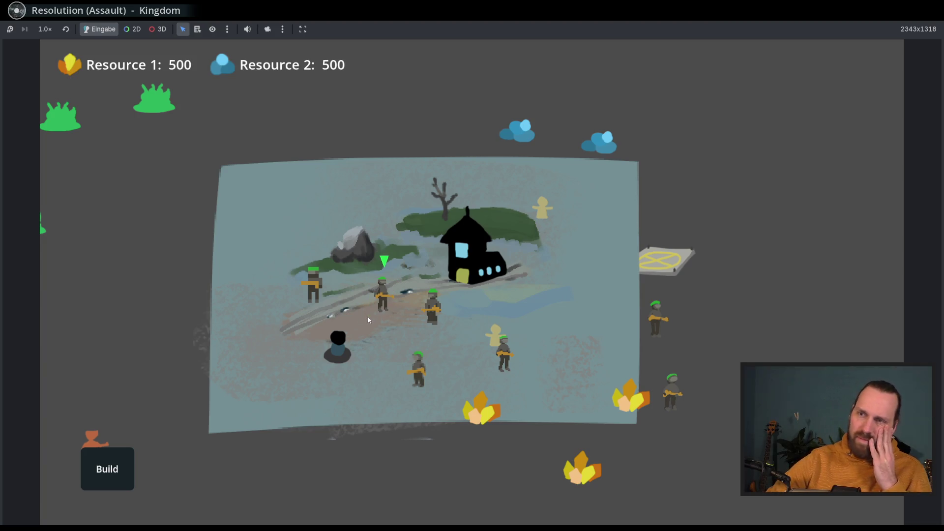
{"action": "scroll", "coordinate": [369, 320], "scroll_direction": "up", "scroll_amount": 3}
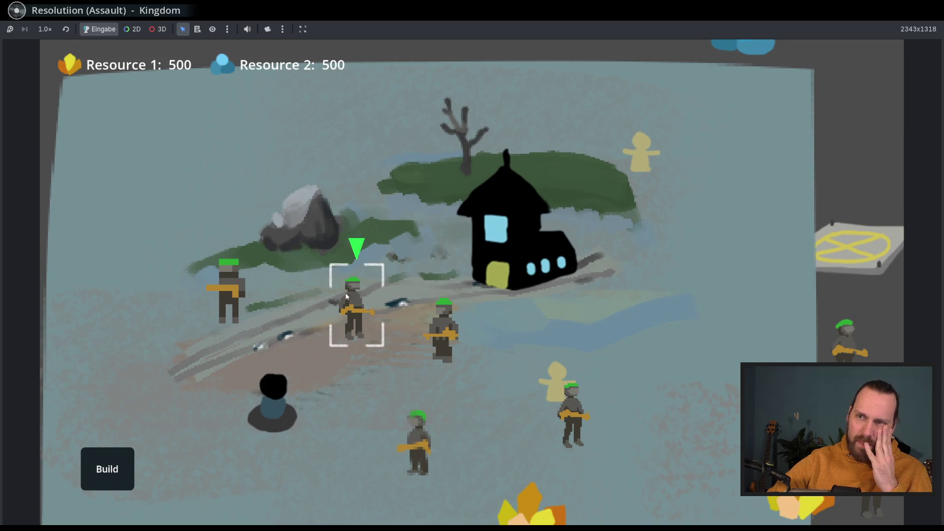
{"action": "scroll", "coordinate": [354, 315], "scroll_direction": "down", "scroll_amount": 3}
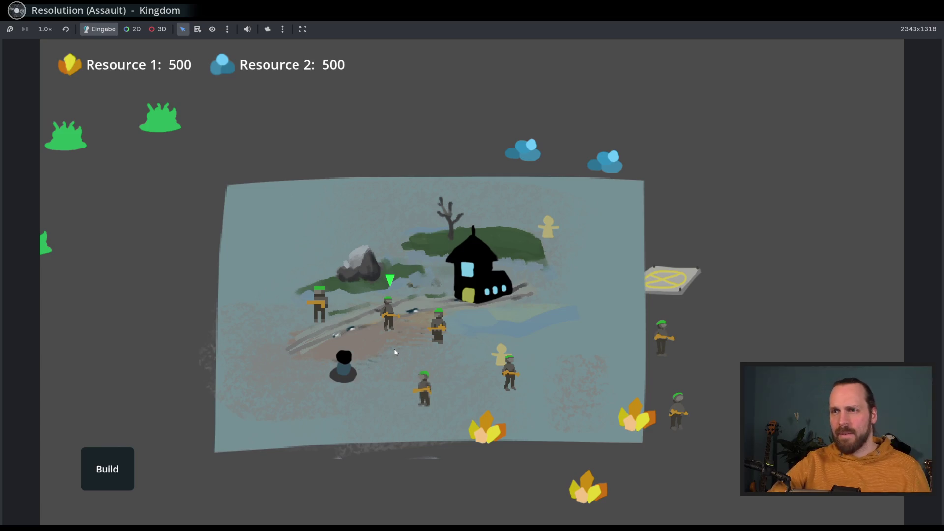
{"action": "mouse_move", "coordinate": [445, 340]}
{"action": "scroll", "coordinate": [446, 340], "scroll_direction": "up", "scroll_amount": 3}
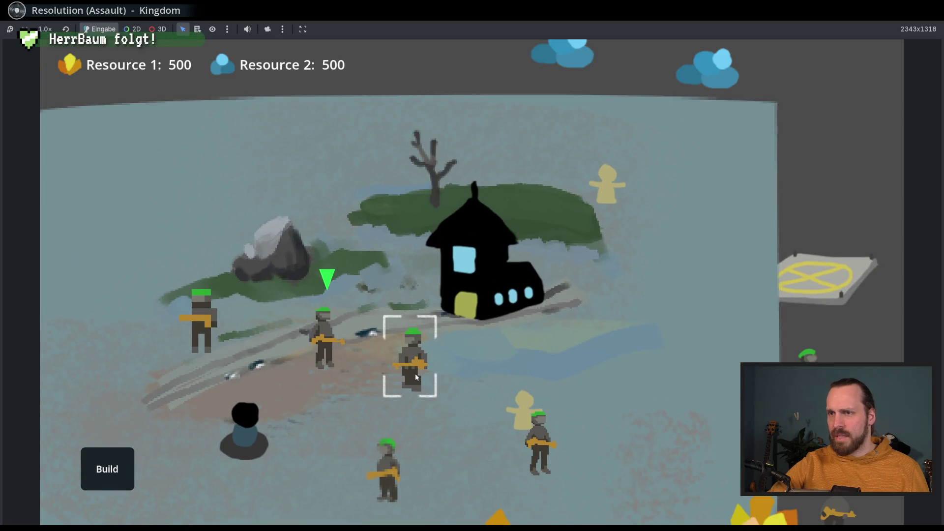
{"action": "left_click", "coordinate": [415, 373]}
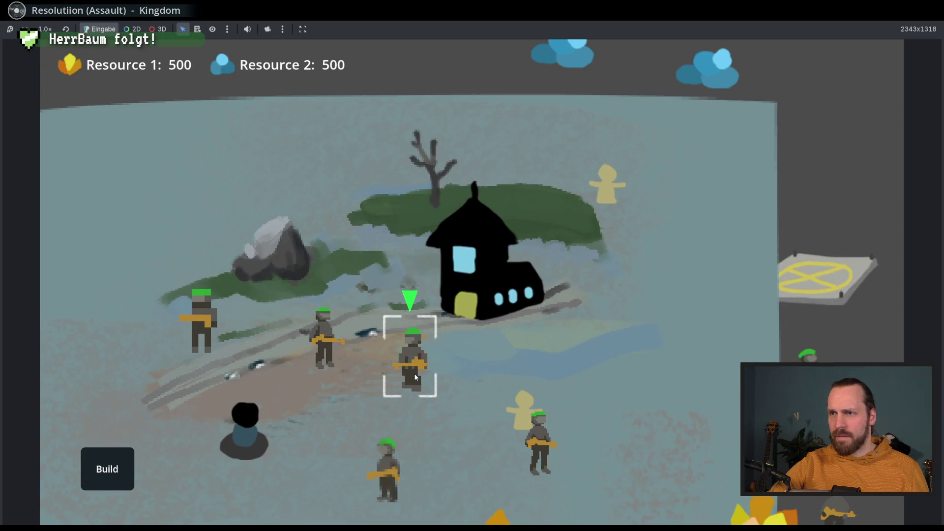
{"action": "scroll", "coordinate": [415, 376], "scroll_direction": "down", "scroll_amount": 5}
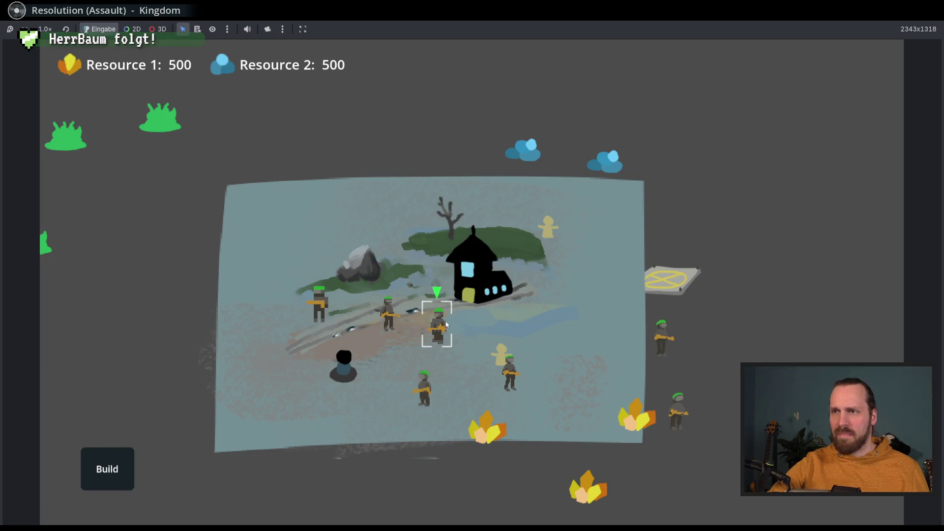
{"action": "left_click", "coordinate": [389, 322]}
{"action": "left_click", "coordinate": [438, 325]}
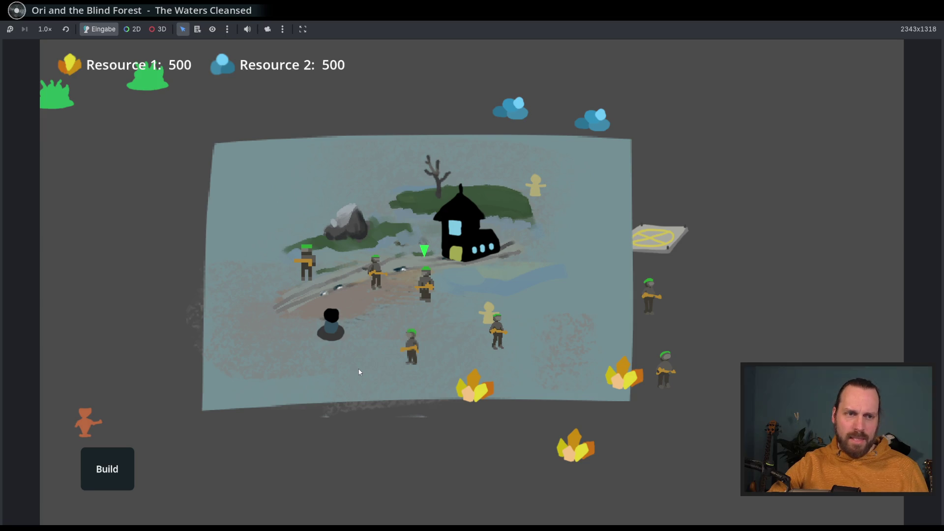
Pan the game camera up-left and select the house, a soldier, and the yellow figure
{"action": "key", "text": "Up"}
{"action": "key", "text": "Left"}
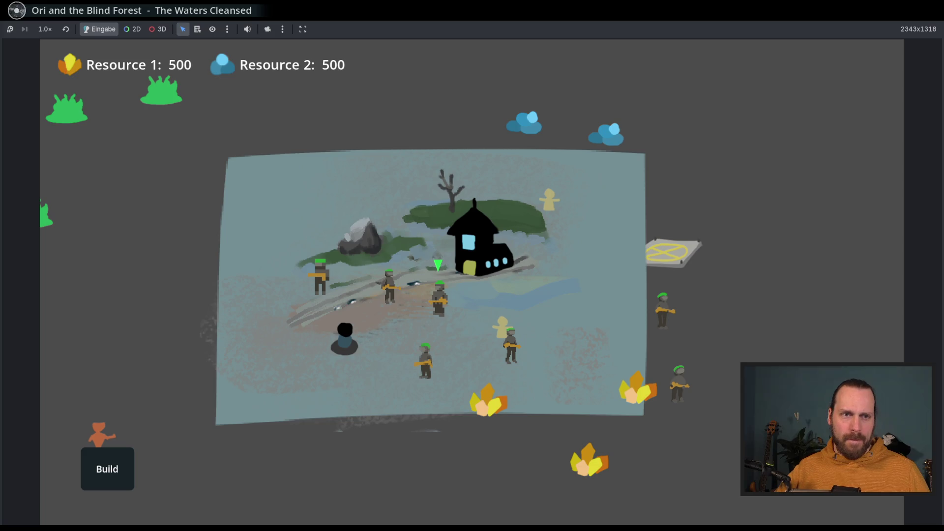
{"action": "left_click", "coordinate": [480, 236]}
{"action": "scroll", "coordinate": [472, 256], "scroll_direction": "up", "scroll_amount": 3}
{"action": "scroll", "coordinate": [442, 276], "scroll_direction": "down", "scroll_amount": 3}
{"action": "left_click", "coordinate": [396, 297]}
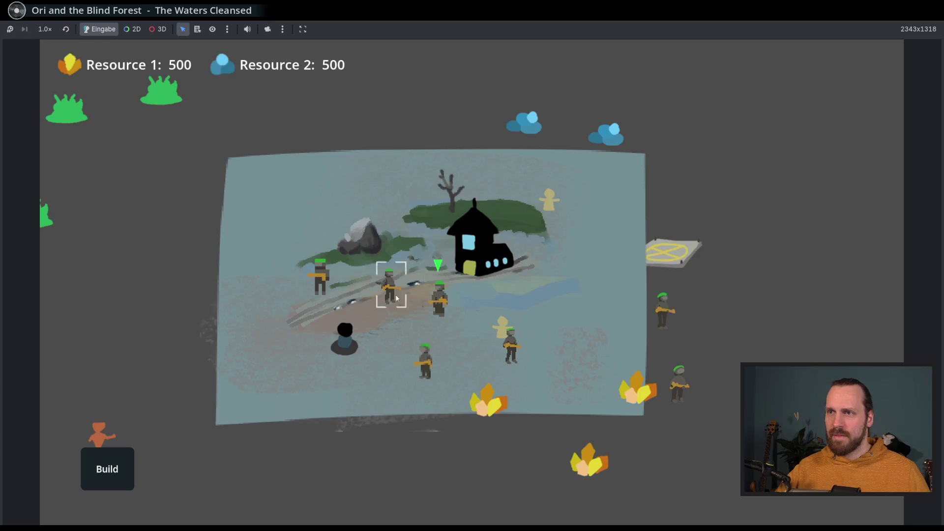
{"action": "scroll", "coordinate": [576, 154], "scroll_direction": "up", "scroll_amount": 3}
{"action": "left_click", "coordinate": [622, 122]}
{"action": "scroll", "coordinate": [568, 266], "scroll_direction": "down", "scroll_amount": 3}
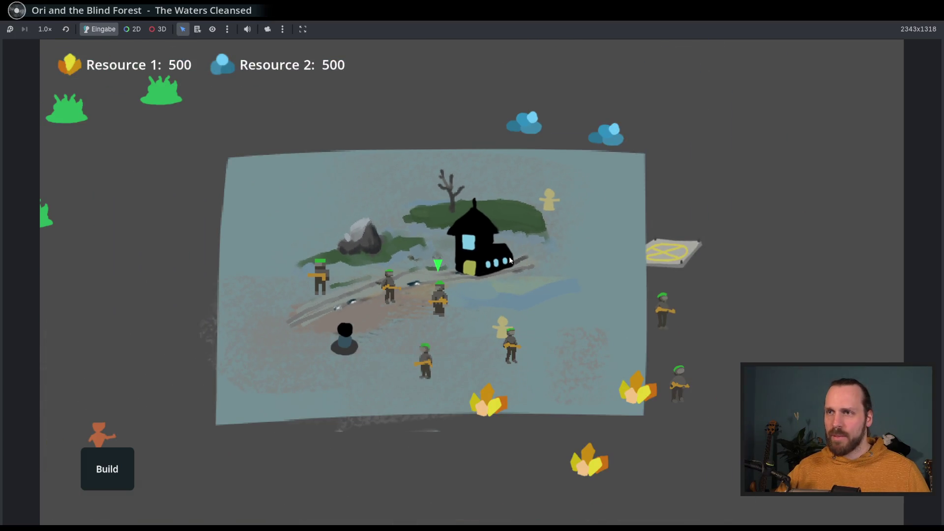
Zoom around the mission, then stop the game with F8
{"action": "scroll", "coordinate": [510, 260], "scroll_direction": "up", "scroll_amount": 3}
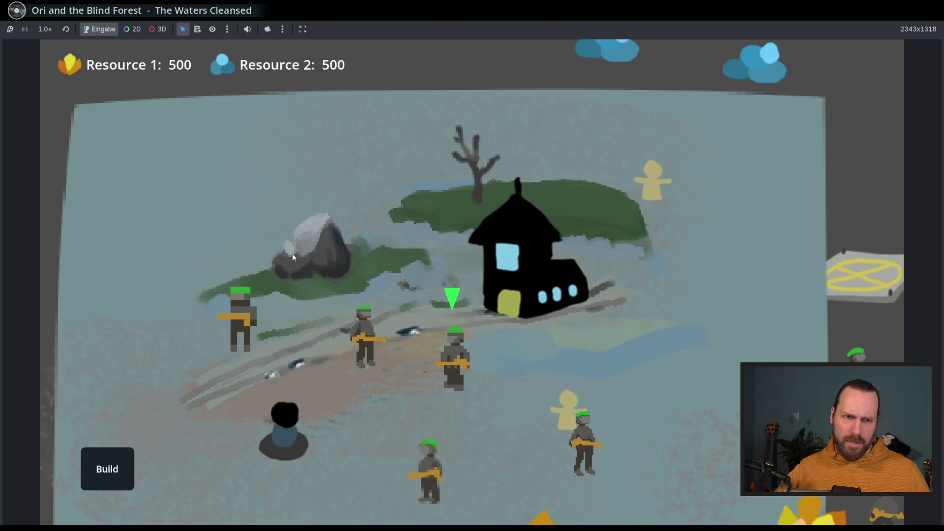
{"action": "scroll", "coordinate": [293, 253], "scroll_direction": "down", "scroll_amount": 3}
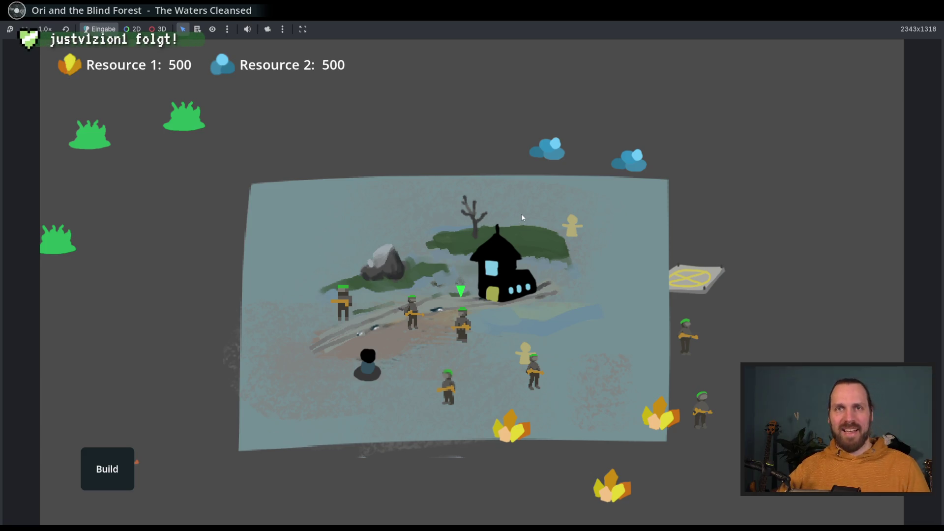
{"action": "scroll", "coordinate": [541, 236], "scroll_direction": "up", "scroll_amount": 1}
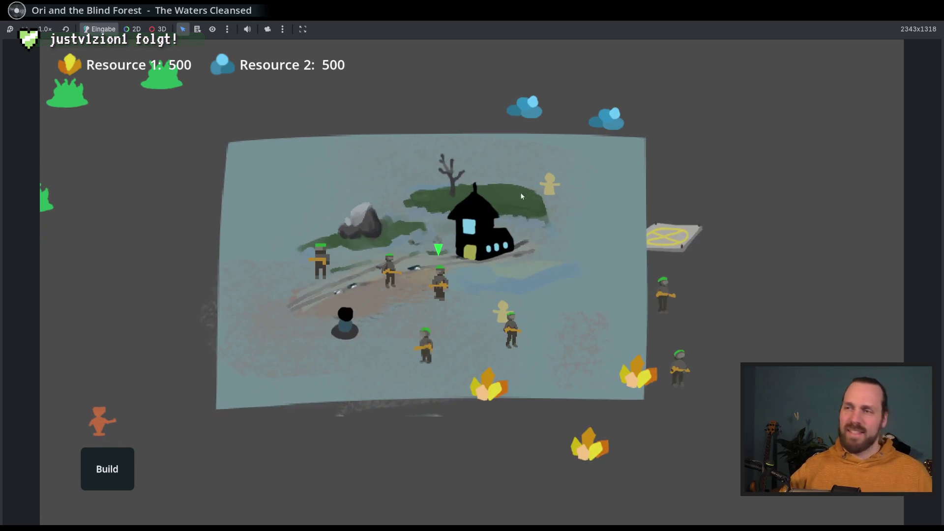
{"action": "scroll", "coordinate": [470, 277], "scroll_direction": "up", "scroll_amount": 2}
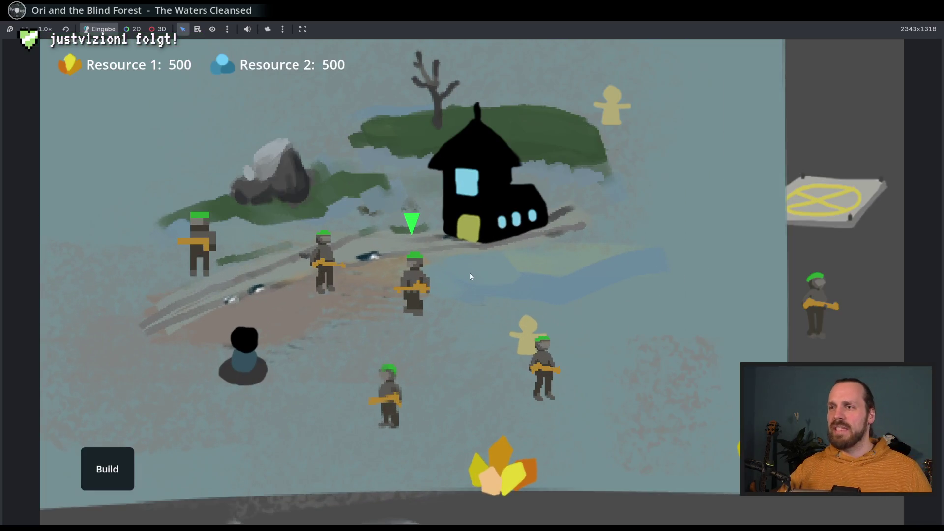
{"action": "scroll", "coordinate": [470, 277], "scroll_direction": "down", "scroll_amount": 3}
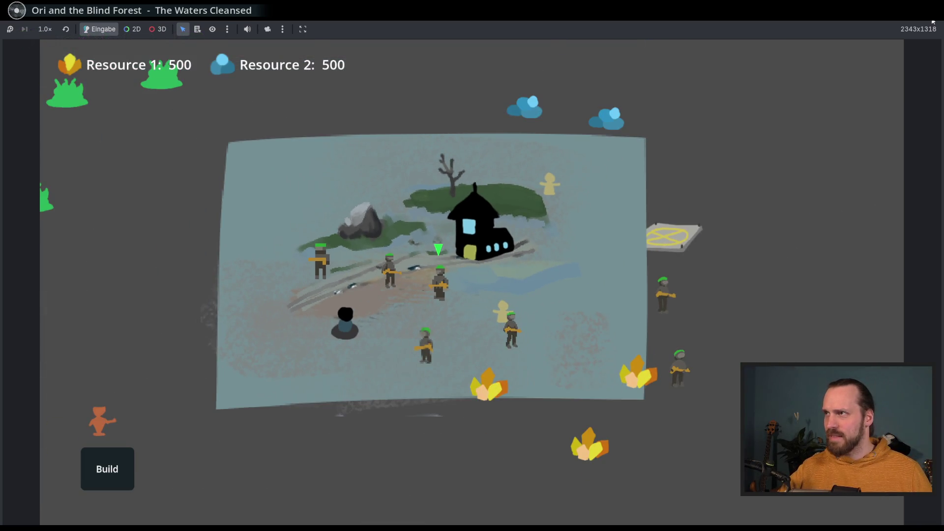
{"action": "key", "text": "F8"}
{"action": "scroll", "coordinate": [602, 214], "scroll_direction": "down", "scroll_amount": 1}
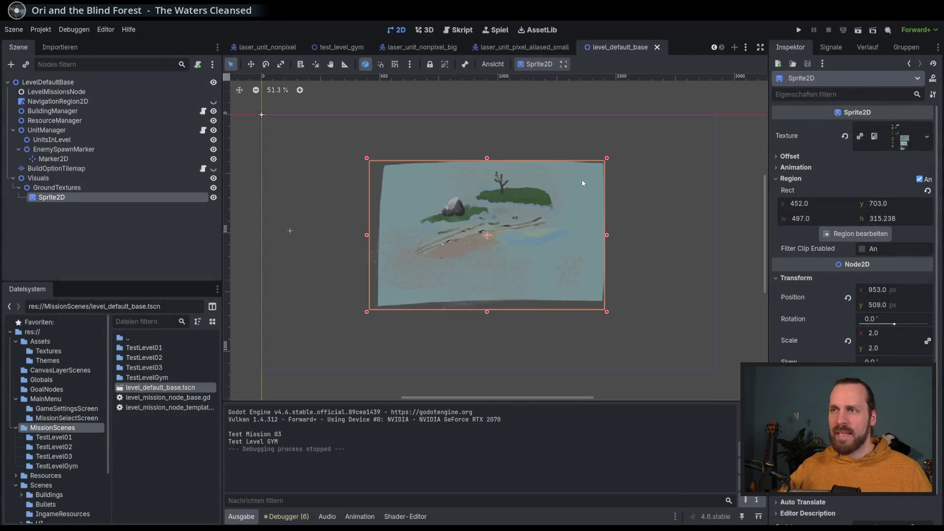
Pan and scroll the 2D viewport to inspect the painted ground sprite
{"action": "scroll", "coordinate": [582, 179], "scroll_direction": "left", "scroll_amount": 2}
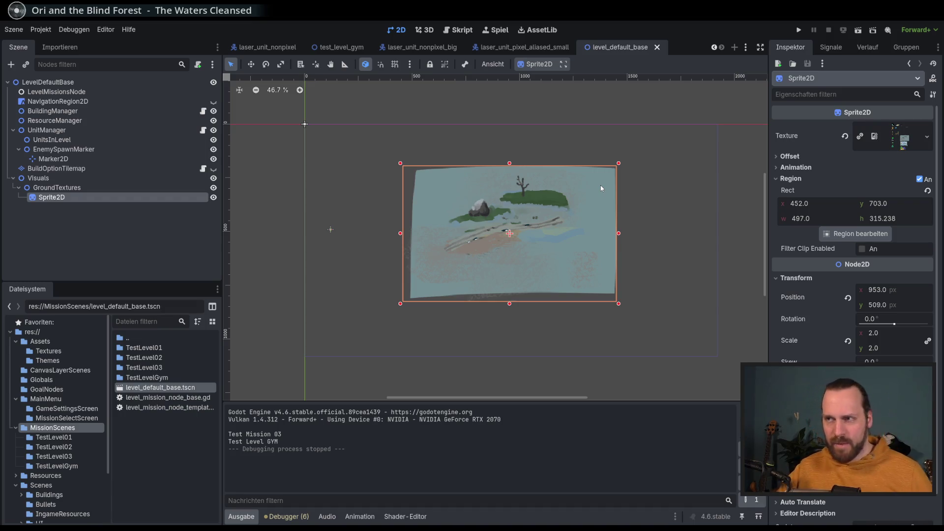
{"action": "scroll", "coordinate": [600, 188], "scroll_direction": "right", "scroll_amount": 2}
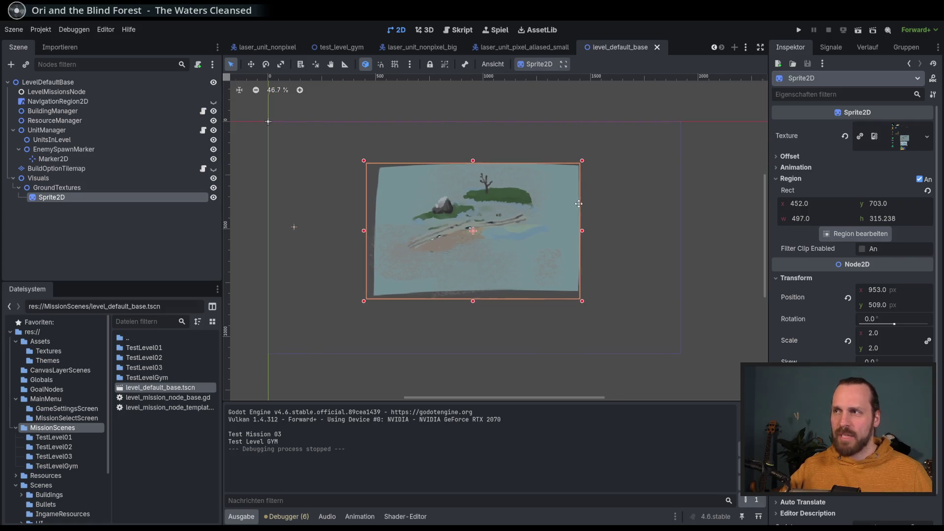
{"action": "left_click_drag", "start_coordinate": [578, 204], "coordinate": [595, 197]}
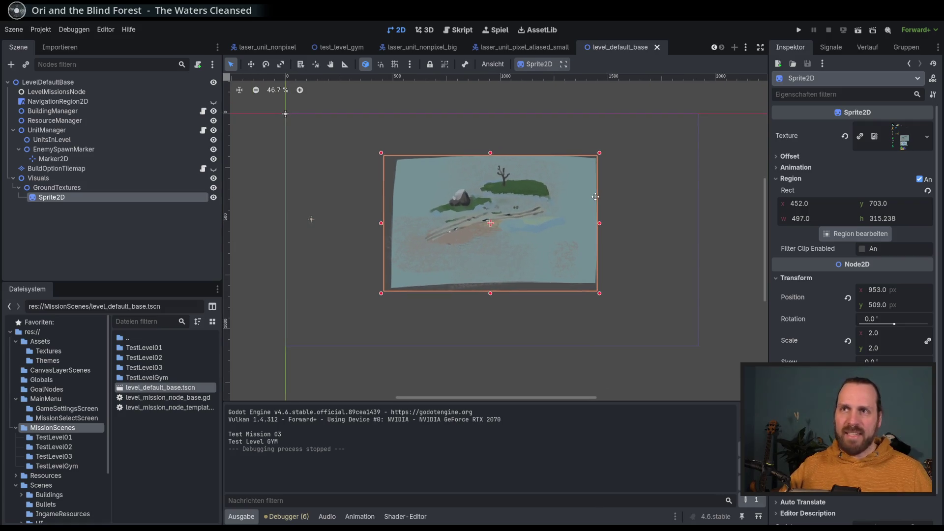
{"action": "scroll", "coordinate": [595, 197], "scroll_direction": "right", "scroll_amount": 1}
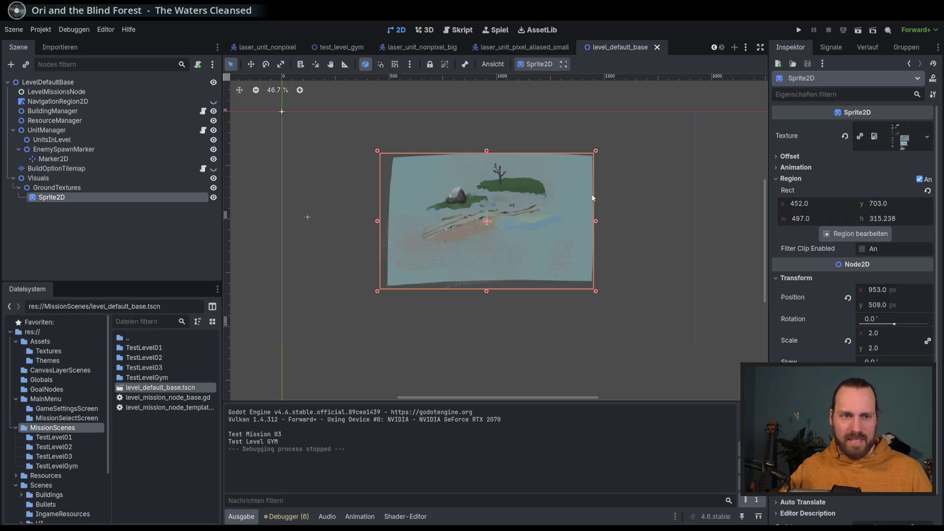
{"action": "scroll", "coordinate": [598, 204], "scroll_direction": "left", "scroll_amount": 1}
{"action": "scroll", "coordinate": [597, 203], "scroll_direction": "left", "scroll_amount": 1}
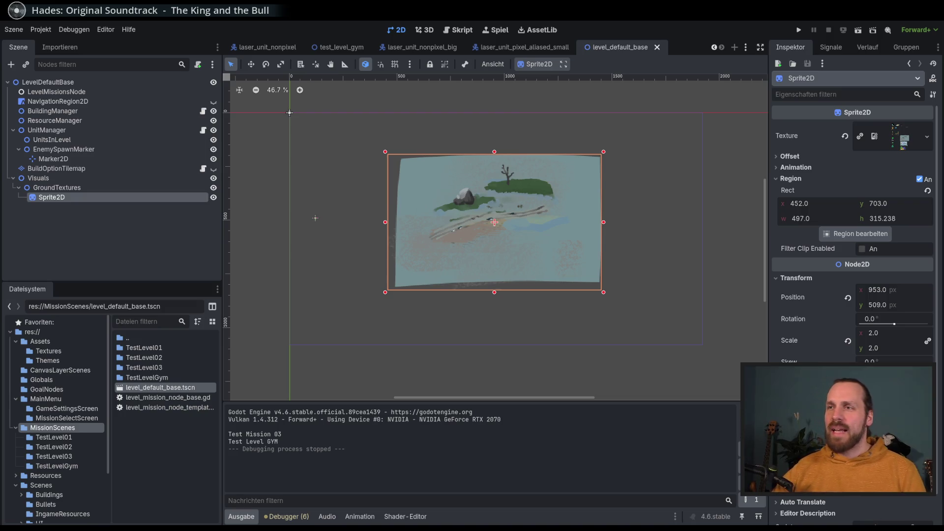
{"action": "scroll", "coordinate": [495, 240], "scroll_direction": "up", "scroll_amount": 5}
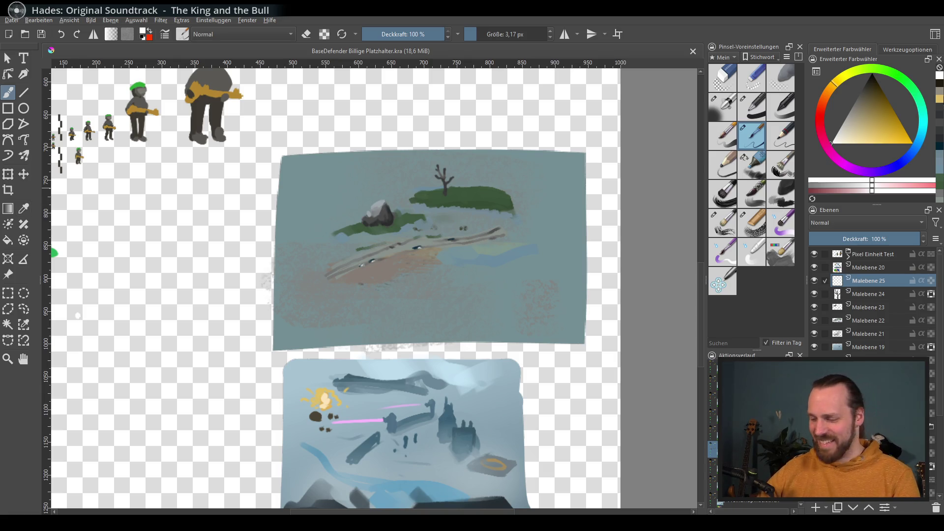
Toggle Malebene 21 and 19 visibility to compare, then select the layer below Malebene 19
{"action": "left_click", "coordinate": [814, 334]}
{"action": "left_click", "coordinate": [814, 334]}
{"action": "left_click", "coordinate": [814, 334]}
{"action": "left_click", "coordinate": [814, 334]}
{"action": "left_click", "coordinate": [814, 334]}
{"action": "left_click", "coordinate": [814, 334]}
{"action": "left_click", "coordinate": [814, 333]}
{"action": "left_click", "coordinate": [815, 349]}
{"action": "left_click", "coordinate": [815, 350]}
{"action": "key", "text": "ctrl+z"}
{"action": "left_click", "coordinate": [814, 360]}
{"action": "left_click", "coordinate": [815, 360]}
{"action": "left_click", "coordinate": [868, 360]}
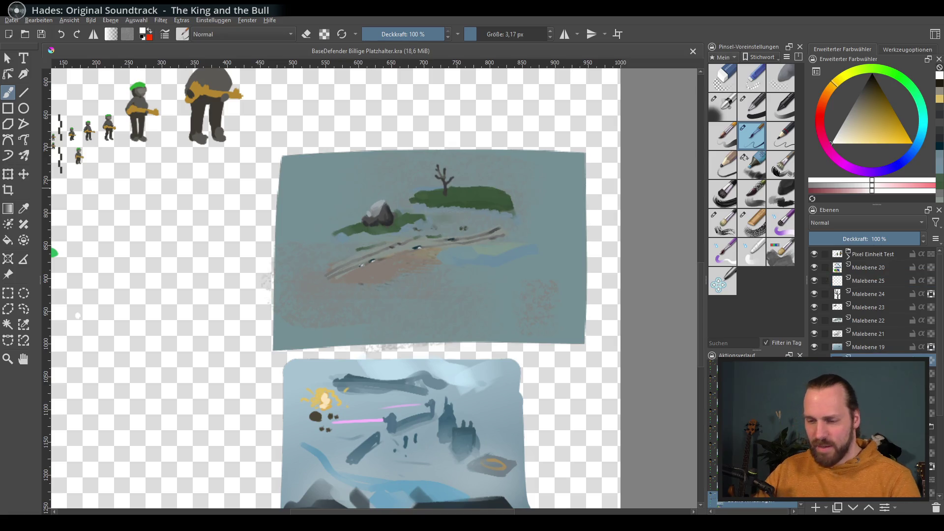
Apply an HSV adjustment of hue -180, saturation -1, lightness -1 to the painting
{"action": "key", "text": "ctrl+u"}
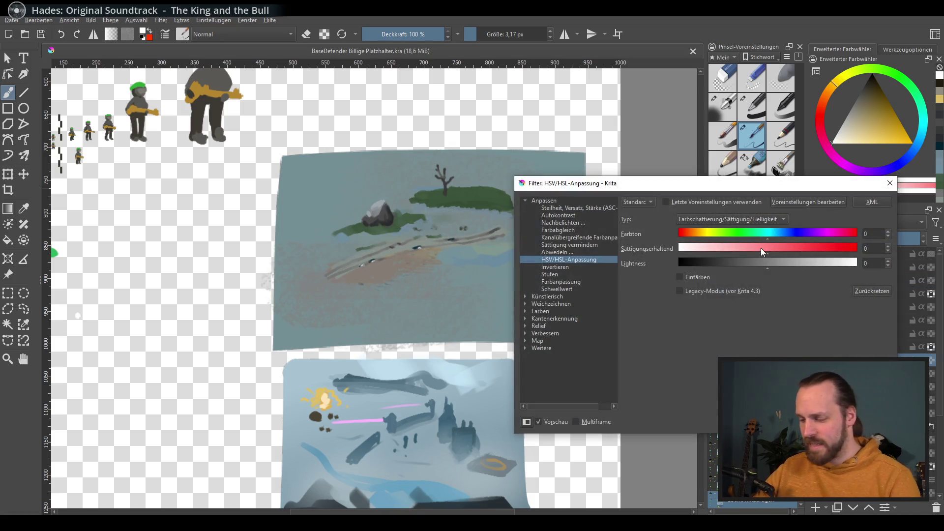
{"action": "left_click_drag", "start_coordinate": [718, 249], "coordinate": [857, 251]}
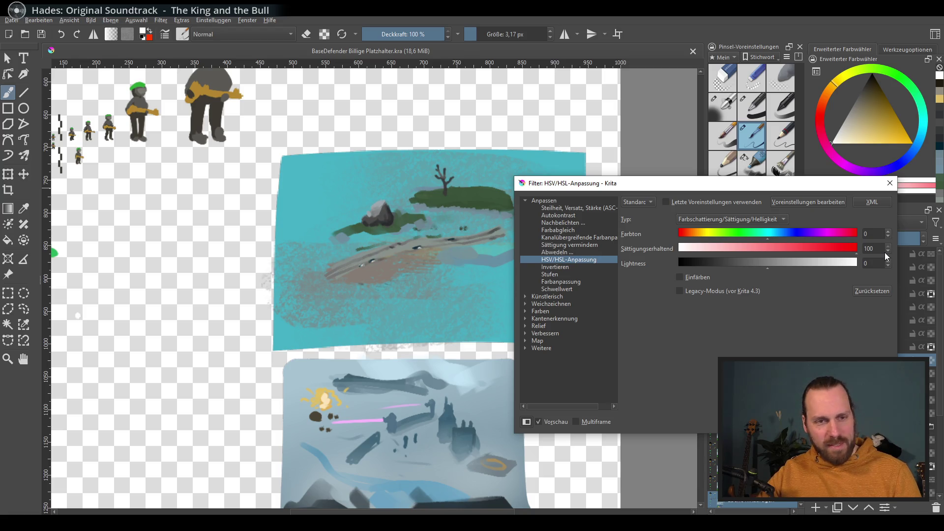
{"action": "mouse_move", "coordinate": [815, 247]}
{"action": "left_mouse_down"}
{"action": "mouse_move", "coordinate": [767, 249]}
{"action": "mouse_move", "coordinate": [780, 264]}
{"action": "mouse_move", "coordinate": [758, 258]}
{"action": "mouse_move", "coordinate": [767, 258]}
{"action": "mouse_move", "coordinate": [762, 232]}
{"action": "mouse_move", "coordinate": [751, 232]}
{"action": "mouse_move", "coordinate": [831, 234]}
{"action": "mouse_move", "coordinate": [672, 238]}
{"action": "left_mouse_up"}
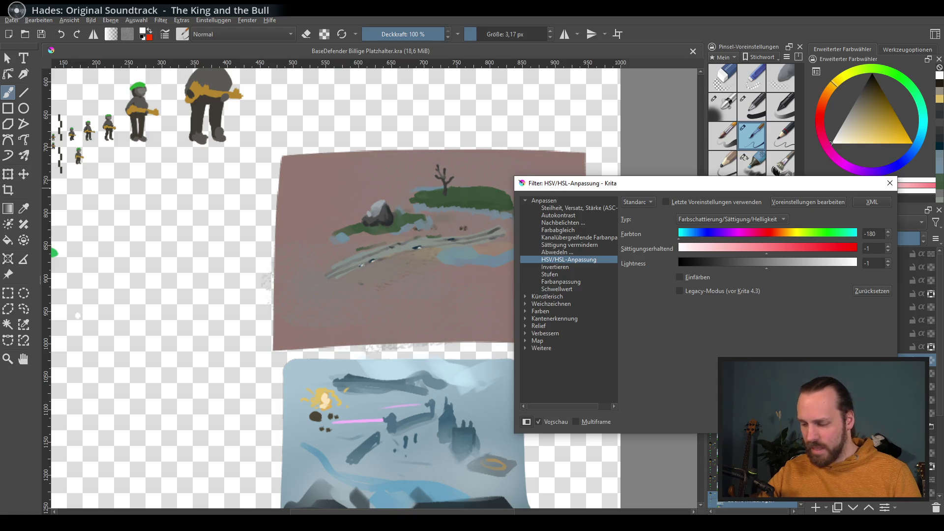
{"action": "left_click", "coordinate": [831, 422]}
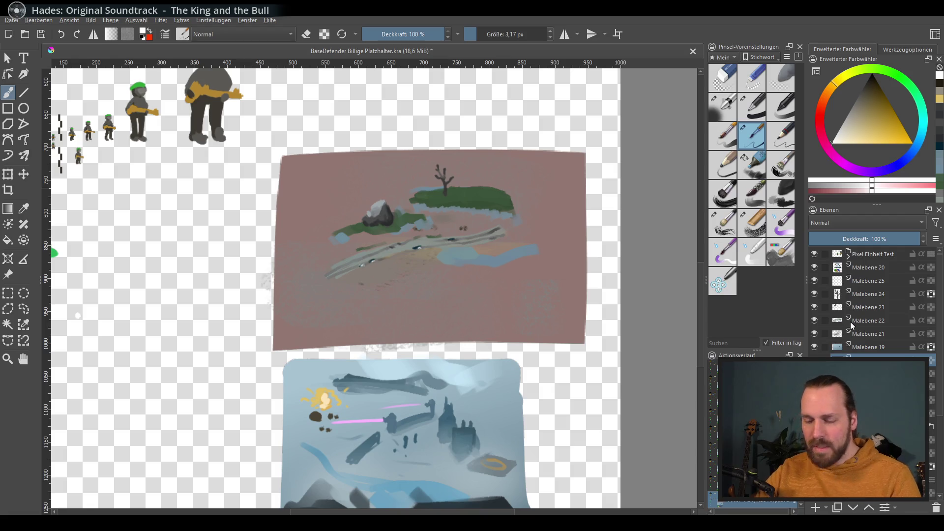
{"action": "key", "text": "ctrl+b"}
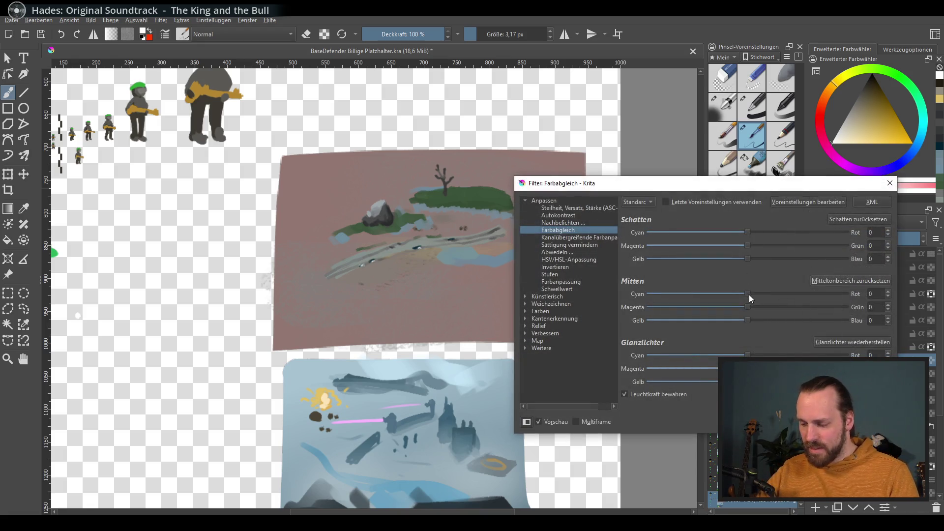
Shift the background's colour balance midtones and highlights toward red to neutralise it
{"action": "mouse_move", "coordinate": [747, 294]}
{"action": "left_mouse_down"}
{"action": "mouse_move", "coordinate": [692, 294]}
{"action": "mouse_move", "coordinate": [743, 295]}
{"action": "mouse_move", "coordinate": [775, 326]}
{"action": "mouse_move", "coordinate": [749, 322]}
{"action": "mouse_move", "coordinate": [731, 302]}
{"action": "mouse_move", "coordinate": [758, 308]}
{"action": "left_mouse_up"}
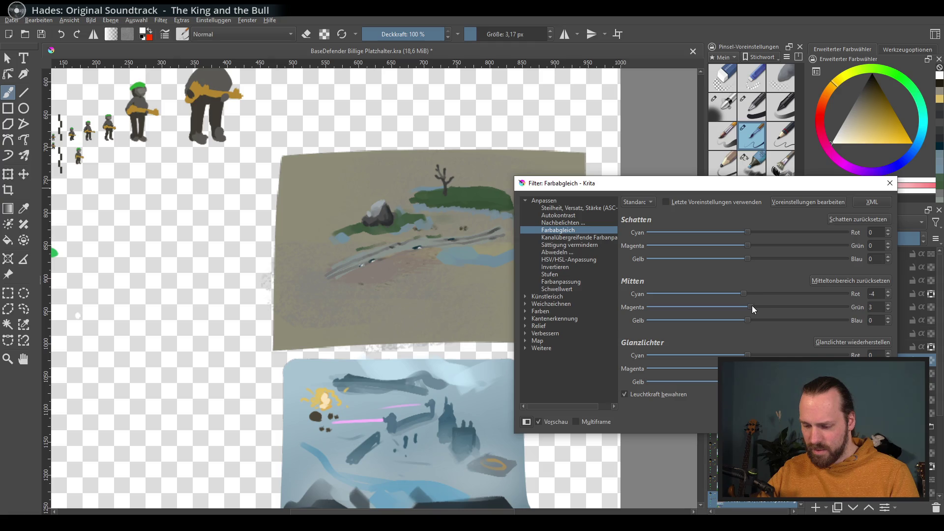
{"action": "left_click_drag", "start_coordinate": [747, 355], "coordinate": [755, 354]}
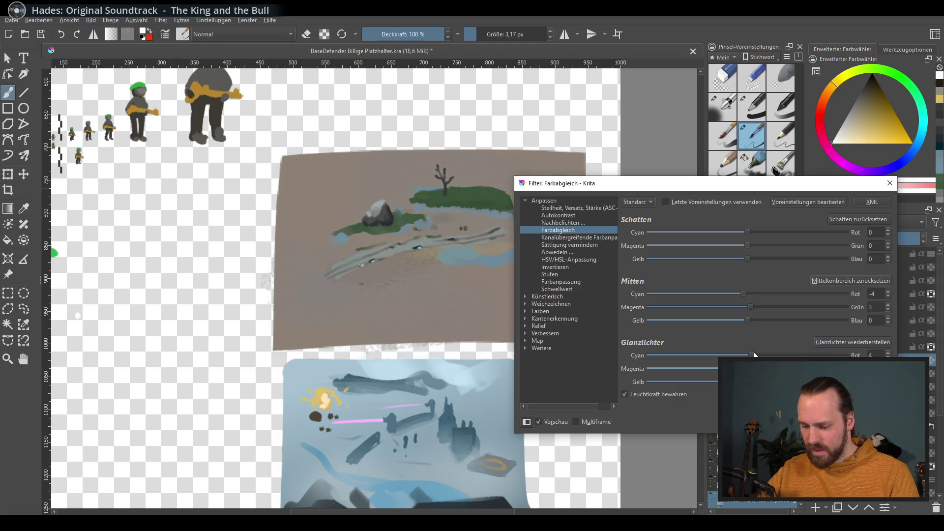
{"action": "left_click", "coordinate": [831, 421]}
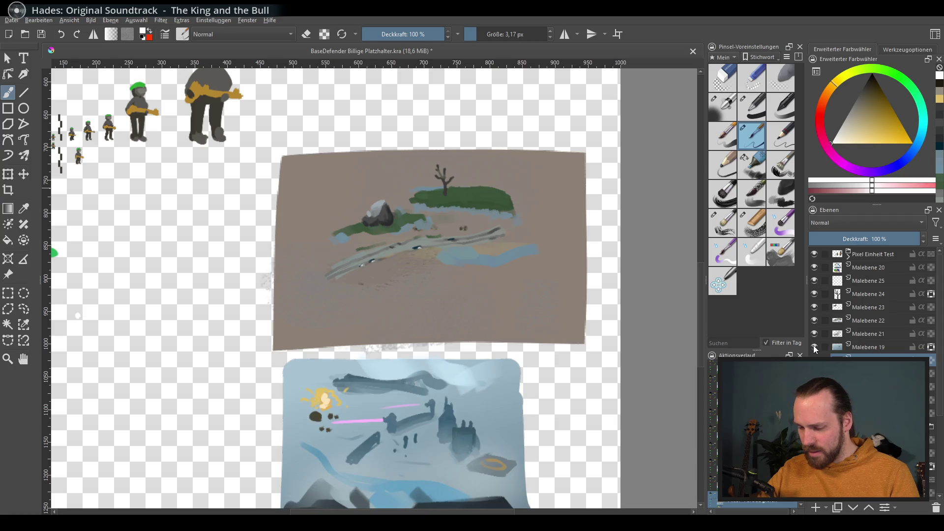
Select Malebene 22 and colour-balance it: midtones toward red, highlights toward cyan
{"action": "left_click", "coordinate": [814, 320]}
{"action": "left_click", "coordinate": [815, 320]}
{"action": "left_click", "coordinate": [870, 320]}
{"action": "key", "text": "ctrl+b"}
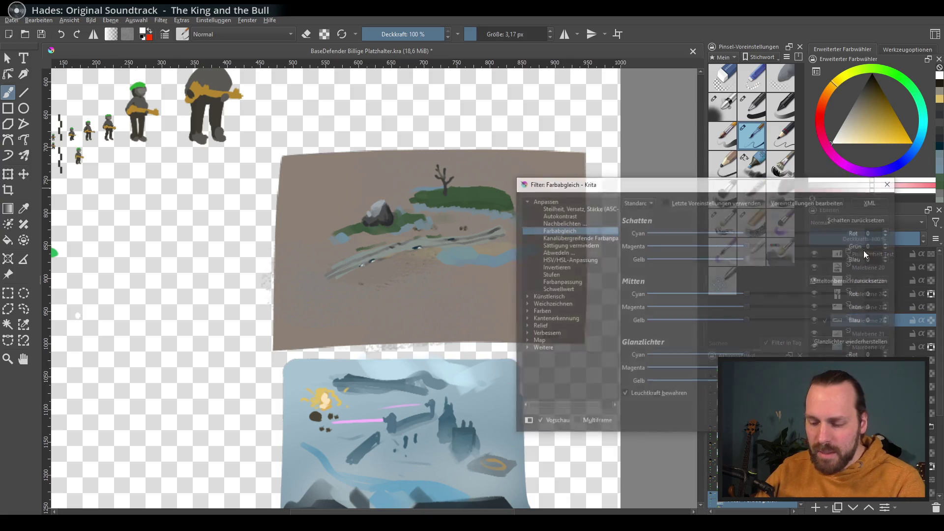
{"action": "mouse_move", "coordinate": [748, 354]}
{"action": "left_mouse_down"}
{"action": "mouse_move", "coordinate": [662, 349]}
{"action": "mouse_move", "coordinate": [741, 354]}
{"action": "left_mouse_up"}
{"action": "mouse_move", "coordinate": [749, 294]}
{"action": "left_mouse_down"}
{"action": "mouse_move", "coordinate": [711, 293]}
{"action": "mouse_move", "coordinate": [802, 300]}
{"action": "mouse_move", "coordinate": [756, 300]}
{"action": "mouse_move", "coordinate": [744, 305]}
{"action": "mouse_move", "coordinate": [761, 312]}
{"action": "mouse_move", "coordinate": [742, 307]}
{"action": "mouse_move", "coordinate": [748, 321]}
{"action": "mouse_move", "coordinate": [768, 321]}
{"action": "mouse_move", "coordinate": [747, 320]}
{"action": "mouse_move", "coordinate": [724, 293]}
{"action": "mouse_move", "coordinate": [753, 299]}
{"action": "left_mouse_up"}
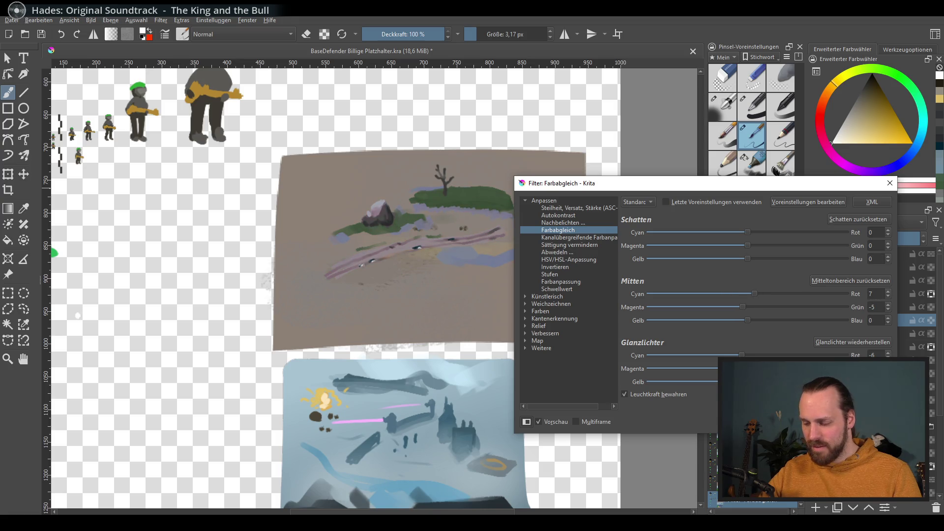
{"action": "key", "text": "Return"}
{"action": "scroll", "coordinate": [449, 268], "scroll_direction": "up", "scroll_amount": 5}
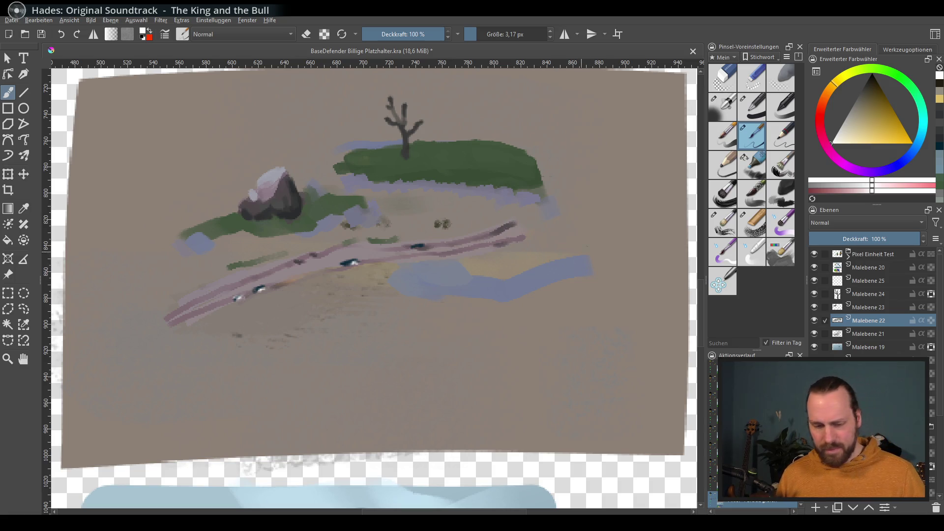
Switch to a larger soft brush and undo the white test stroke
{"action": "left_click", "coordinate": [752, 164]}
{"action": "left_click_drag", "start_coordinate": [501, 290], "coordinate": [585, 263]}
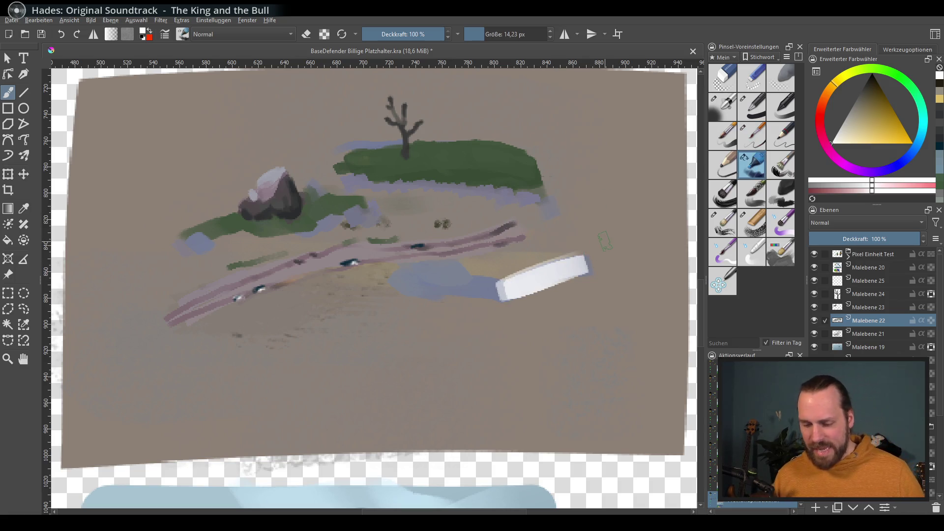
{"action": "key", "text": "ctrl+z"}
Sample the surrounding ground colour and paint it over the blue water patches
{"action": "left_click", "coordinate": [560, 277], "text": "ctrl"}
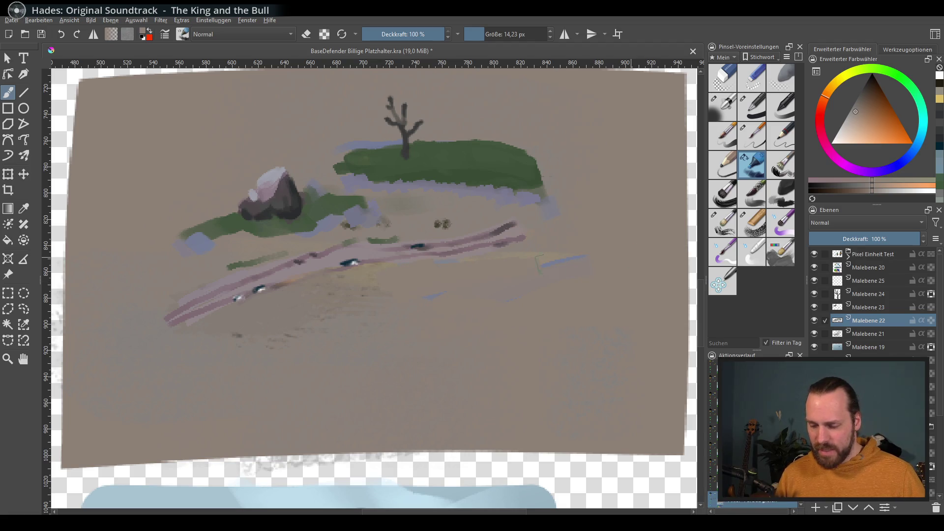
{"action": "left_click_drag", "start_coordinate": [483, 198], "coordinate": [351, 181]}
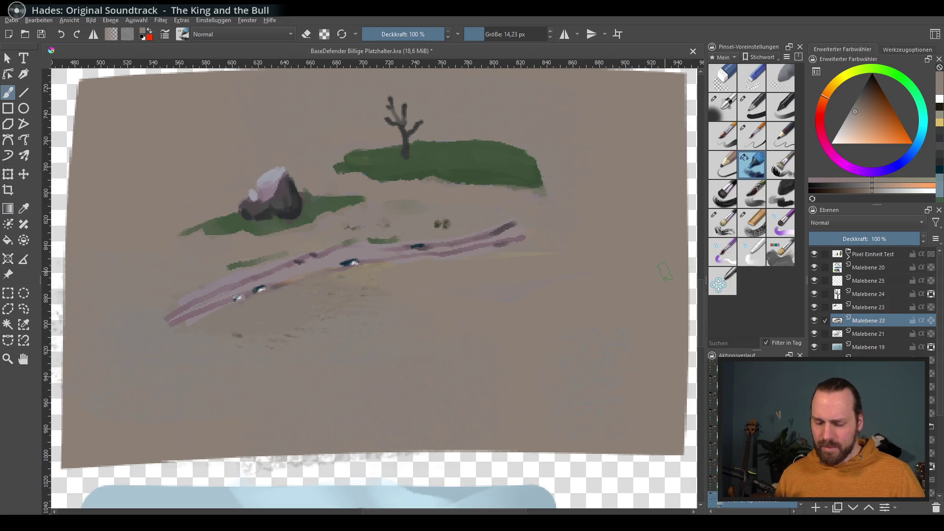
{"action": "left_click", "coordinate": [547, 278], "text": "ctrl"}
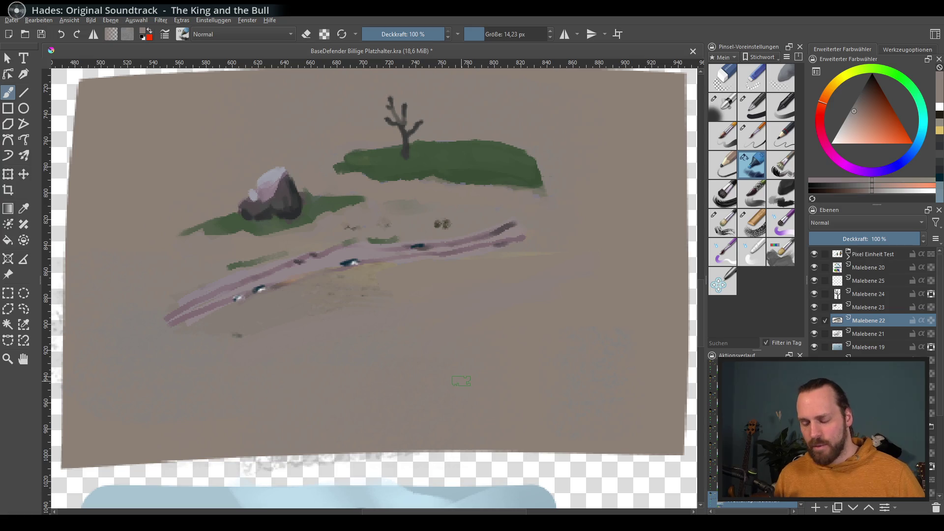
{"action": "scroll", "coordinate": [449, 345], "scroll_direction": "down", "scroll_amount": 3}
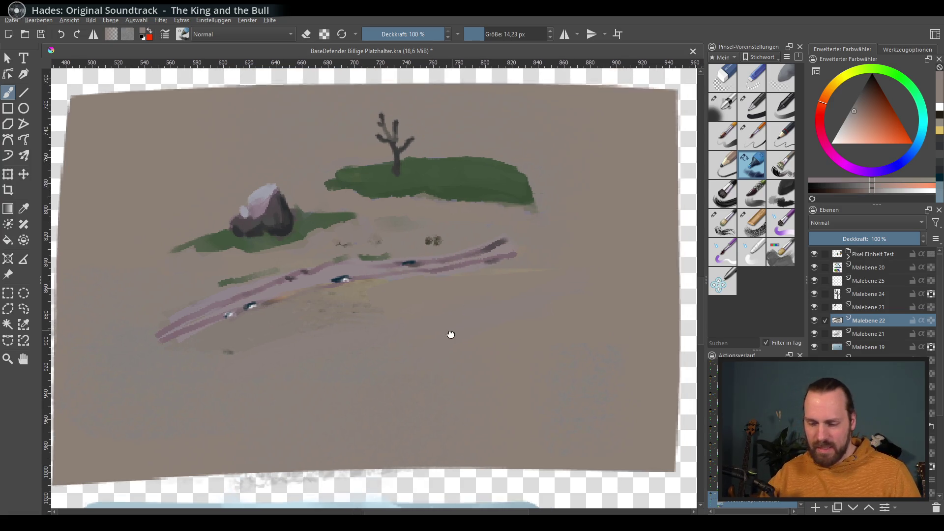
{"action": "scroll", "coordinate": [464, 320], "scroll_direction": "up", "scroll_amount": 2}
{"action": "scroll", "coordinate": [463, 321], "scroll_direction": "up", "scroll_amount": 1}
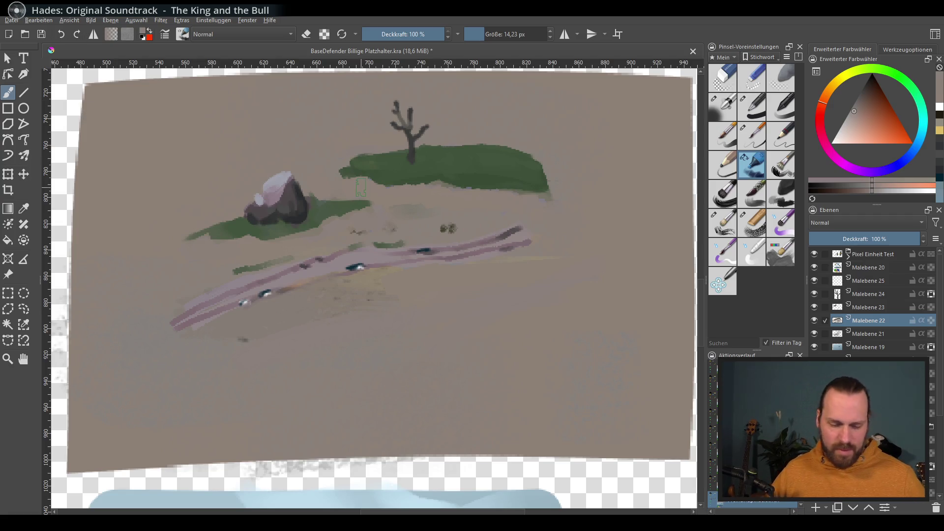
{"action": "scroll", "coordinate": [291, 158], "scroll_direction": "down", "scroll_amount": 1}
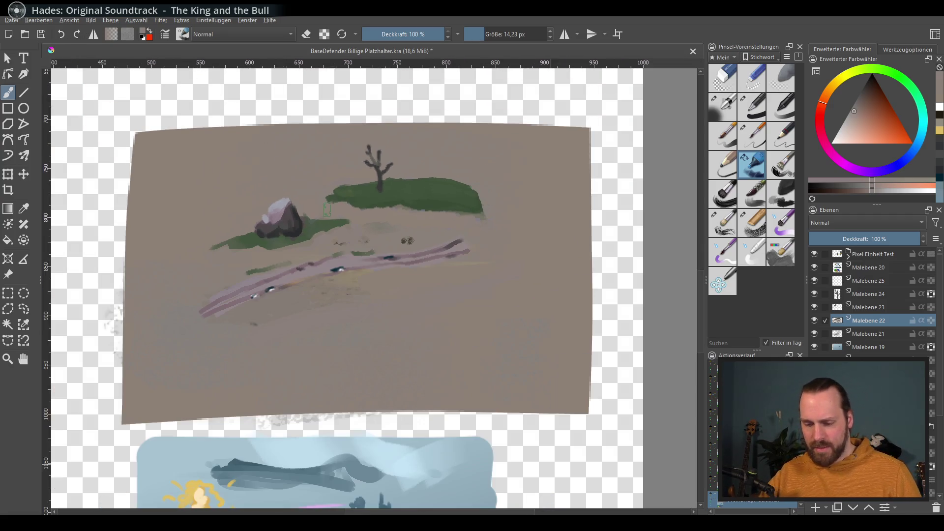
{"action": "left_click", "coordinate": [11, 20]}
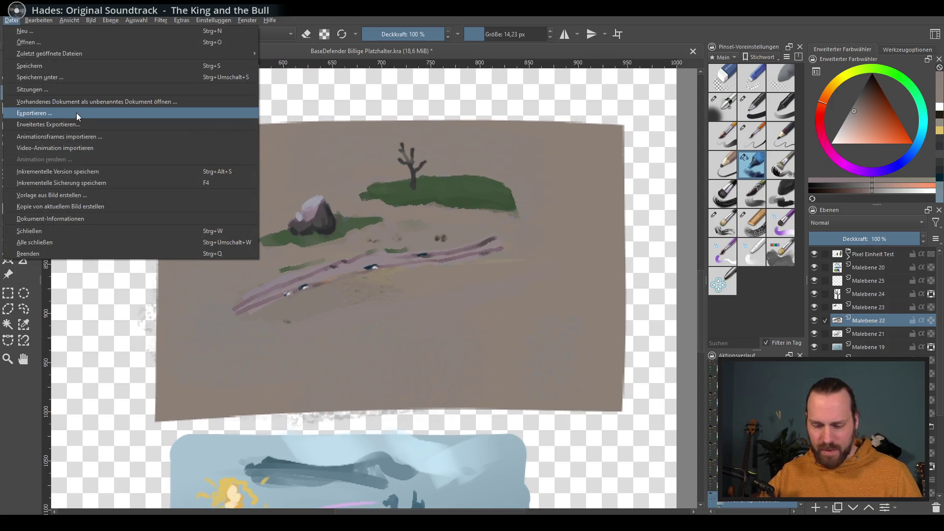
Export the painting over BaseDefender Billige Platzhalter.png, confirming the overwrite and the PNG options
{"action": "left_click", "coordinate": [71, 114]}
{"action": "left_click", "coordinate": [589, 440]}
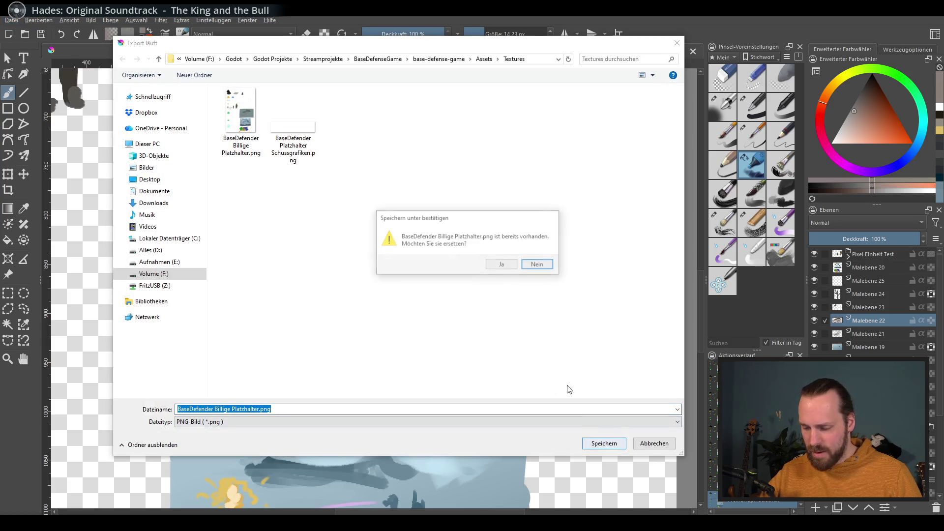
{"action": "left_click", "coordinate": [506, 268]}
{"action": "left_click", "coordinate": [525, 375]}
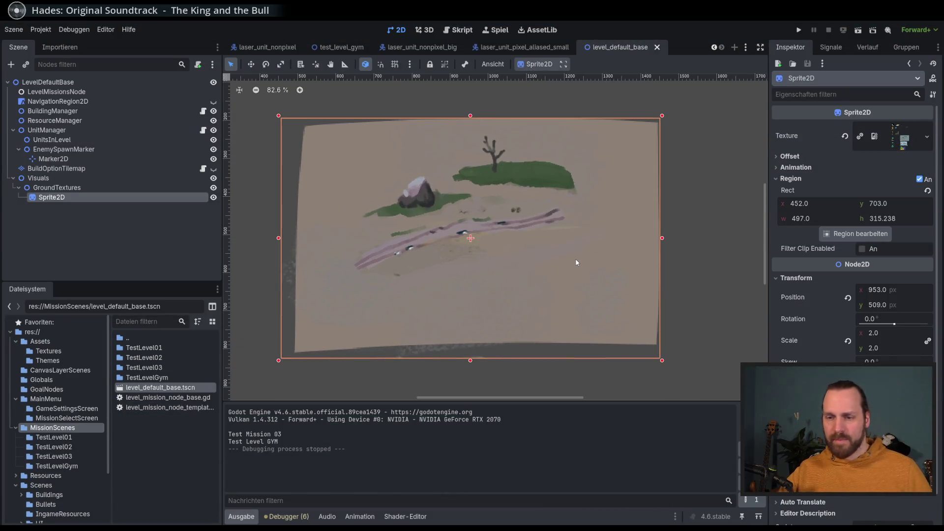
Run the game with F5, launch the test mission and send the soldiers onto the map
{"action": "key", "text": "F5"}
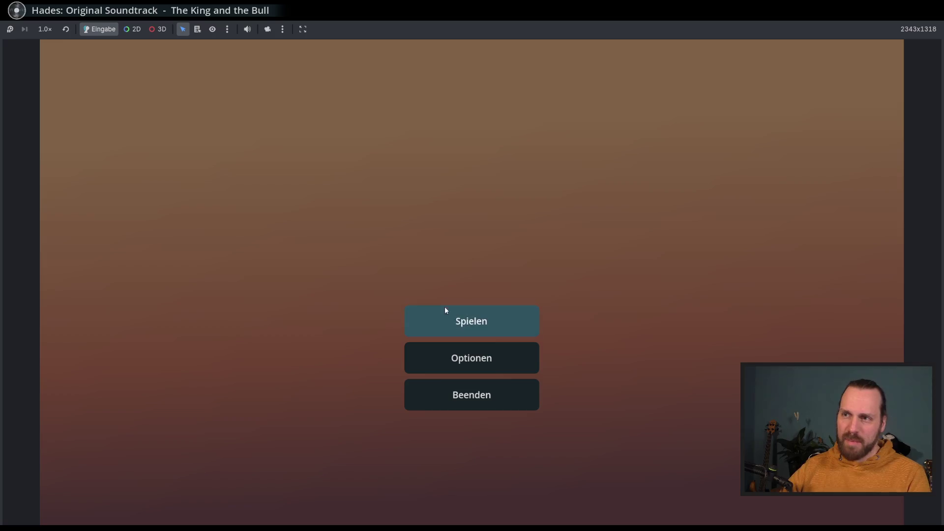
{"action": "left_click", "coordinate": [445, 309]}
{"action": "left_click", "coordinate": [596, 449]}
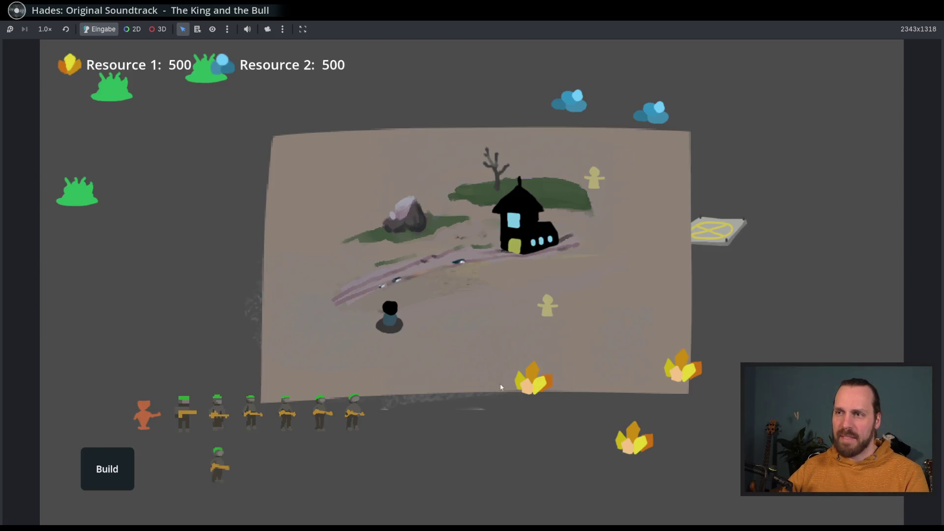
{"action": "right_click", "coordinate": [470, 369]}
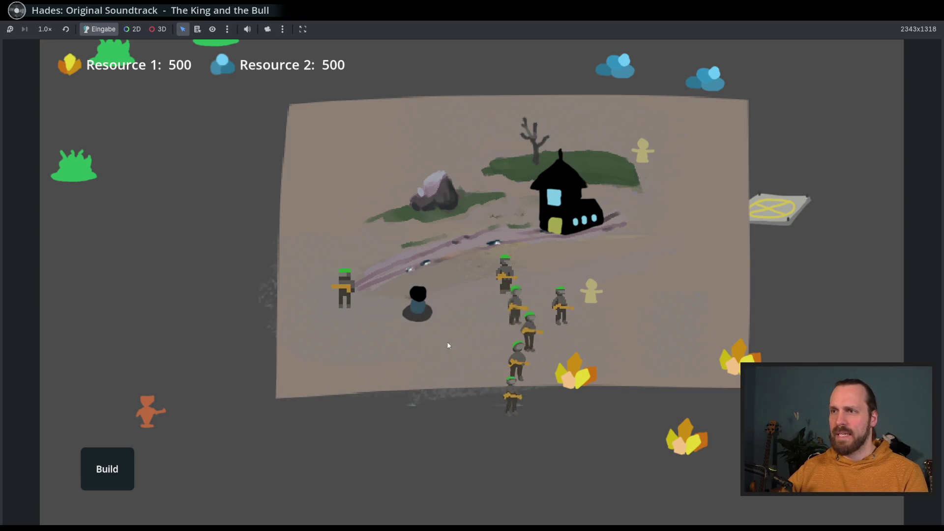
Select soldiers, move them left, send the yellow villager across the level, then stop the game
{"action": "left_click", "coordinate": [538, 342]}
{"action": "right_click", "coordinate": [419, 366]}
{"action": "left_click", "coordinate": [348, 286]}
{"action": "left_click", "coordinate": [350, 280]}
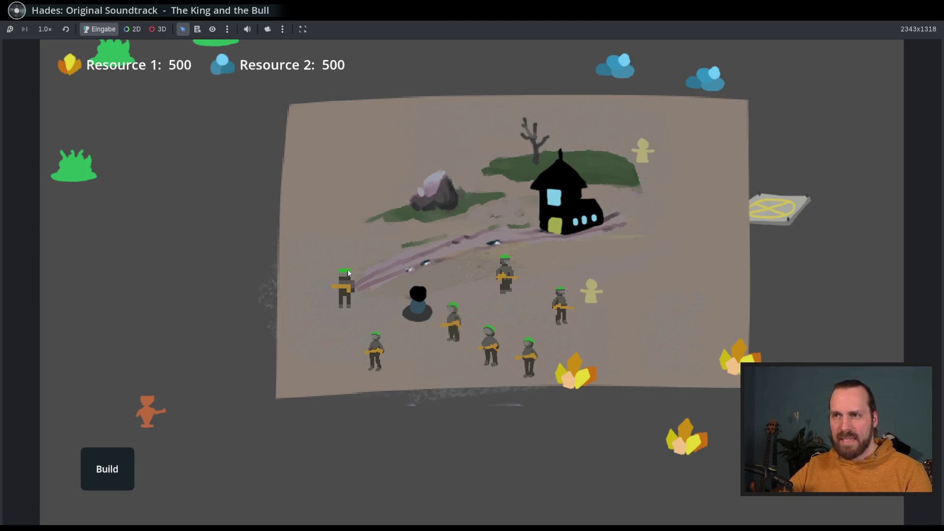
{"action": "left_click", "coordinate": [347, 285]}
{"action": "left_click", "coordinate": [451, 319]}
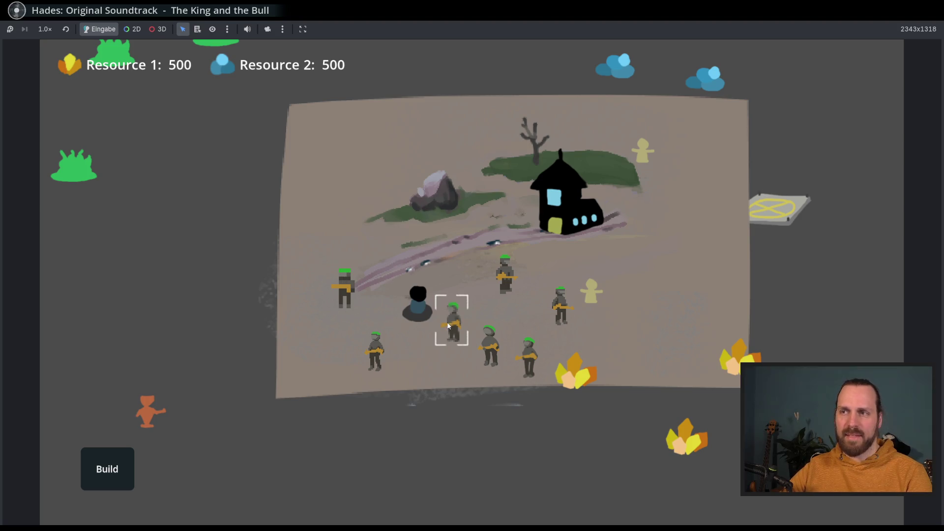
{"action": "left_click", "coordinate": [334, 278]}
{"action": "key", "text": "Right"}
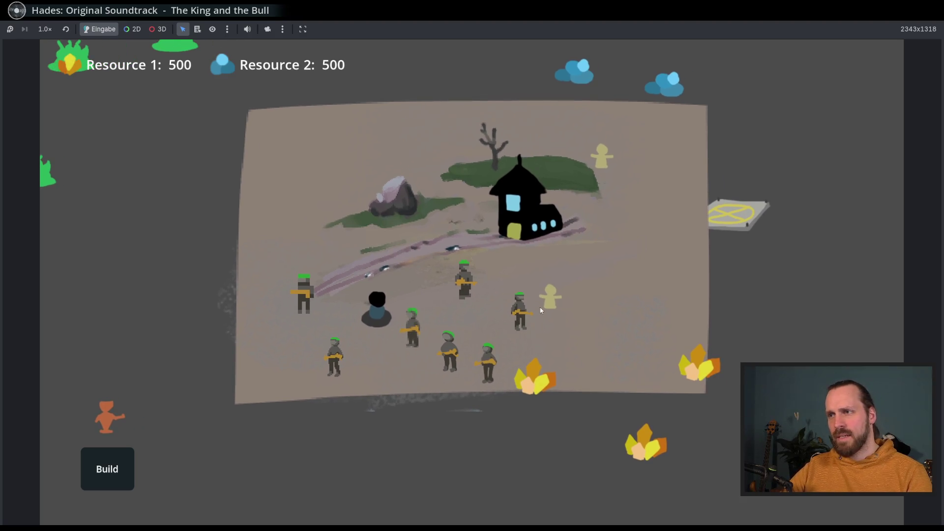
{"action": "right_click", "coordinate": [653, 327]}
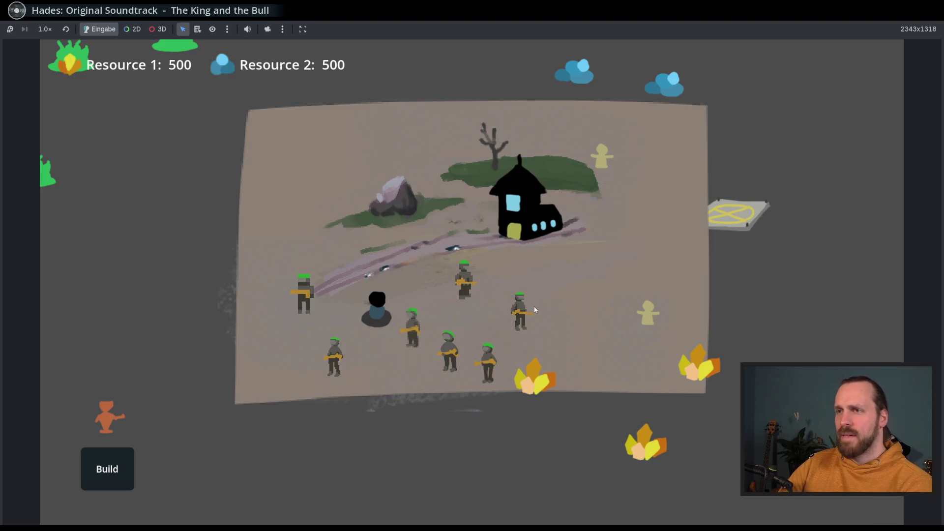
{"action": "key", "text": "F8"}
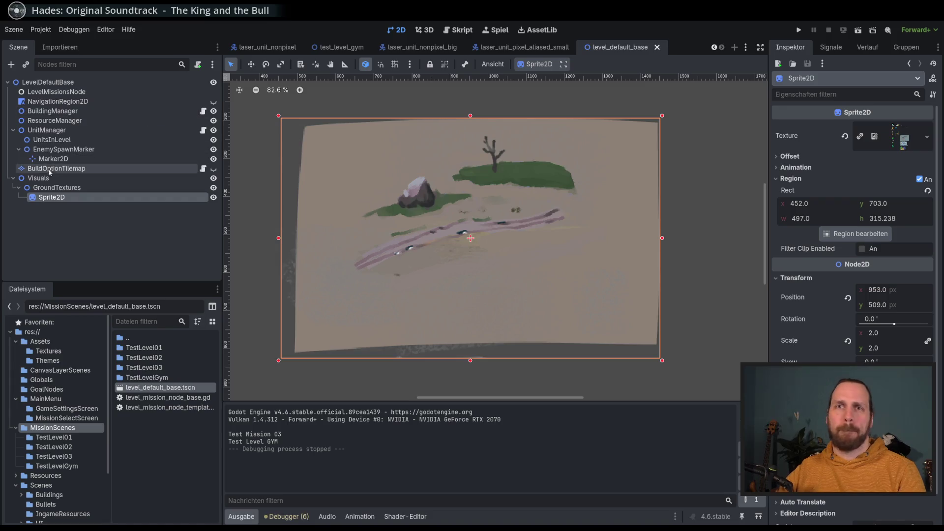
Add a PointLight2D node as a child of Visuals
{"action": "left_click", "coordinate": [47, 179]}
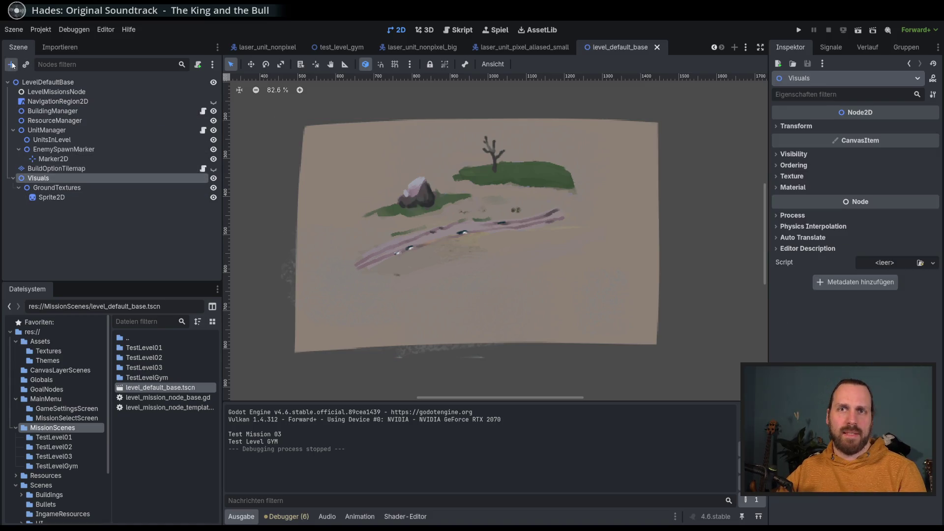
{"action": "left_click", "coordinate": [11, 64]}
{"action": "type", "text": "light"}
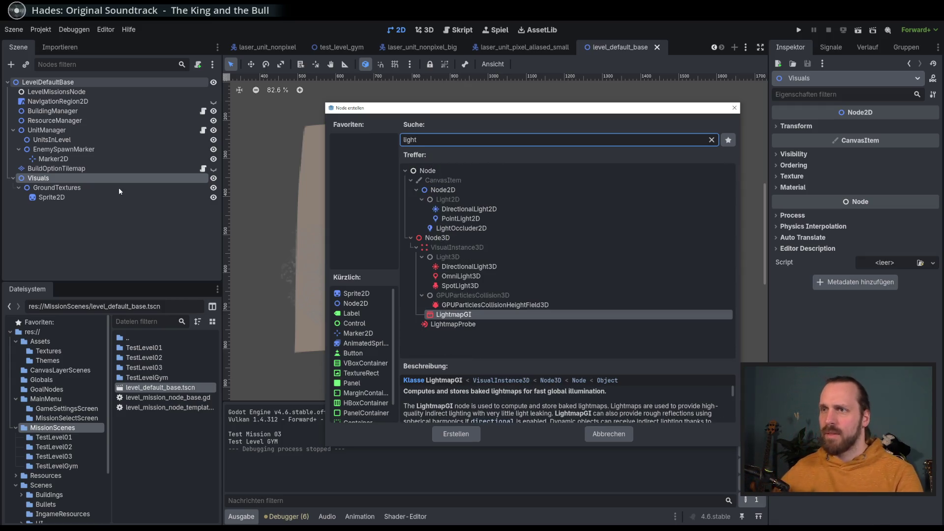
{"action": "double_click", "coordinate": [460, 219]}
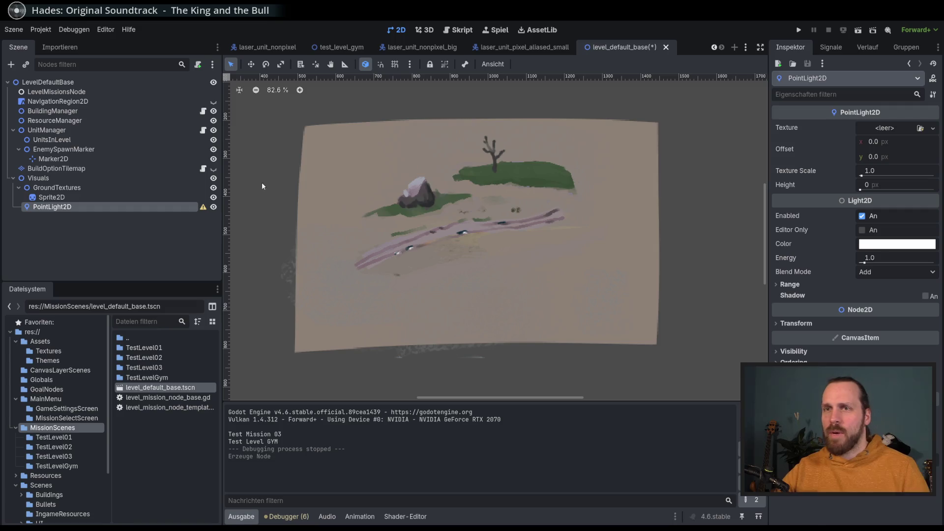
Move the light to the lower right of the ground and give it a GradientTexture2D
{"action": "left_click", "coordinate": [251, 63]}
{"action": "right_click", "coordinate": [459, 228]}
{"action": "left_click_drag", "start_coordinate": [703, 368], "coordinate": [733, 414]}
{"action": "left_click", "coordinate": [933, 127]}
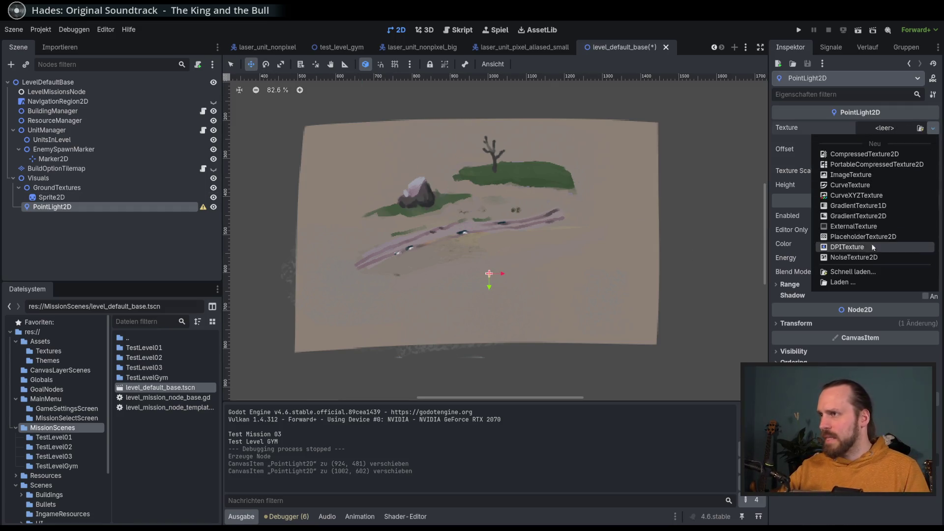
{"action": "left_click", "coordinate": [858, 218]}
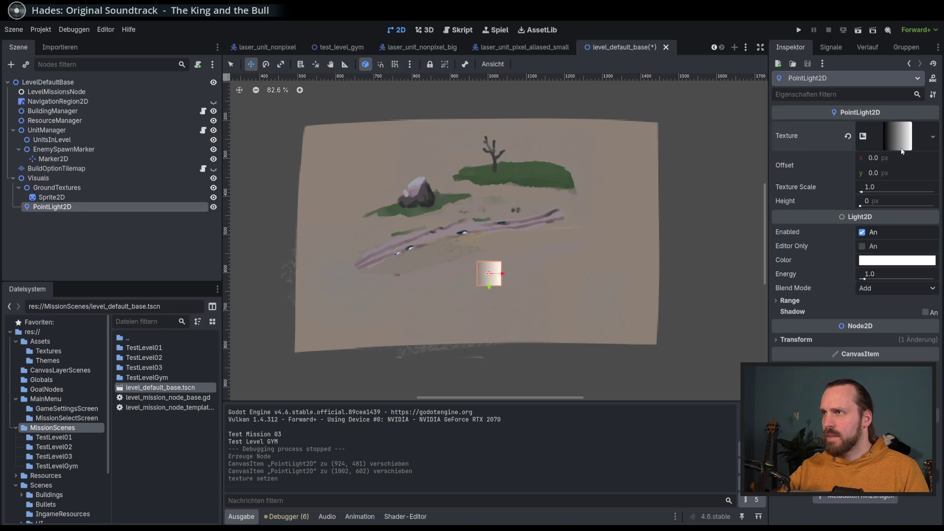
Set the gradient texture's fill to Radial and centre its start point
{"action": "left_click", "coordinate": [902, 137]}
{"action": "left_click_drag", "start_coordinate": [906, 171], "coordinate": [865, 218]}
{"action": "left_click_drag", "start_coordinate": [799, 171], "coordinate": [836, 213]}
{"action": "left_click_drag", "start_coordinate": [891, 226], "coordinate": [904, 225]}
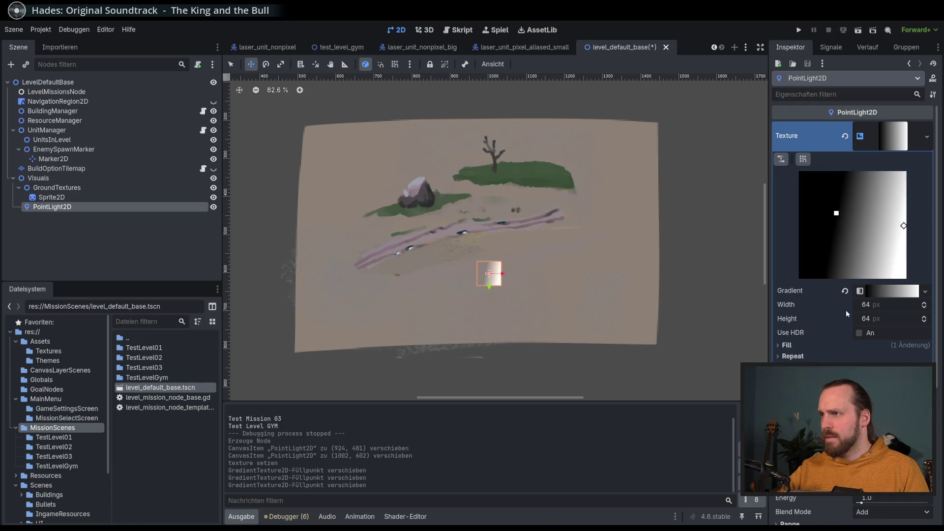
{"action": "left_click", "coordinate": [814, 344]}
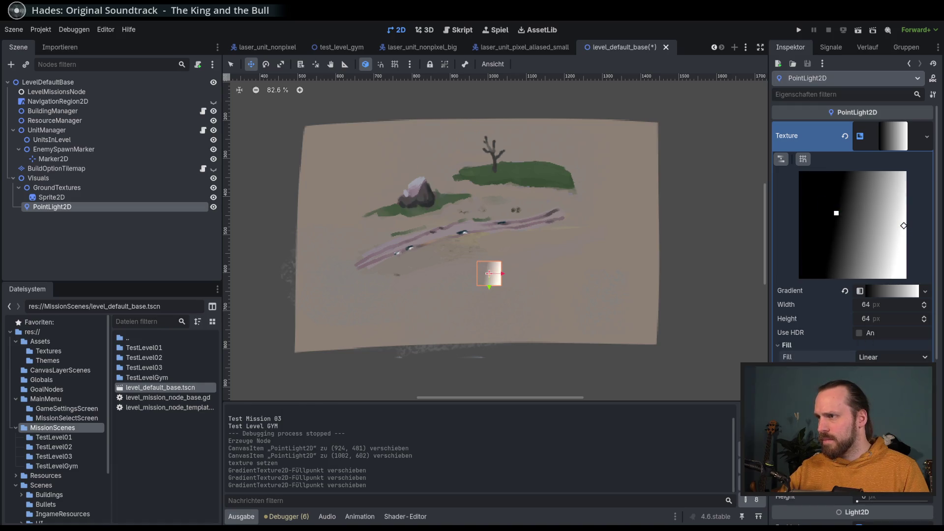
{"action": "left_click", "coordinate": [880, 383]}
{"action": "mouse_move", "coordinate": [836, 213]}
{"action": "left_mouse_down"}
{"action": "mouse_move", "coordinate": [859, 229]}
{"action": "mouse_move", "coordinate": [886, 228]}
{"action": "mouse_move", "coordinate": [798, 225]}
{"action": "mouse_move", "coordinate": [906, 228]}
{"action": "mouse_move", "coordinate": [858, 225]}
{"action": "mouse_move", "coordinate": [869, 241]}
{"action": "left_mouse_up"}
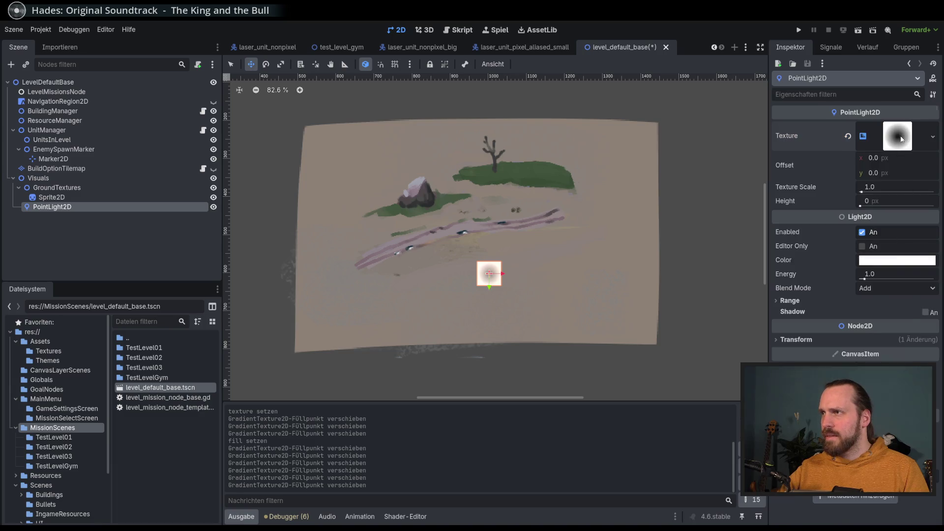
Make the gradient's inner colour stop white
{"action": "left_click", "coordinate": [901, 139]}
{"action": "left_click", "coordinate": [864, 292]}
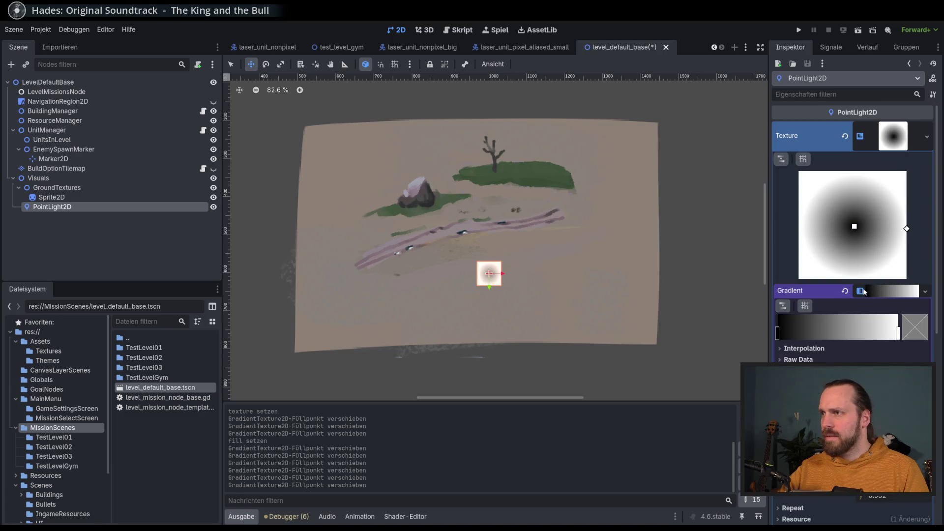
{"action": "left_click", "coordinate": [785, 333]}
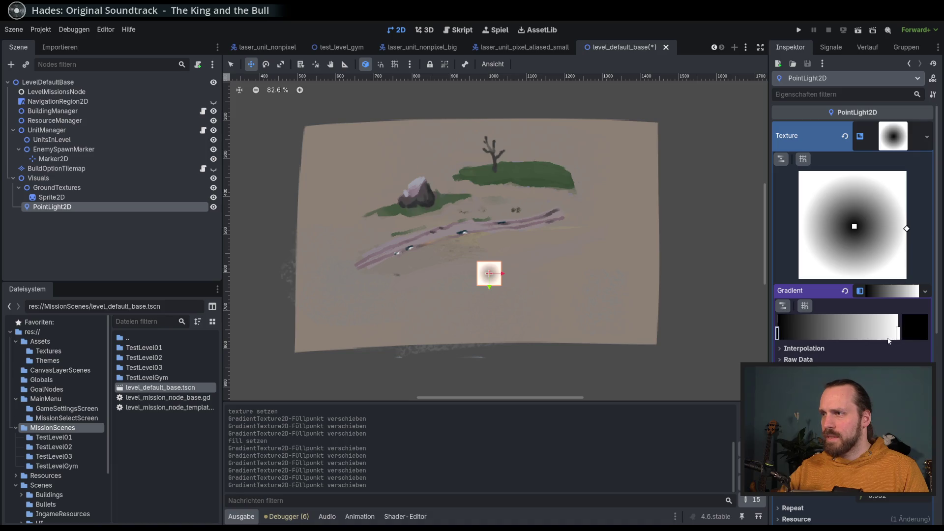
{"action": "left_click", "coordinate": [902, 317]}
{"action": "mouse_move", "coordinate": [907, 104]}
{"action": "left_mouse_down"}
{"action": "mouse_move", "coordinate": [909, 44]}
{"action": "mouse_move", "coordinate": [898, 160]}
{"action": "mouse_move", "coordinate": [908, 32]}
{"action": "left_mouse_up"}
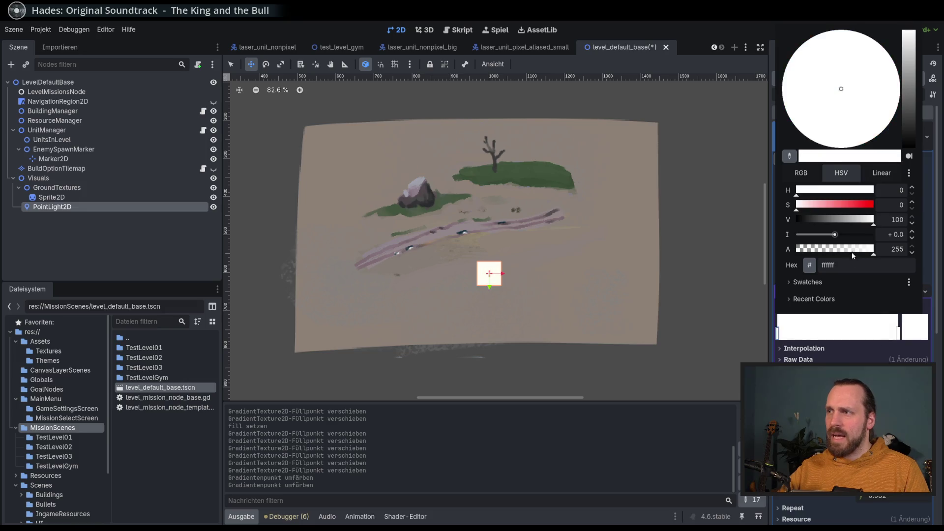
{"action": "left_click_drag", "start_coordinate": [873, 249], "coordinate": [765, 257]}
{"action": "left_click", "coordinate": [733, 25]}
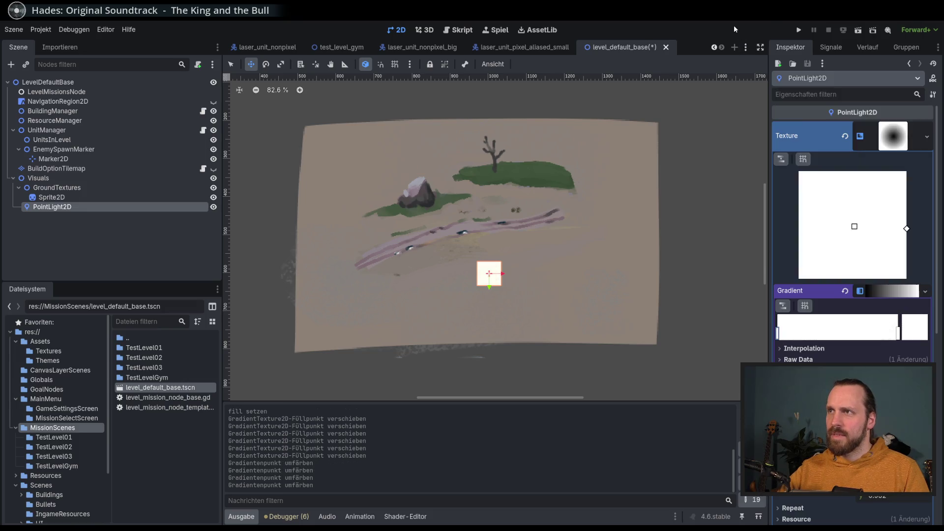
Make the outer gradient stop fully transparent and stretch the light horizontally to 6.92 × 1.0
{"action": "left_click", "coordinate": [916, 294]}
{"action": "left_click", "coordinate": [912, 293]}
{"action": "left_click", "coordinate": [913, 295]}
{"action": "left_click", "coordinate": [917, 295]}
{"action": "left_click", "coordinate": [917, 296]}
{"action": "left_click", "coordinate": [925, 291]}
{"action": "left_click", "coordinate": [892, 291]}
{"action": "left_click", "coordinate": [892, 291]}
{"action": "double_click", "coordinate": [898, 334]}
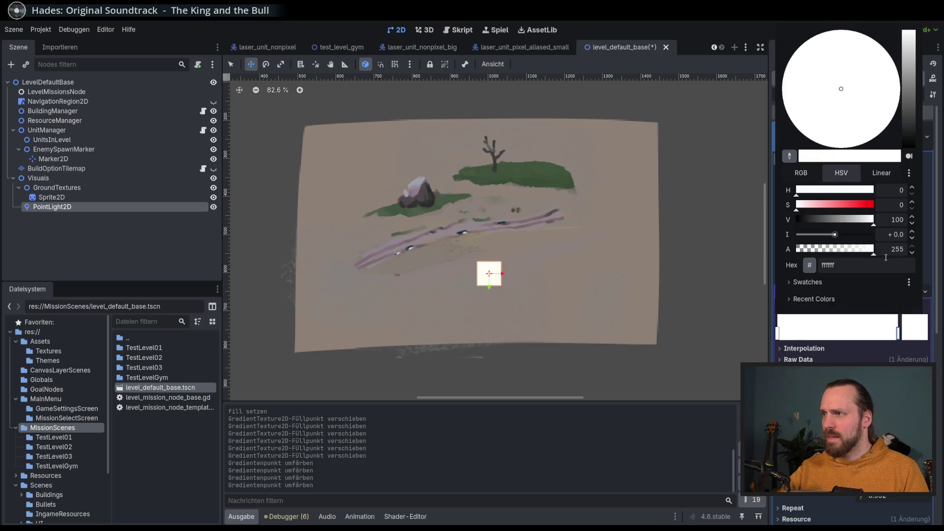
{"action": "left_click_drag", "start_coordinate": [872, 249], "coordinate": [779, 254]}
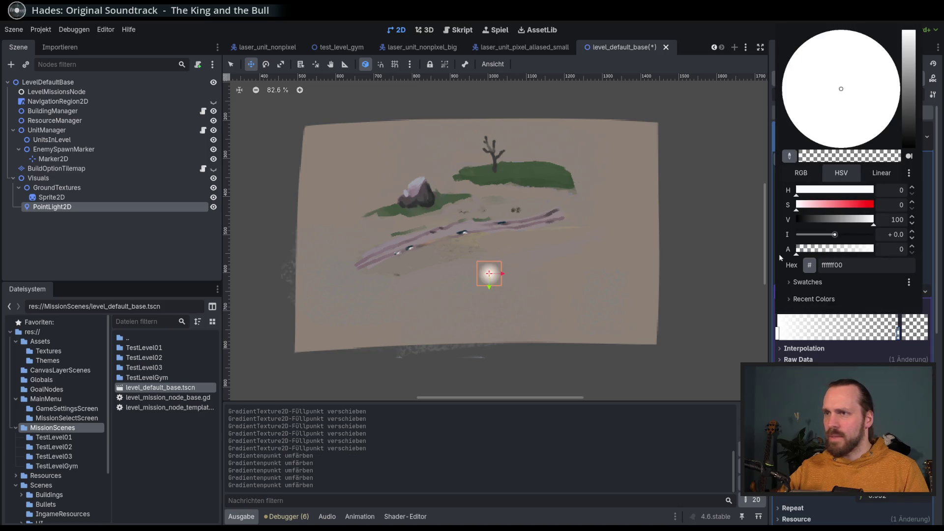
{"action": "left_click", "coordinate": [698, 39]}
{"action": "left_click", "coordinate": [232, 66]}
{"action": "left_click_drag", "start_coordinate": [518, 276], "coordinate": [570, 280]}
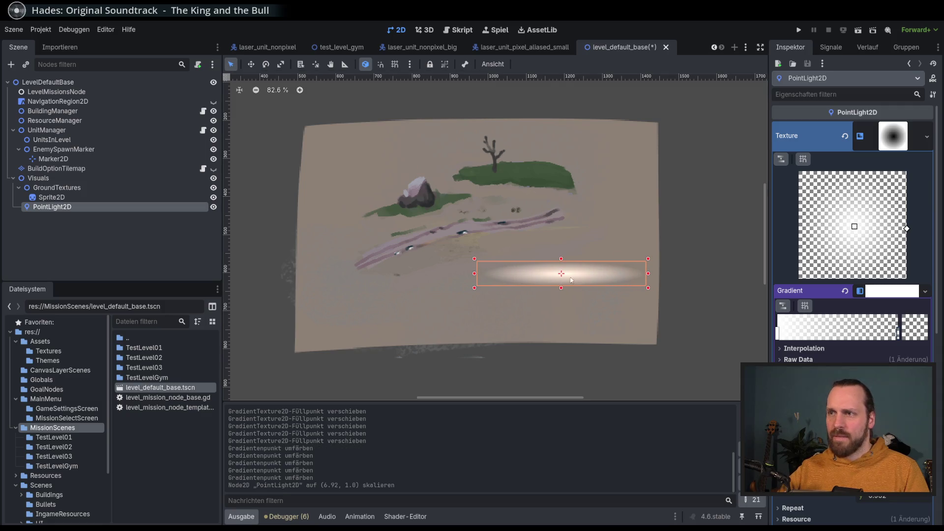
Widen the light further left and stretch the ground painting taller to 2.0 × 2.362
{"action": "left_click_drag", "start_coordinate": [478, 277], "coordinate": [380, 276]}
{"action": "mouse_move", "coordinate": [507, 259]}
{"action": "left_mouse_down"}
{"action": "mouse_move", "coordinate": [526, 295]}
{"action": "mouse_move", "coordinate": [505, 162]}
{"action": "left_mouse_up"}
{"action": "key", "text": "ctrl+z"}
{"action": "left_click_drag", "start_coordinate": [469, 133], "coordinate": [514, 221]}
{"action": "key", "text": "ctrl+z"}
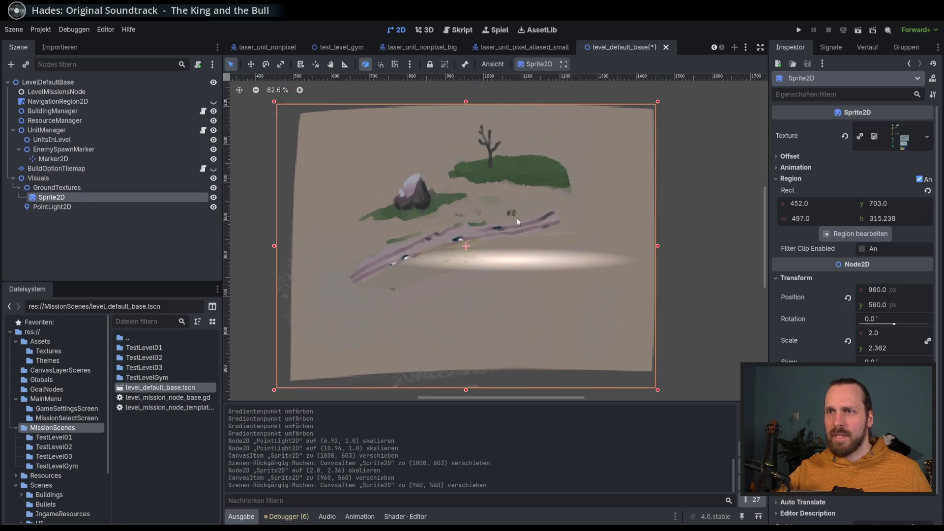
Enlarge the PointLight2D to 13.5 × 5.92 so its glow covers most of the ground
{"action": "left_click", "coordinate": [58, 207]}
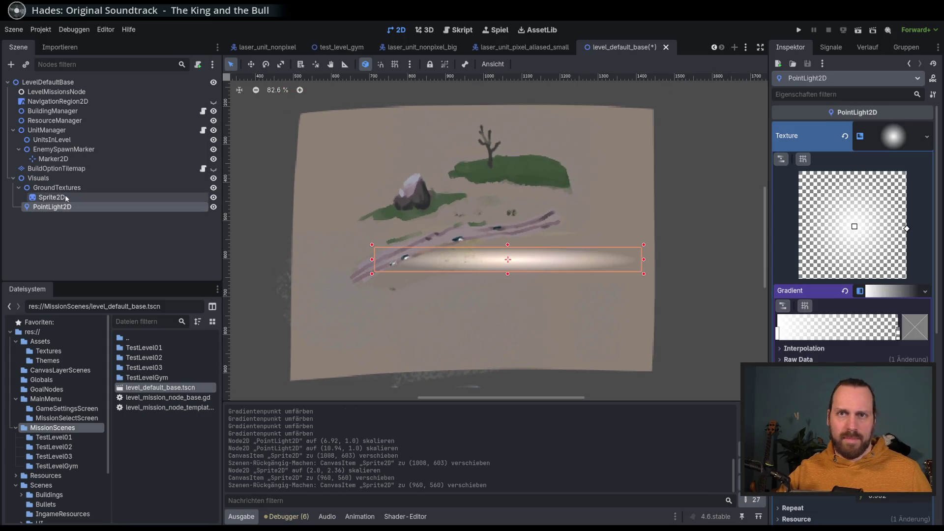
{"action": "mouse_move", "coordinate": [506, 245]}
{"action": "left_mouse_down"}
{"action": "mouse_move", "coordinate": [521, 154]}
{"action": "mouse_move", "coordinate": [525, 161]}
{"action": "left_mouse_up"}
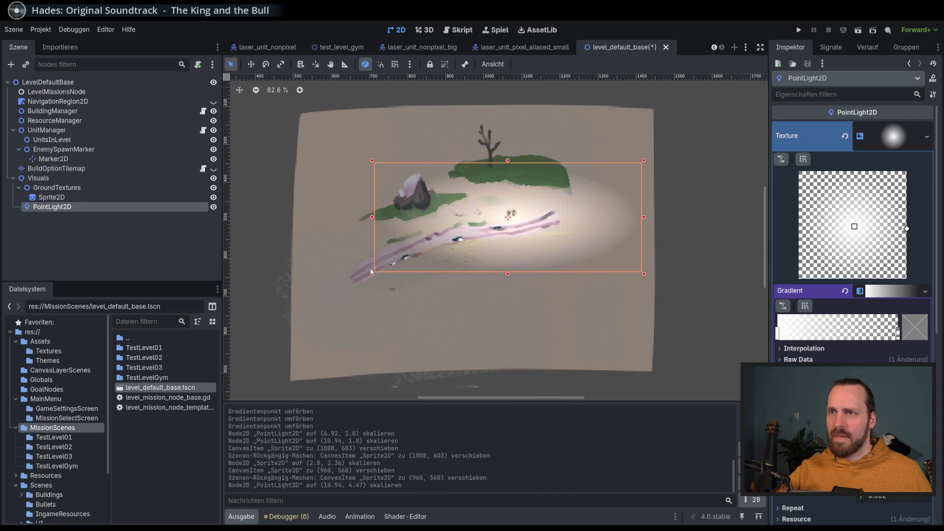
{"action": "left_click_drag", "start_coordinate": [371, 274], "coordinate": [309, 303]}
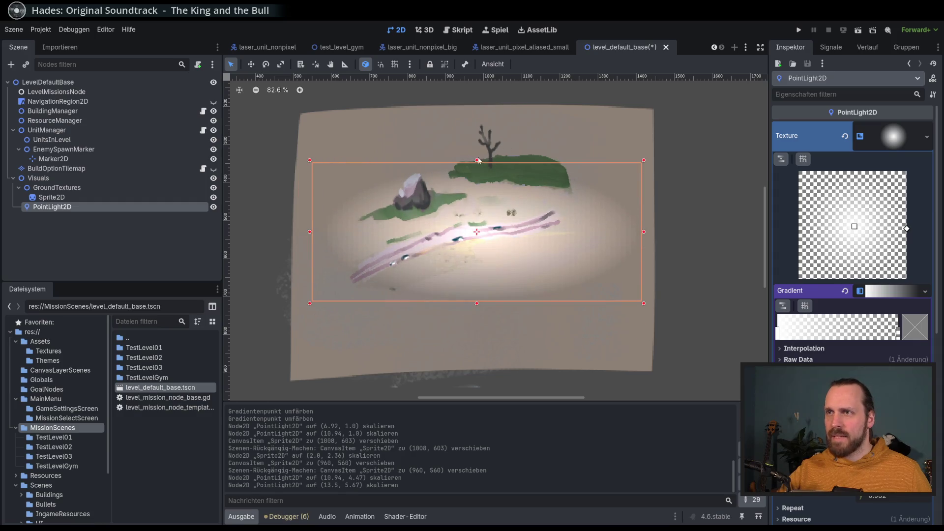
{"action": "left_click_drag", "start_coordinate": [477, 160], "coordinate": [476, 180]}
{"action": "left_click_drag", "start_coordinate": [477, 304], "coordinate": [476, 328]}
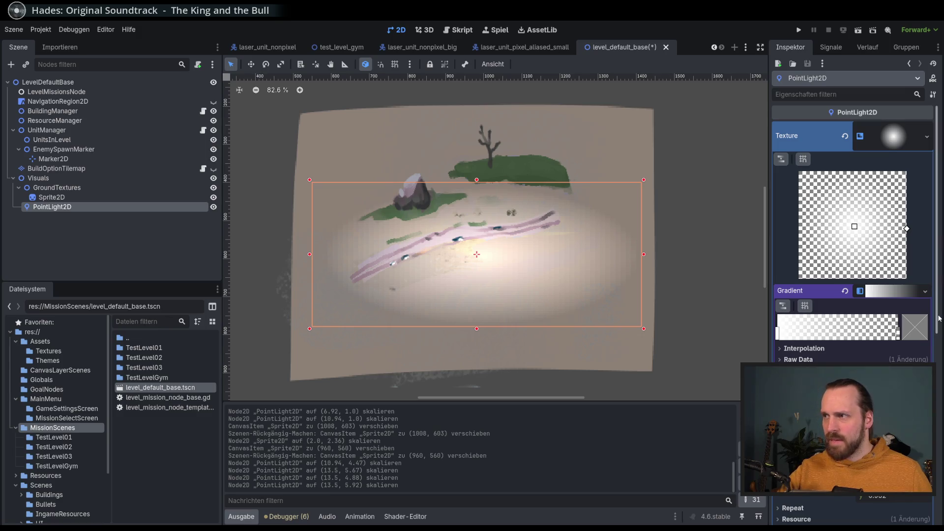
{"action": "left_click", "coordinate": [777, 334]}
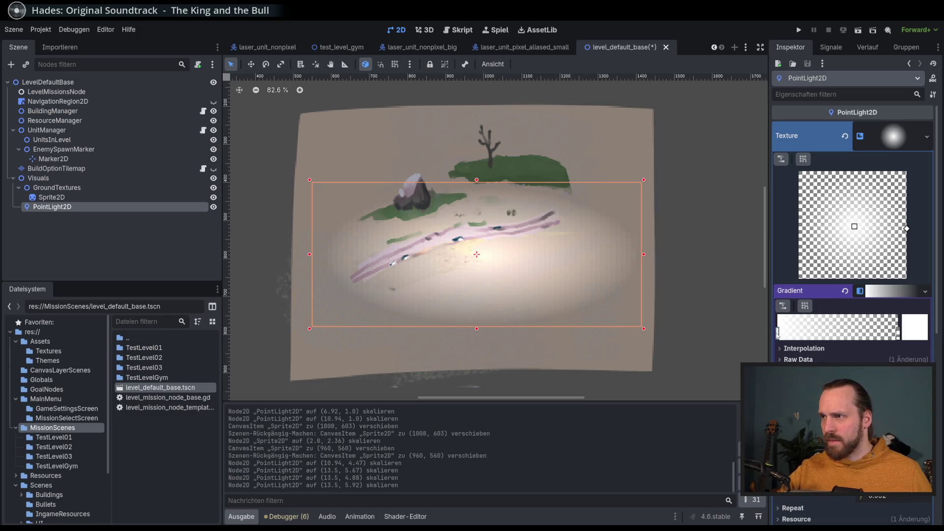
Colour the gradient's inner stop yellow e0eb67
{"action": "left_click", "coordinate": [917, 335]}
{"action": "left_click", "coordinate": [809, 205]}
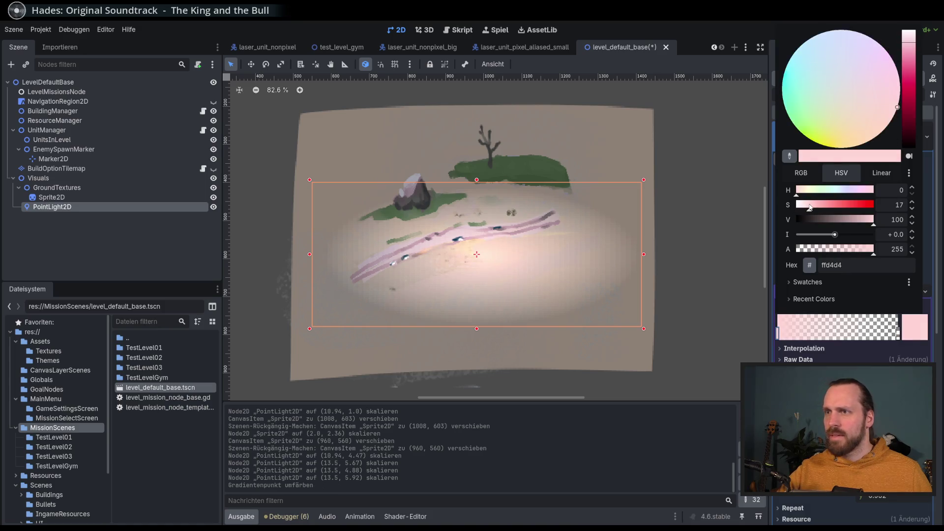
{"action": "mouse_move", "coordinate": [830, 114]}
{"action": "left_mouse_down"}
{"action": "mouse_move", "coordinate": [830, 129]}
{"action": "mouse_move", "coordinate": [853, 140]}
{"action": "mouse_move", "coordinate": [803, 113]}
{"action": "mouse_move", "coordinate": [821, 135]}
{"action": "left_mouse_up"}
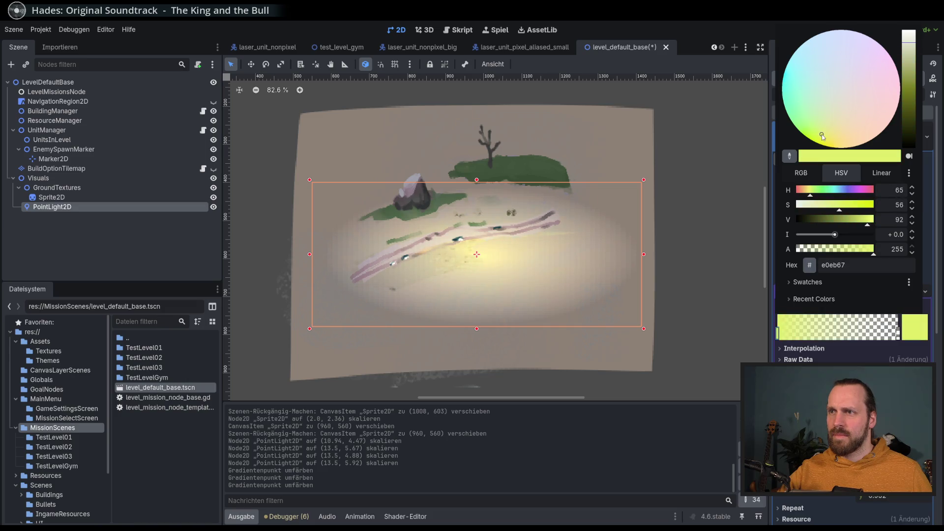
{"action": "left_click", "coordinate": [721, 43]}
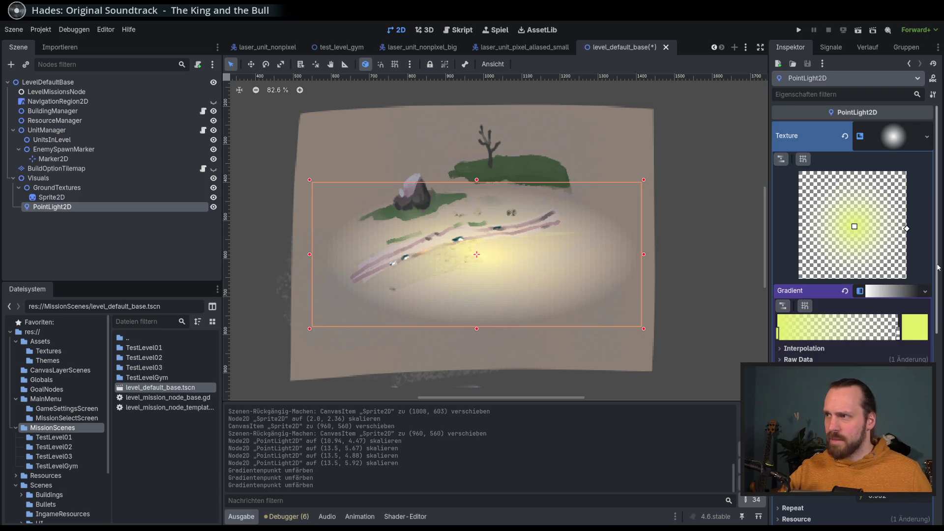
{"action": "scroll", "coordinate": [936, 268], "scroll_direction": "down", "scroll_amount": 5}
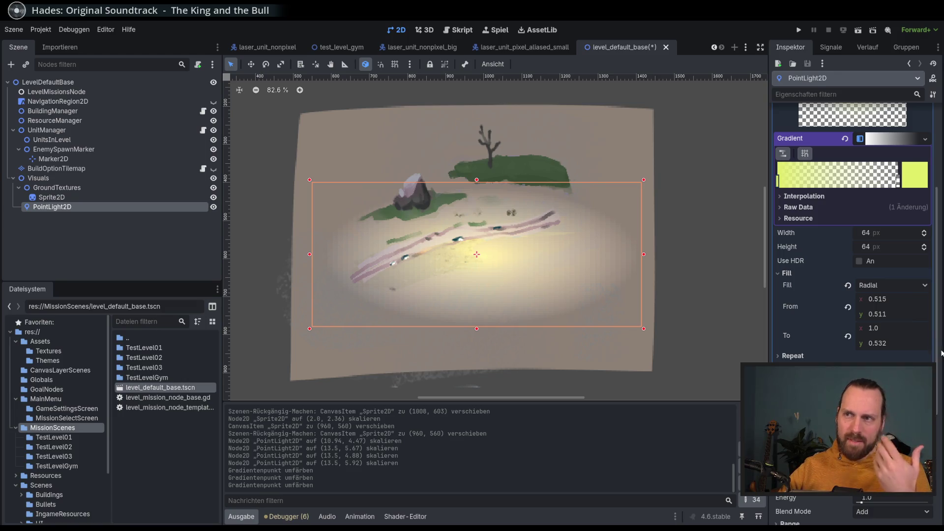
{"action": "scroll", "coordinate": [615, 257], "scroll_direction": "up", "scroll_amount": 3}
{"action": "scroll", "coordinate": [615, 258], "scroll_direction": "down", "scroll_amount": 5}
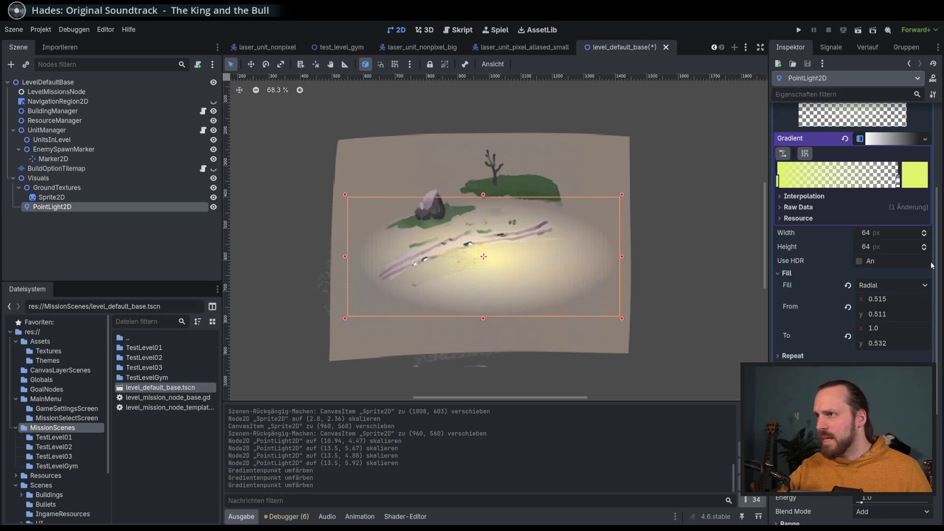
Enlarge the light's gradient texture to 163 × 126 px
{"action": "left_click_drag", "start_coordinate": [880, 232], "coordinate": [896, 233]}
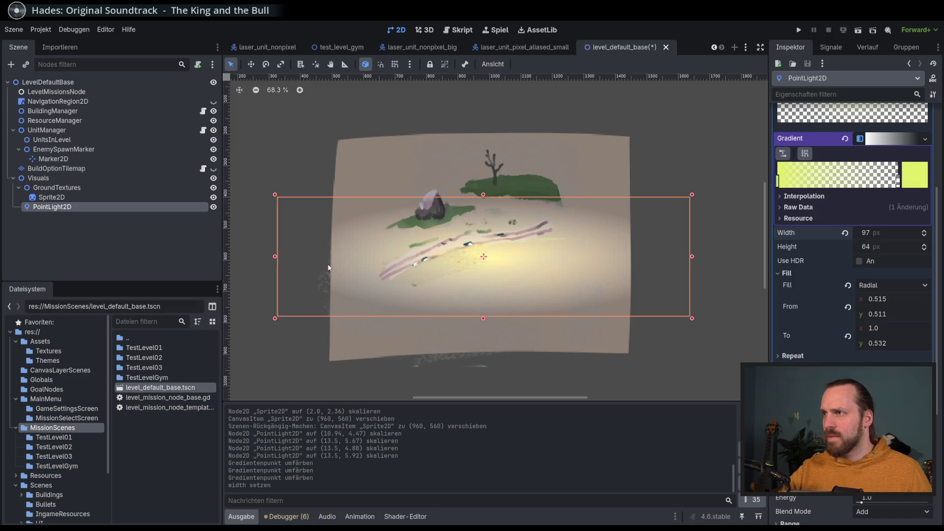
{"action": "mouse_move", "coordinate": [880, 232]}
{"action": "left_mouse_down"}
{"action": "mouse_move", "coordinate": [899, 233]}
{"action": "mouse_move", "coordinate": [874, 233]}
{"action": "mouse_move", "coordinate": [894, 246]}
{"action": "left_mouse_up"}
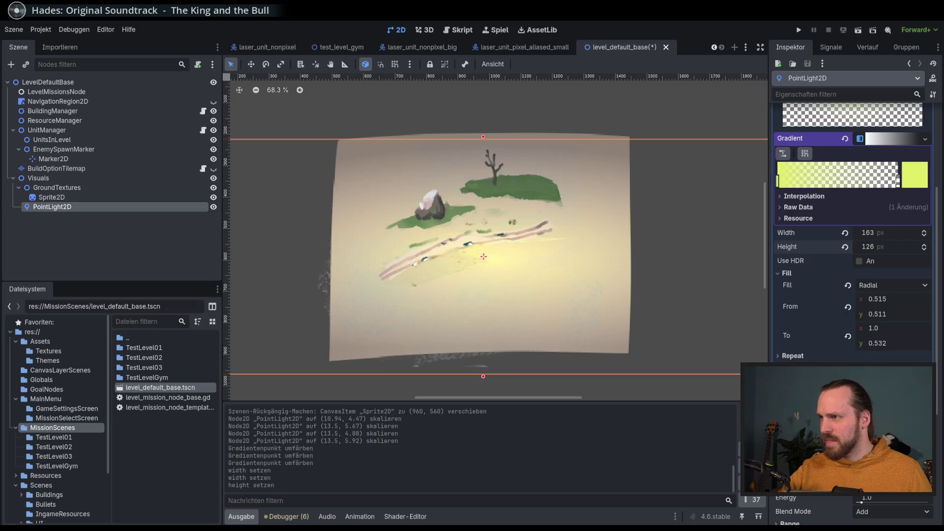
{"action": "scroll", "coordinate": [852, 221], "scroll_direction": "down", "scroll_amount": 3}
{"action": "scroll", "coordinate": [857, 293], "scroll_direction": "up", "scroll_amount": 3}
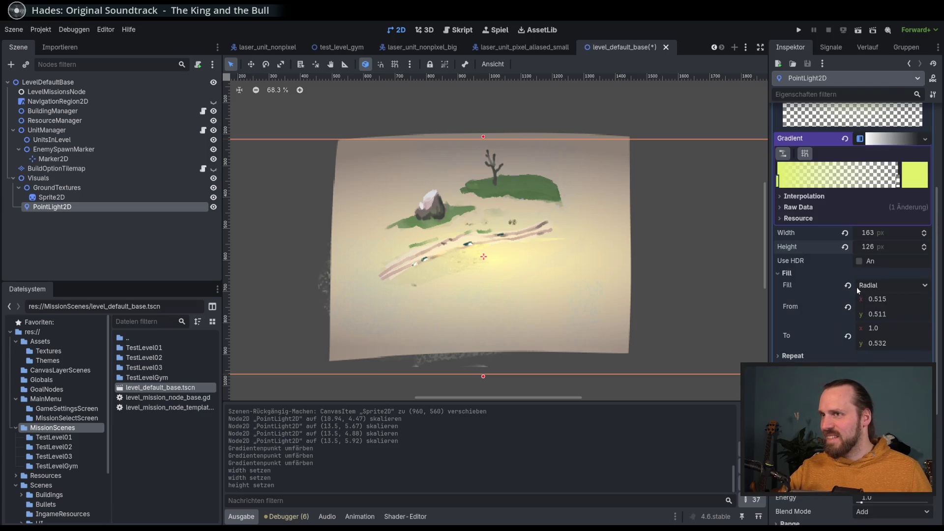
{"action": "scroll", "coordinate": [568, 231], "scroll_direction": "down", "scroll_amount": 2}
{"action": "scroll", "coordinate": [568, 234], "scroll_direction": "right", "scroll_amount": 2}
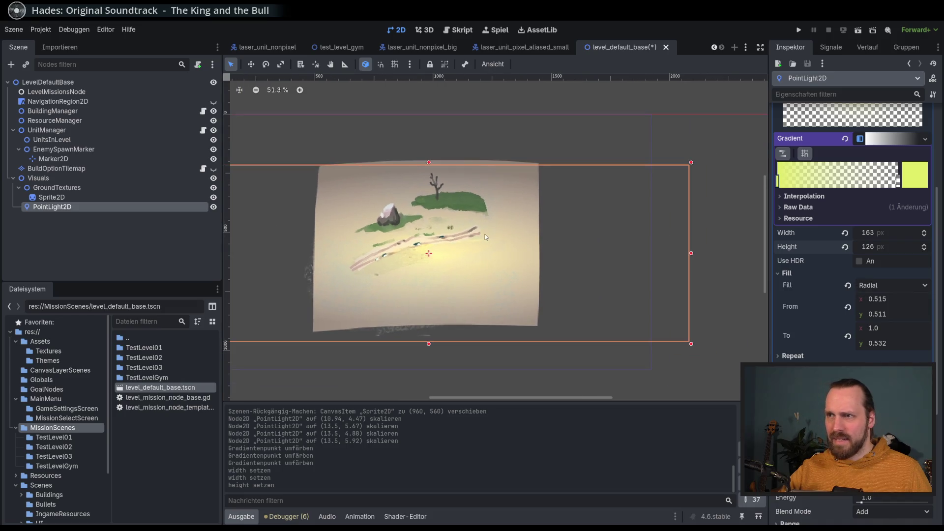
{"action": "scroll", "coordinate": [603, 219], "scroll_direction": "down", "scroll_amount": 1}
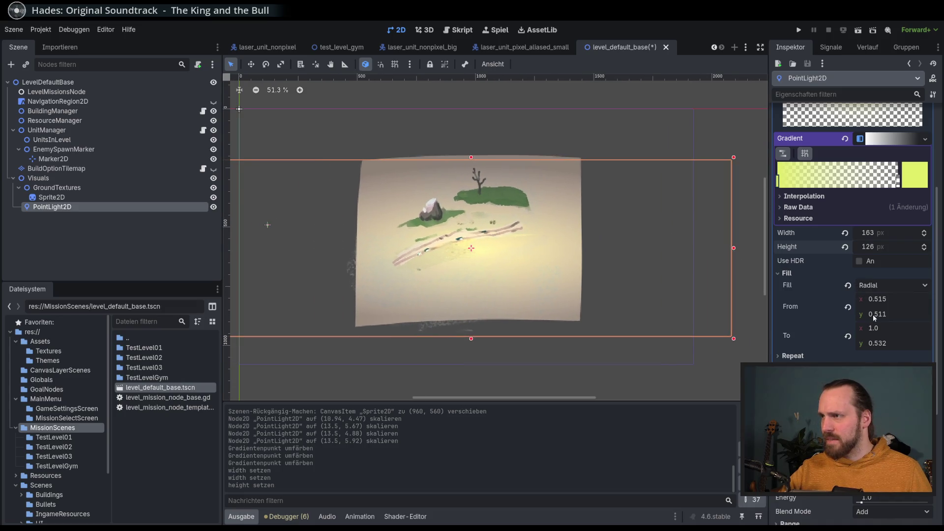
Shrink the light to 6.27 × 3.66 and centre it over the lower middle of the ground
{"action": "left_click_drag", "start_coordinate": [733, 158], "coordinate": [454, 225]}
{"action": "mouse_move", "coordinate": [394, 267]}
{"action": "left_mouse_down"}
{"action": "mouse_move", "coordinate": [494, 261]}
{"action": "mouse_move", "coordinate": [519, 247]}
{"action": "left_mouse_up"}
{"action": "scroll", "coordinate": [474, 248], "scroll_direction": "up", "scroll_amount": 2}
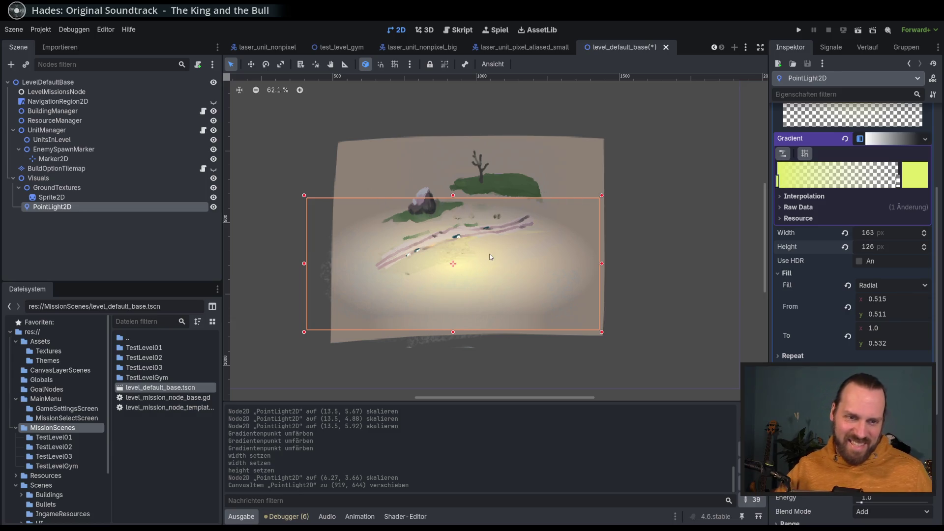
{"action": "left_click", "coordinate": [609, 196]}
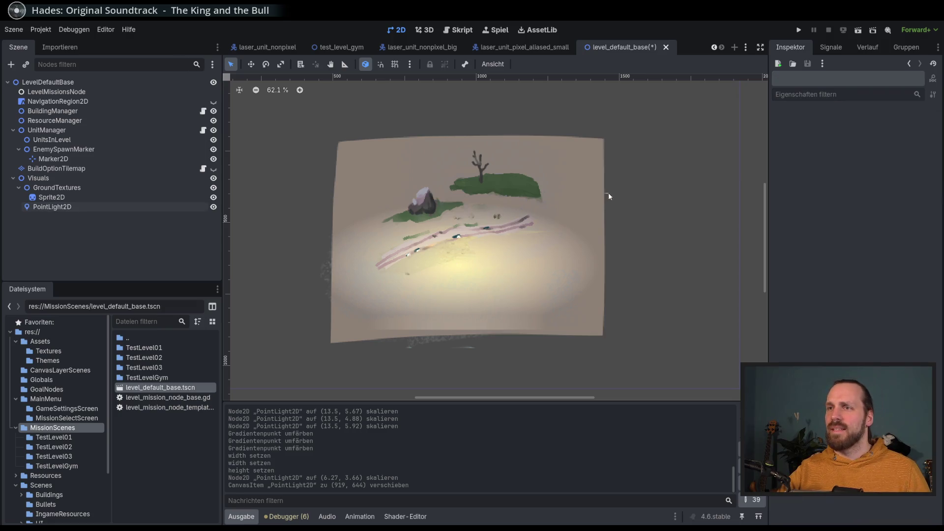
Duplicate the PointLight2D and move PointLight2D2 over the grassy upper-right area
{"action": "left_click", "coordinate": [81, 197]}
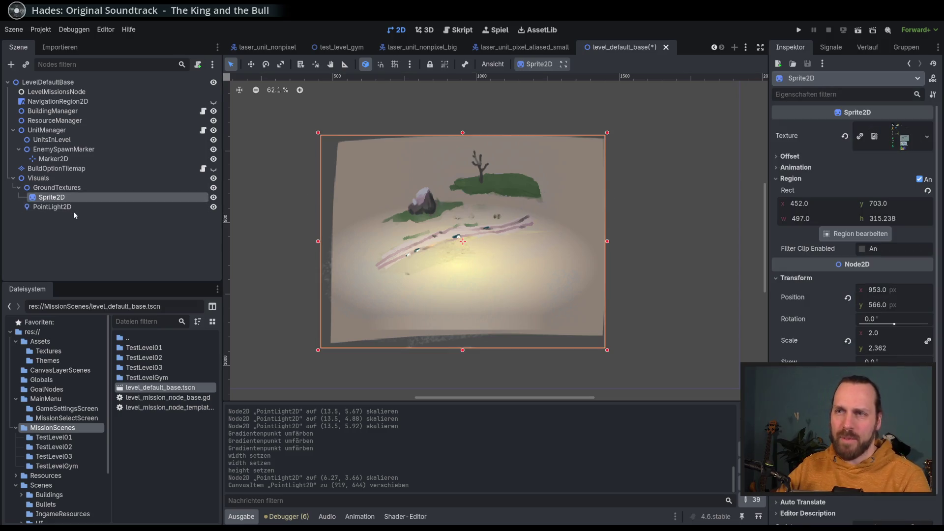
{"action": "left_click", "coordinate": [69, 206]}
{"action": "key", "text": "ctrl+d"}
{"action": "left_click", "coordinate": [251, 65]}
{"action": "mouse_move", "coordinate": [457, 267]}
{"action": "left_mouse_down"}
{"action": "mouse_move", "coordinate": [554, 211]}
{"action": "mouse_move", "coordinate": [523, 181]}
{"action": "mouse_move", "coordinate": [538, 193]}
{"action": "left_mouse_up"}
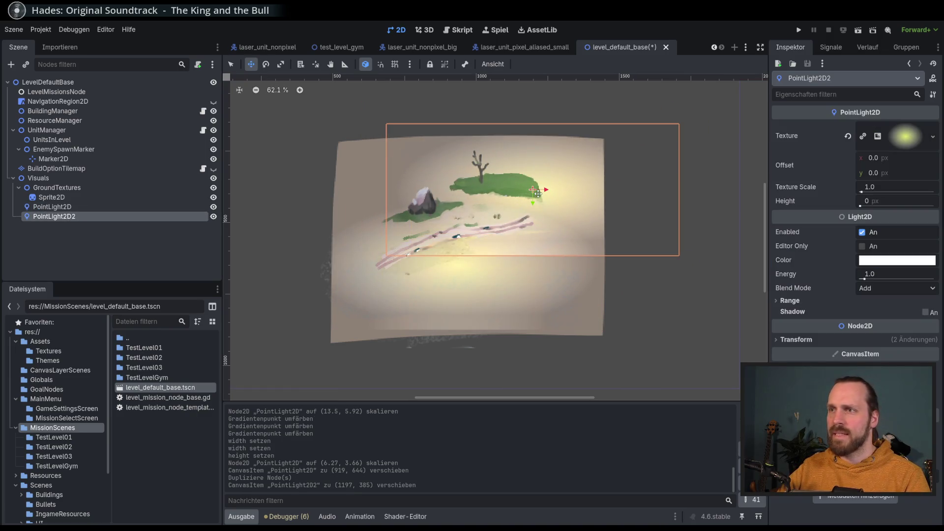
Try a light green stop colour, undo it, and make the copy's texture unique
{"action": "left_click", "coordinate": [906, 134]}
{"action": "left_click", "coordinate": [777, 334]}
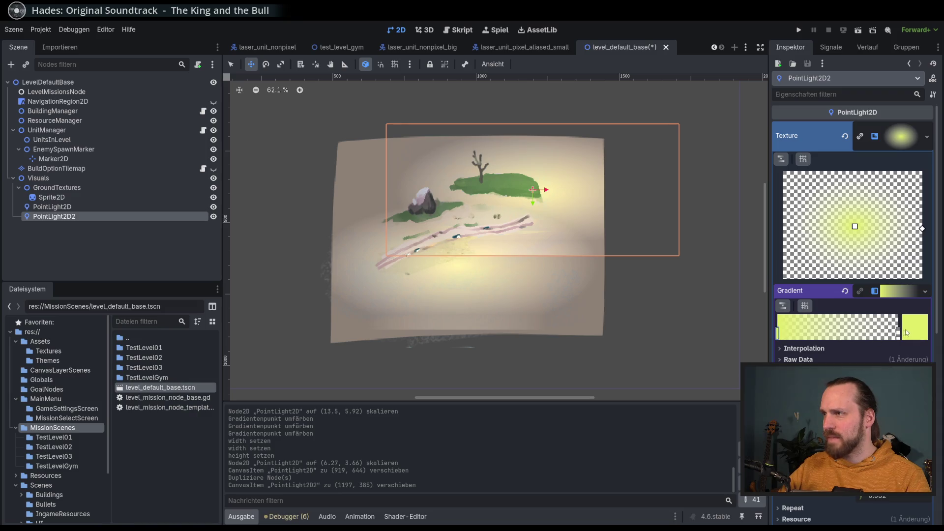
{"action": "left_click", "coordinate": [914, 327]}
{"action": "left_click_drag", "start_coordinate": [814, 94], "coordinate": [806, 100]}
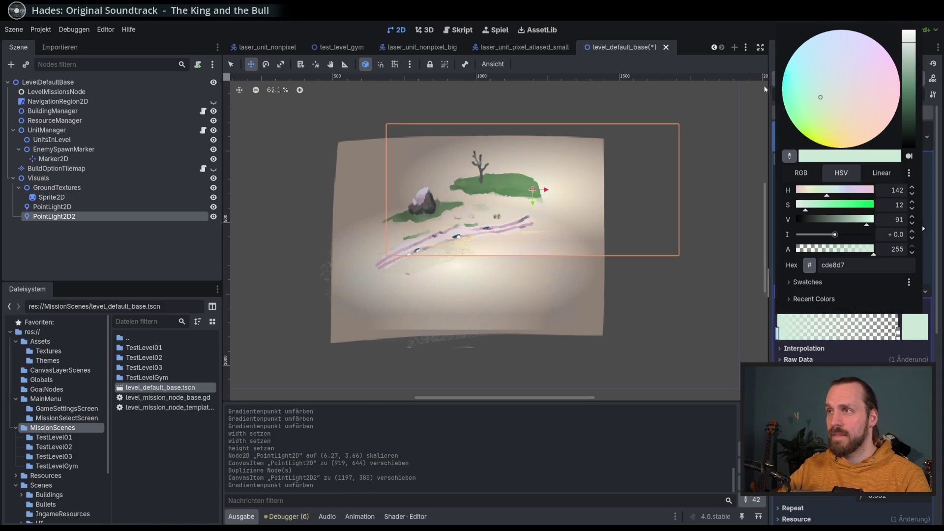
{"action": "left_click", "coordinate": [759, 104]}
{"action": "key", "text": "ctrl+z"}
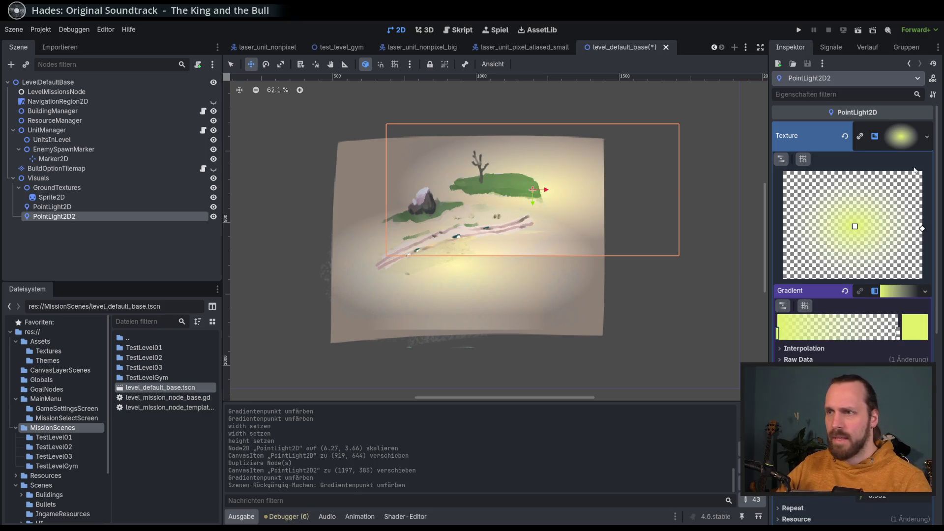
{"action": "left_click", "coordinate": [861, 137]}
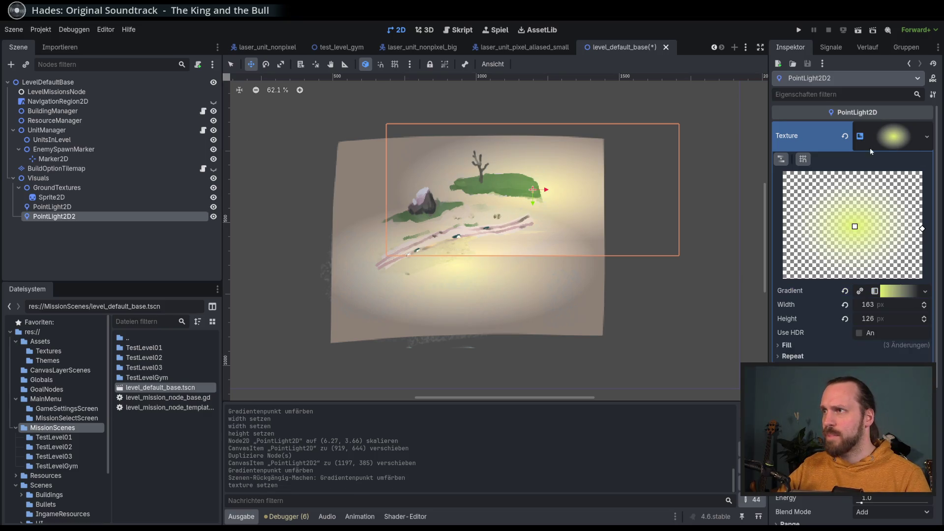
Try a yellow-green stop colour, undo it, and make the copy's gradient unique
{"action": "left_click", "coordinate": [890, 291]}
{"action": "left_click", "coordinate": [905, 329]}
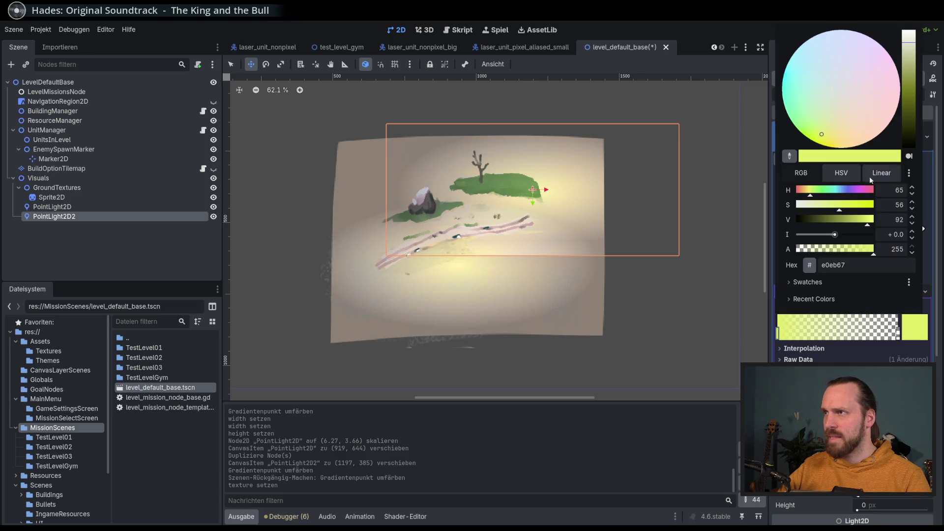
{"action": "left_click", "coordinate": [845, 104]}
{"action": "left_click", "coordinate": [807, 138]}
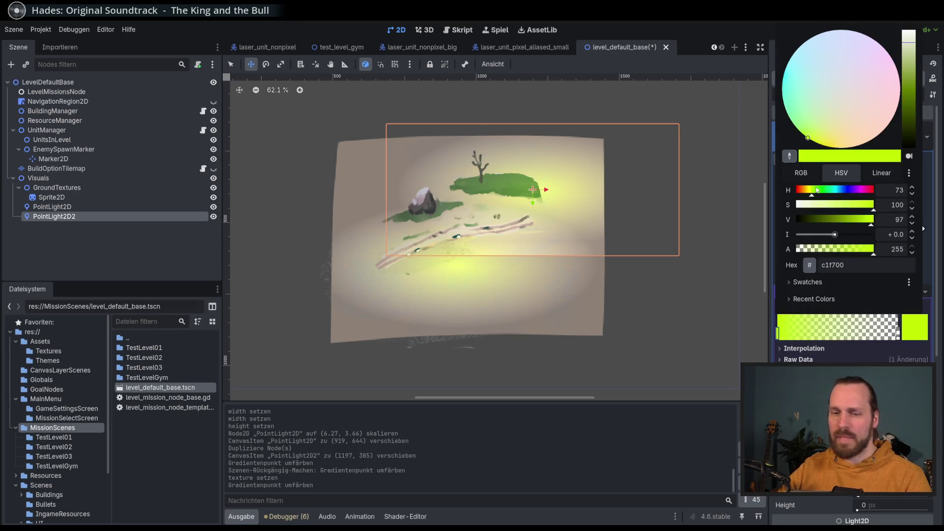
{"action": "key", "text": "Escape"}
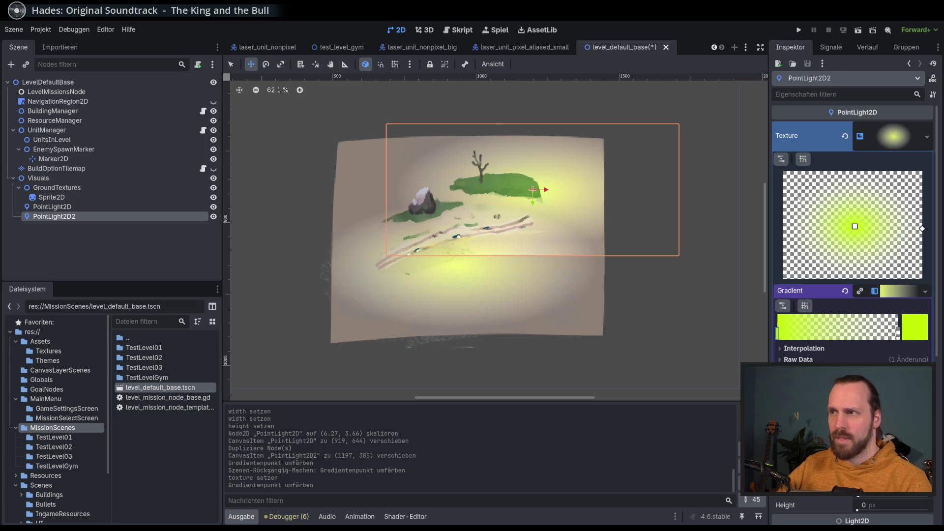
{"action": "key", "text": "ctrl+z"}
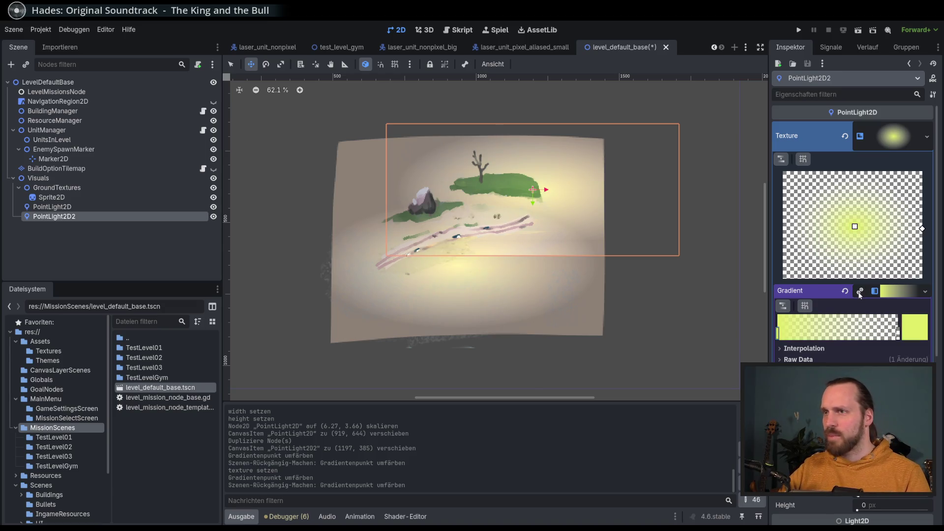
{"action": "left_click", "coordinate": [859, 292]}
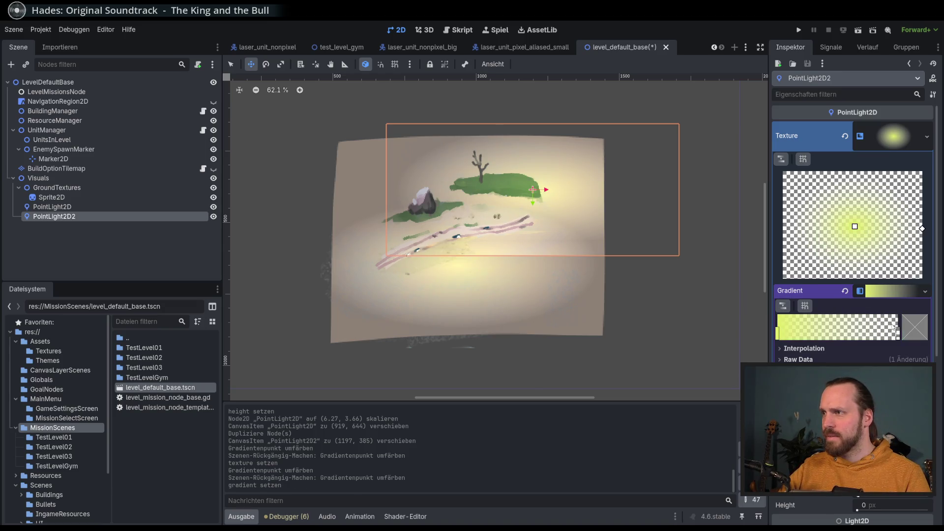
Set PointLight2D2's inner gradient stop to pink
{"action": "left_click", "coordinate": [777, 334]}
{"action": "left_click", "coordinate": [915, 330]}
{"action": "left_click_drag", "start_coordinate": [849, 97], "coordinate": [799, 80]}
{"action": "mouse_move", "coordinate": [908, 105]}
{"action": "left_mouse_down"}
{"action": "mouse_move", "coordinate": [903, 157]}
{"action": "mouse_move", "coordinate": [909, 76]}
{"action": "left_mouse_up"}
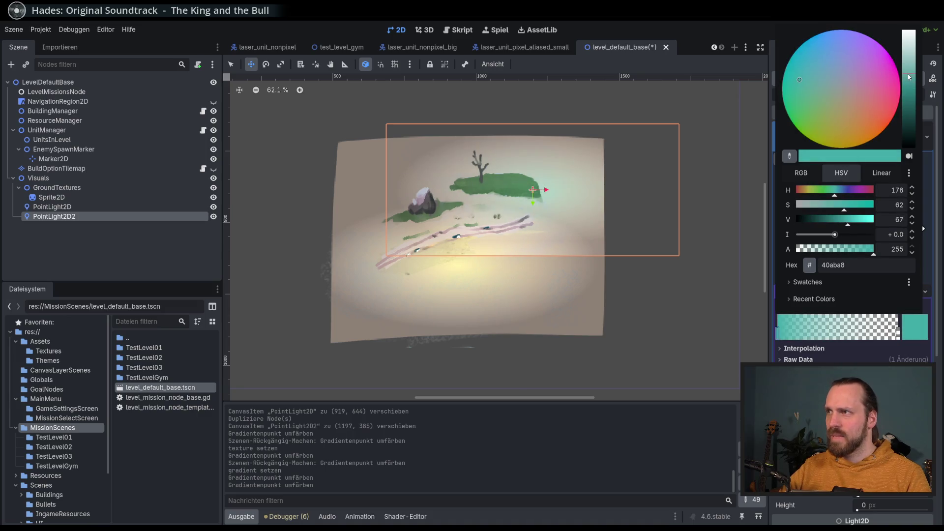
{"action": "left_click", "coordinate": [875, 101]}
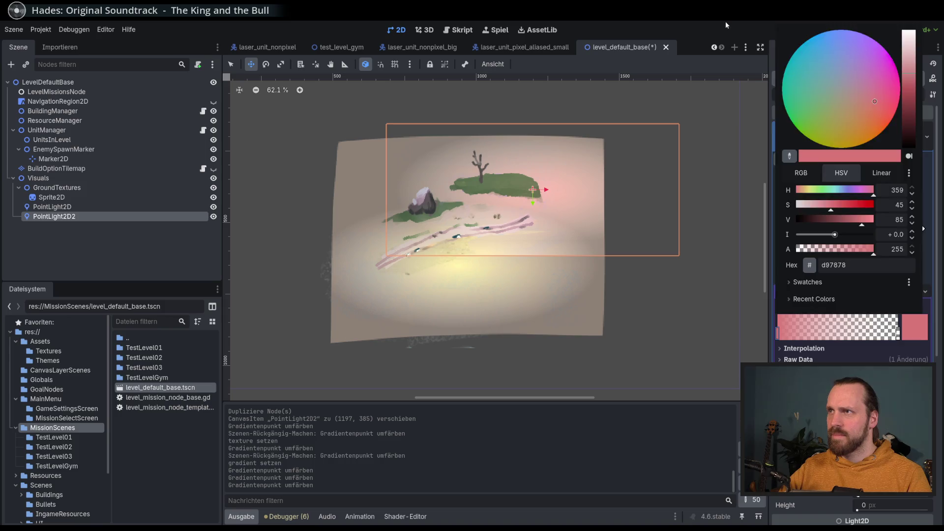
{"action": "key", "text": "Escape"}
Brighten the yellow of the original PointLight2D's inner gradient stop
{"action": "left_click", "coordinate": [74, 207]}
{"action": "left_click", "coordinate": [74, 216]}
{"action": "left_click", "coordinate": [76, 207]}
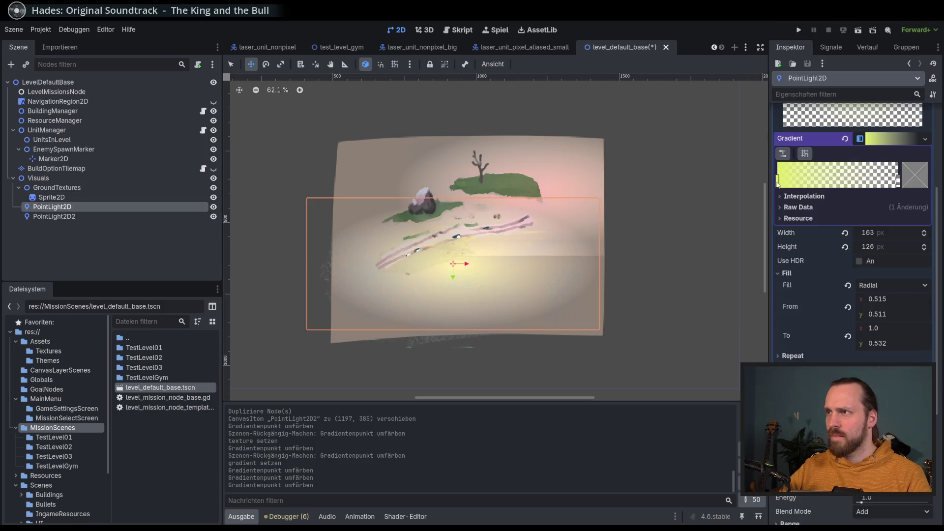
{"action": "double_click", "coordinate": [777, 183]}
{"action": "mouse_move", "coordinate": [911, 250]}
{"action": "left_mouse_down"}
{"action": "mouse_move", "coordinate": [912, 261]}
{"action": "mouse_move", "coordinate": [916, 207]}
{"action": "left_mouse_up"}
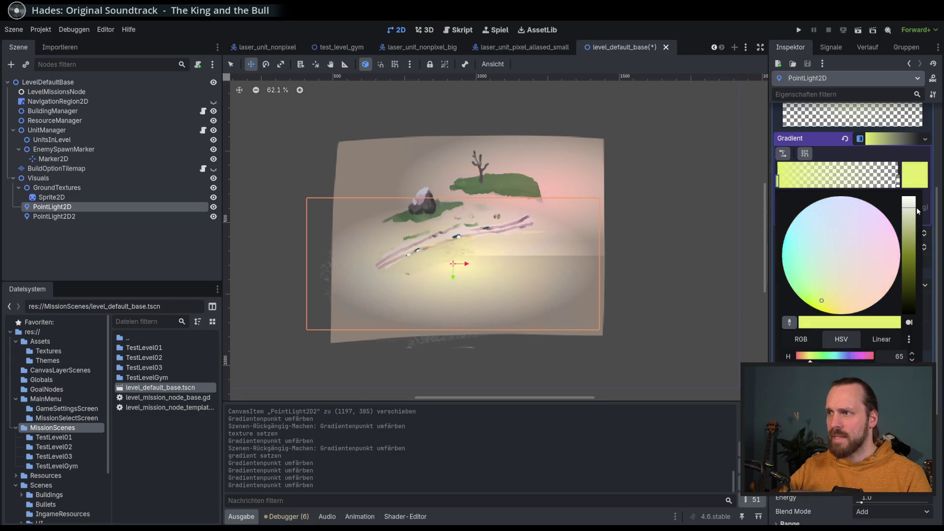
{"action": "left_click", "coordinate": [741, 26]}
Shift the original gradient's transparent end stop to a yellow hue
{"action": "double_click", "coordinate": [898, 181]}
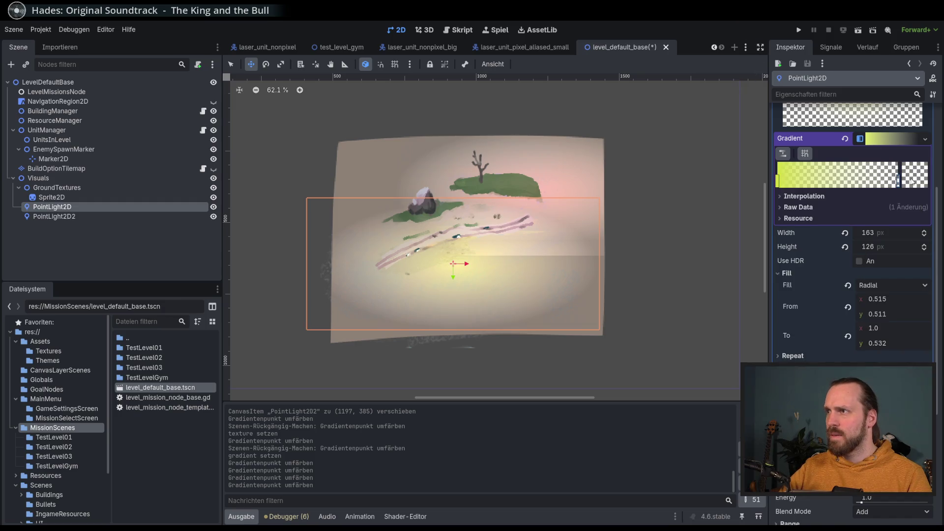
{"action": "left_click", "coordinate": [894, 282]}
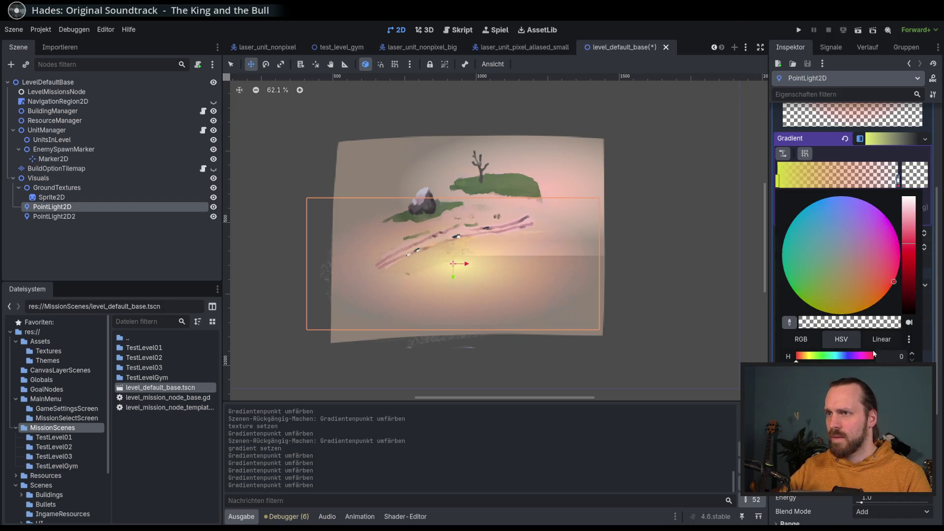
{"action": "left_click", "coordinate": [908, 258]}
{"action": "mouse_move", "coordinate": [873, 254]}
{"action": "left_mouse_down"}
{"action": "mouse_move", "coordinate": [868, 282]}
{"action": "mouse_move", "coordinate": [839, 304]}
{"action": "left_mouse_up"}
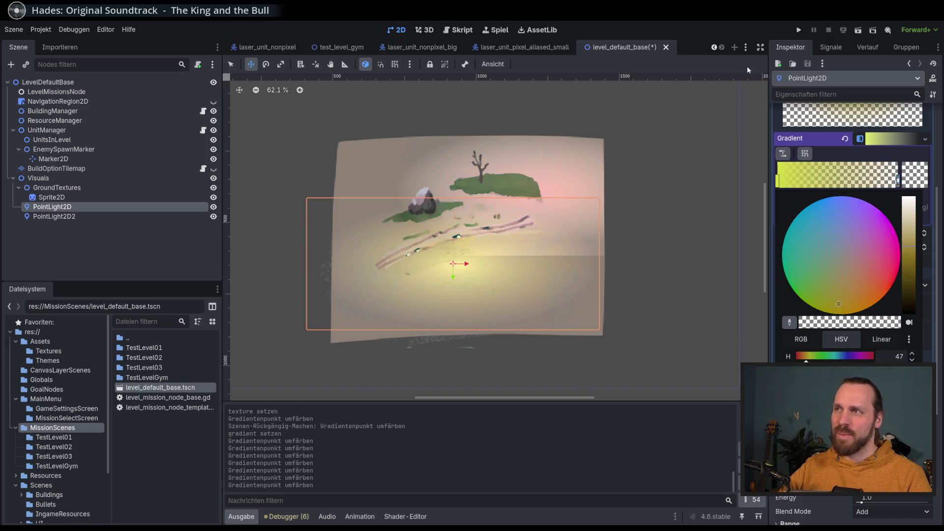
{"action": "left_click", "coordinate": [118, 217]}
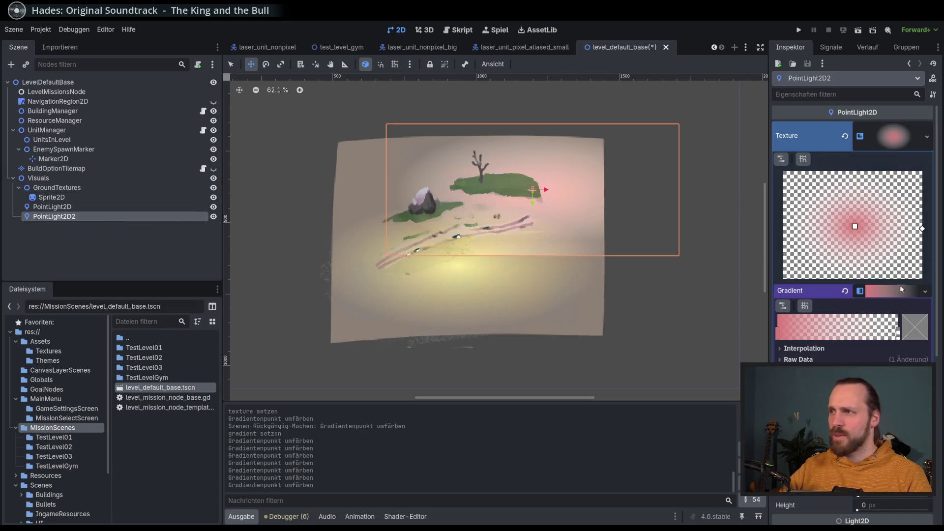
Replace PointLight2D2's transparent gradient end stop with a new stop of lowered alpha for a soft fade
{"action": "right_click", "coordinate": [898, 337]}
{"action": "double_click", "coordinate": [882, 333]}
{"action": "left_click", "coordinate": [909, 341]}
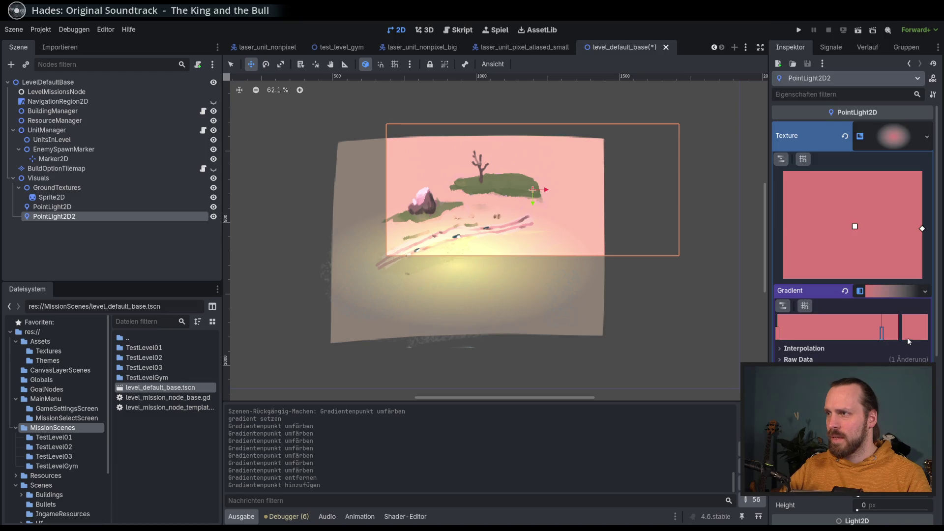
{"action": "left_click_drag", "start_coordinate": [891, 336], "coordinate": [898, 336]}
{"action": "left_click", "coordinate": [910, 331]}
{"action": "mouse_move", "coordinate": [841, 249]}
{"action": "left_mouse_down"}
{"action": "mouse_move", "coordinate": [786, 252]}
{"action": "mouse_move", "coordinate": [710, 199]}
{"action": "left_mouse_up"}
{"action": "left_click", "coordinate": [686, 39]}
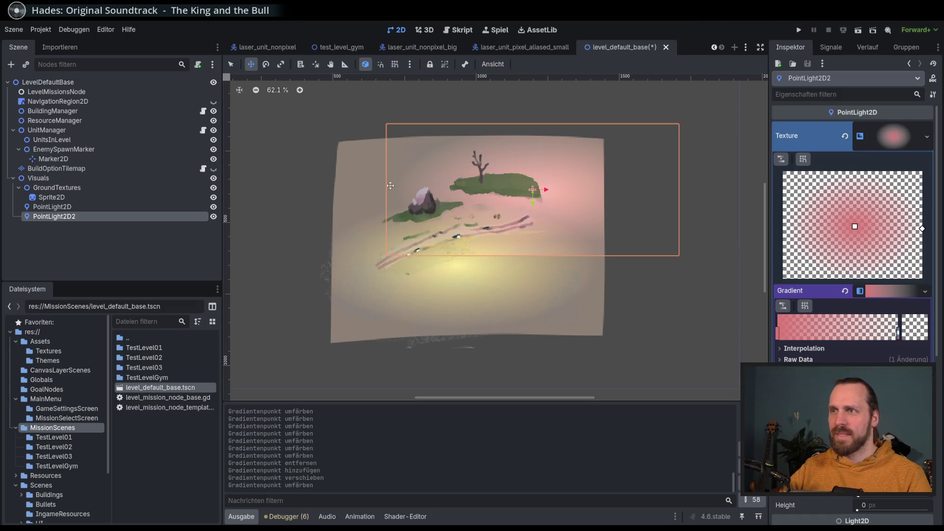
Shift the pink light slightly up-left and save the scene with Ctrl+S
{"action": "mouse_move", "coordinate": [533, 189]}
{"action": "left_mouse_down"}
{"action": "mouse_move", "coordinate": [554, 186]}
{"action": "mouse_move", "coordinate": [525, 177]}
{"action": "left_mouse_up"}
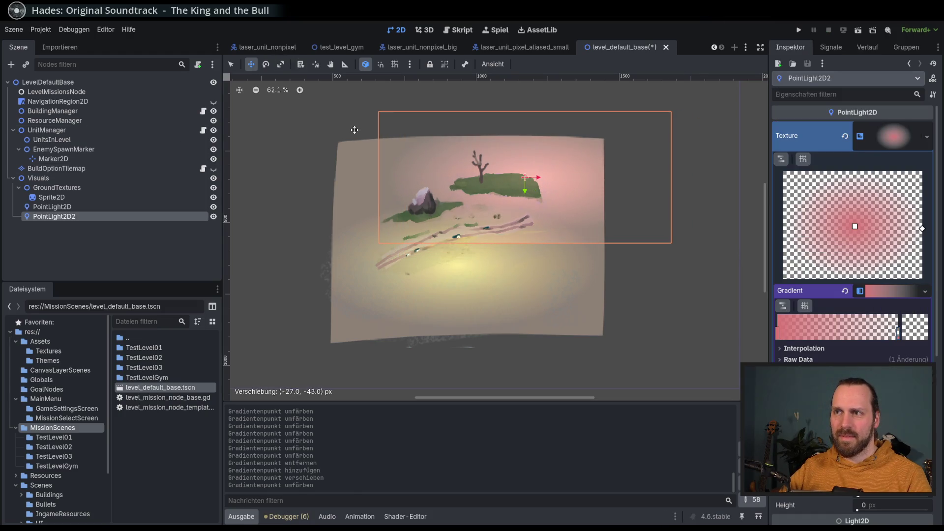
{"action": "left_click_drag", "start_coordinate": [390, 199], "coordinate": [383, 215]}
{"action": "key", "text": "ctrl+s"}
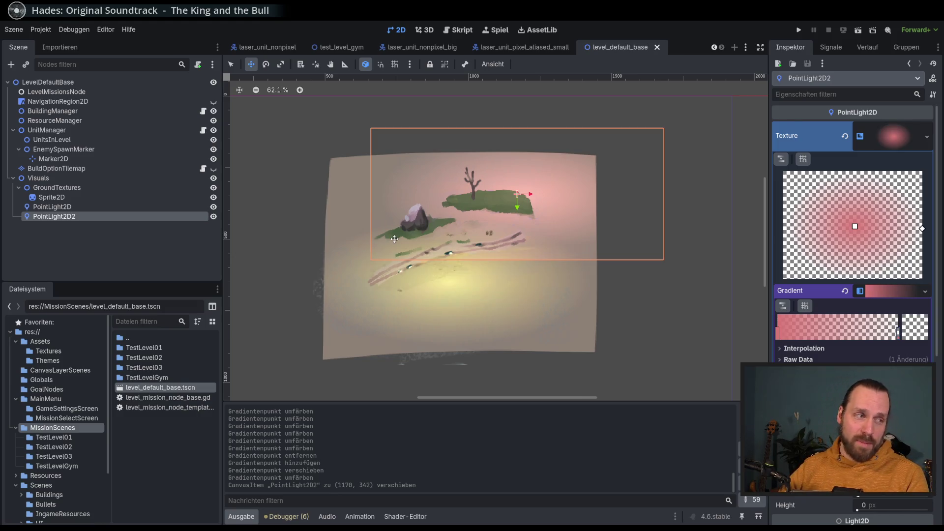
Select the pink light, then the original PointLight2D, then the pink light again, and clear the selection
{"action": "scroll", "coordinate": [374, 315], "scroll_direction": "up", "scroll_amount": 1}
{"action": "left_click", "coordinate": [102, 207]}
{"action": "left_click", "coordinate": [101, 216]}
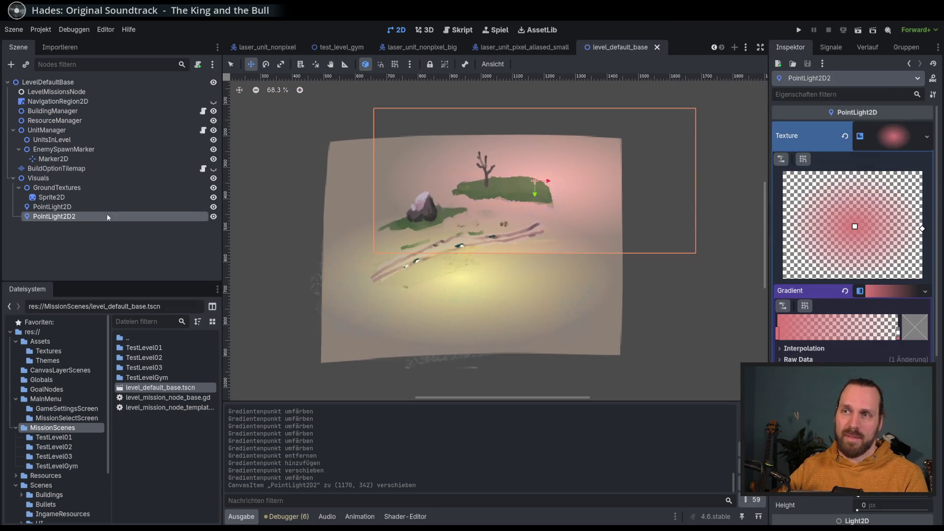
{"action": "key", "text": "Up"}
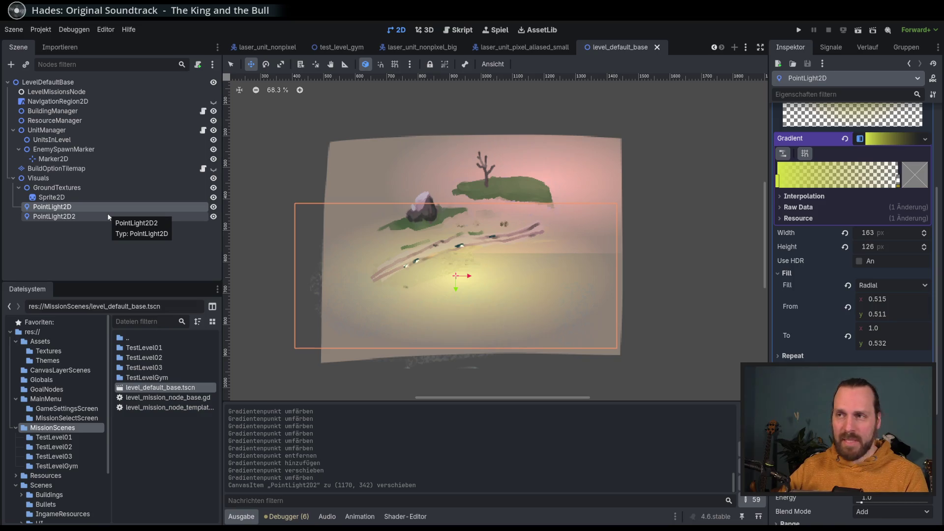
{"action": "left_click", "coordinate": [107, 216]}
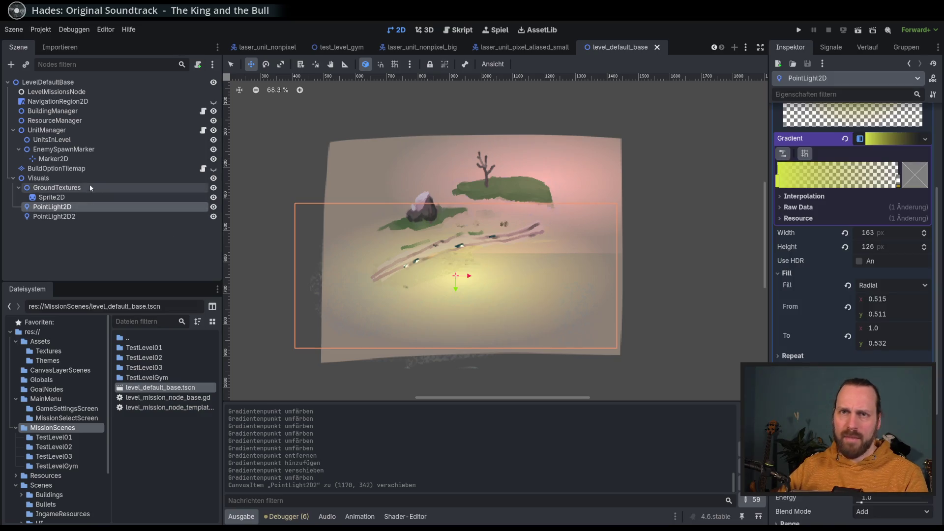
{"action": "left_click", "coordinate": [70, 251]}
Add a CanvasModulate child node under the Visuals node
{"action": "left_click", "coordinate": [50, 178]}
{"action": "left_click", "coordinate": [11, 64]}
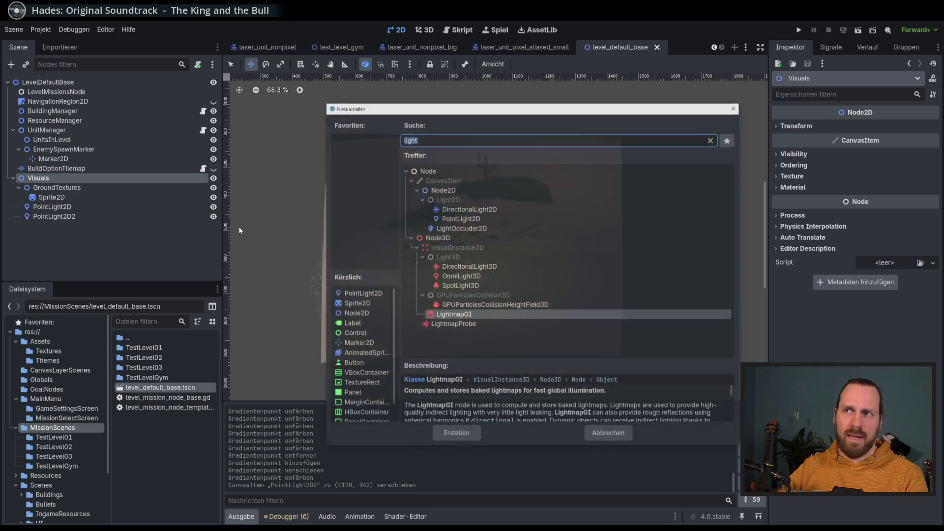
{"action": "type", "text": "canvas"}
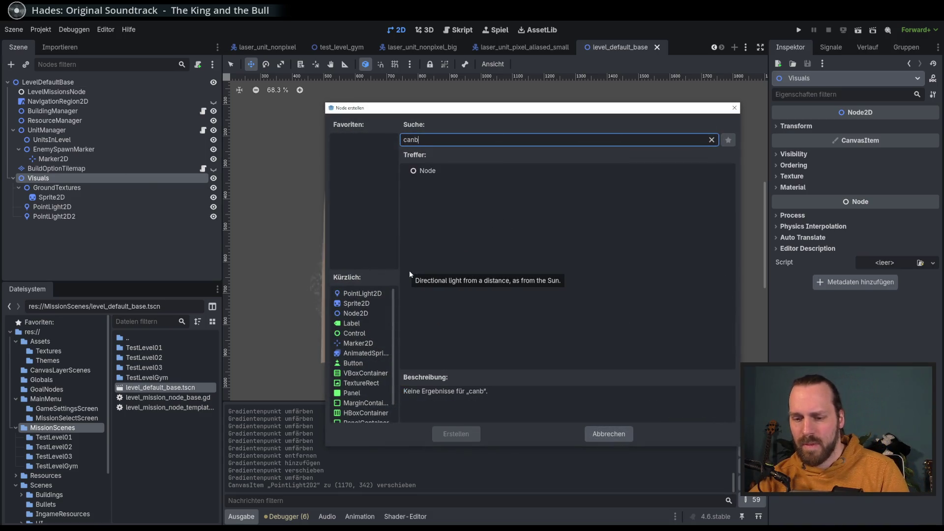
{"action": "double_click", "coordinate": [470, 209]}
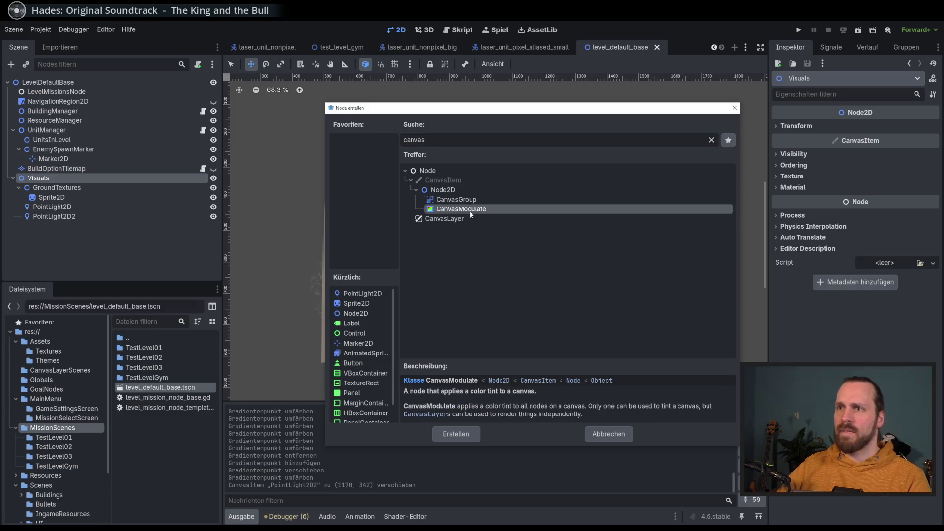
Give the CanvasModulate Color a pale grey-blue tint
{"action": "left_click", "coordinate": [896, 127]}
{"action": "mouse_move", "coordinate": [930, 147]}
{"action": "left_mouse_down"}
{"action": "mouse_move", "coordinate": [930, 243]}
{"action": "mouse_move", "coordinate": [930, 180]}
{"action": "left_mouse_up"}
{"action": "mouse_move", "coordinate": [853, 209]}
{"action": "left_mouse_down"}
{"action": "mouse_move", "coordinate": [845, 214]}
{"action": "mouse_move", "coordinate": [864, 193]}
{"action": "mouse_move", "coordinate": [860, 201]}
{"action": "left_mouse_up"}
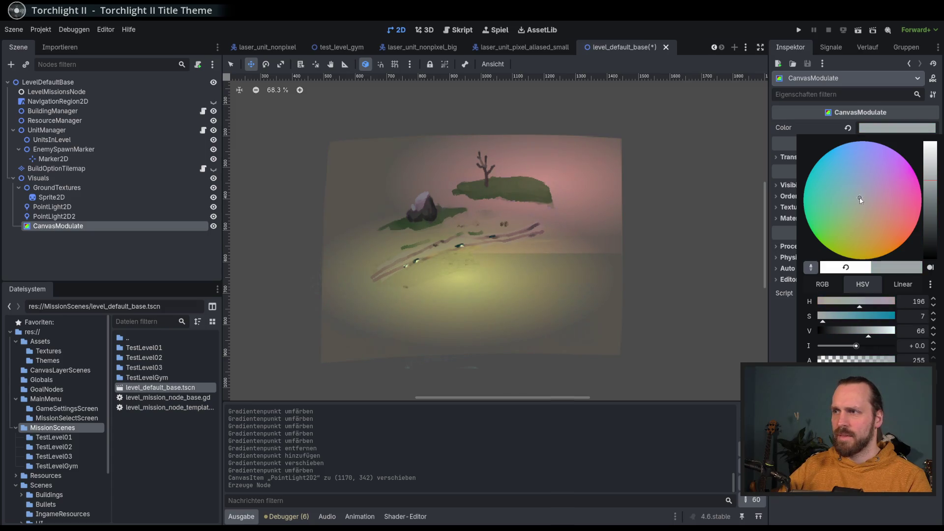
Change the CanvasModulate tint to black with lowered opacity
{"action": "key", "text": "Escape"}
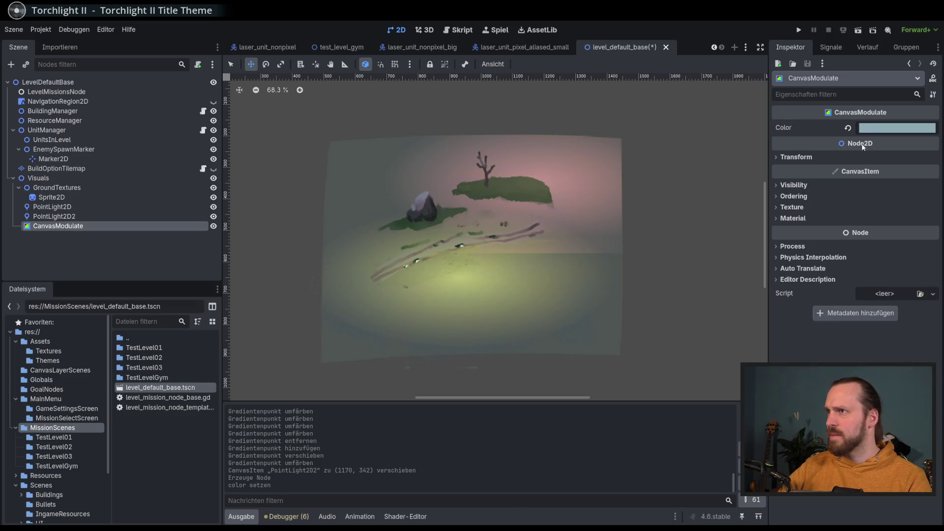
{"action": "left_click", "coordinate": [881, 126]}
{"action": "mouse_move", "coordinate": [867, 360]}
{"action": "left_mouse_down"}
{"action": "mouse_move", "coordinate": [836, 360]}
{"action": "mouse_move", "coordinate": [904, 353]}
{"action": "mouse_move", "coordinate": [810, 349]}
{"action": "mouse_move", "coordinate": [910, 356]}
{"action": "left_mouse_up"}
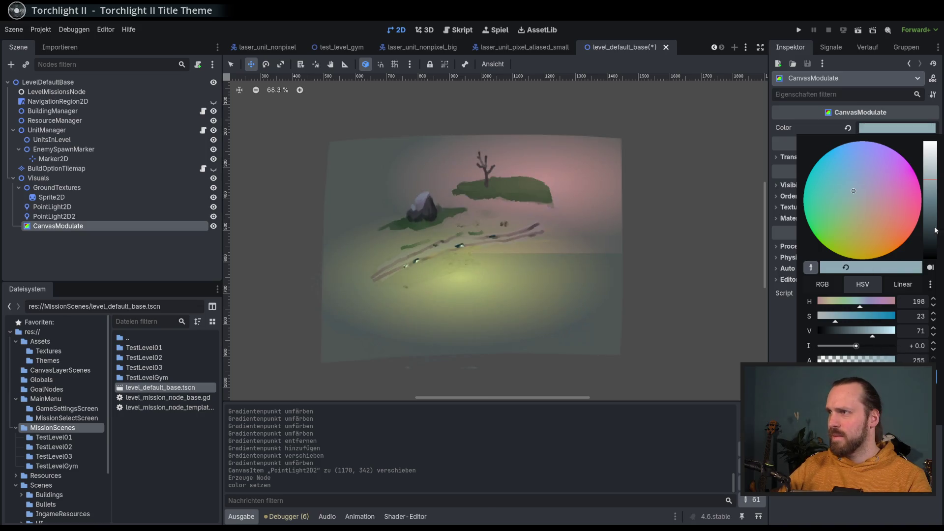
{"action": "left_click_drag", "start_coordinate": [936, 230], "coordinate": [929, 285]}
{"action": "left_click", "coordinate": [475, 261]}
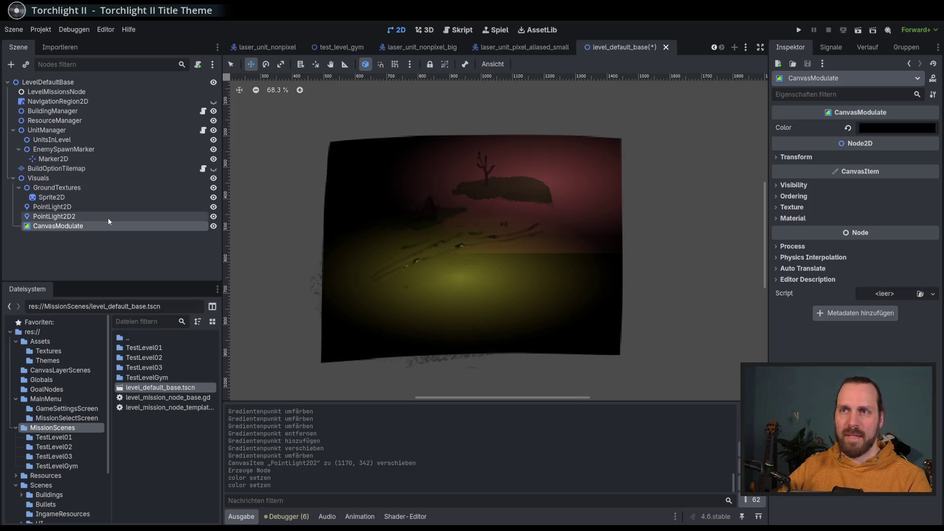
Reshape PointLight2D2's gradient texture to 163 by 99 px with shifted Fill From and To points
{"action": "left_click", "coordinate": [534, 181]}
{"action": "left_click_drag", "start_coordinate": [898, 335], "coordinate": [898, 336]}
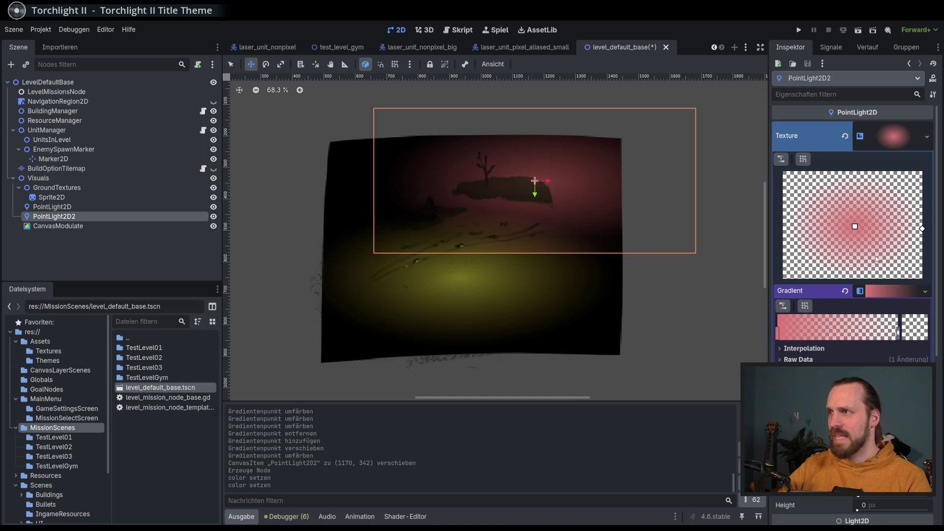
{"action": "scroll", "coordinate": [853, 271], "scroll_direction": "down", "scroll_amount": 3}
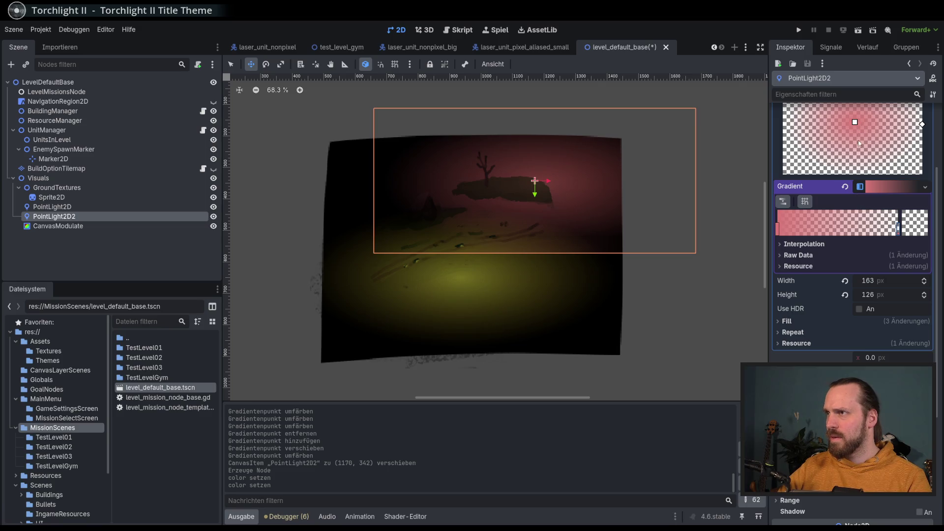
{"action": "scroll", "coordinate": [859, 143], "scroll_direction": "up", "scroll_amount": 3}
{"action": "left_click_drag", "start_coordinate": [892, 505], "coordinate": [883, 505]}
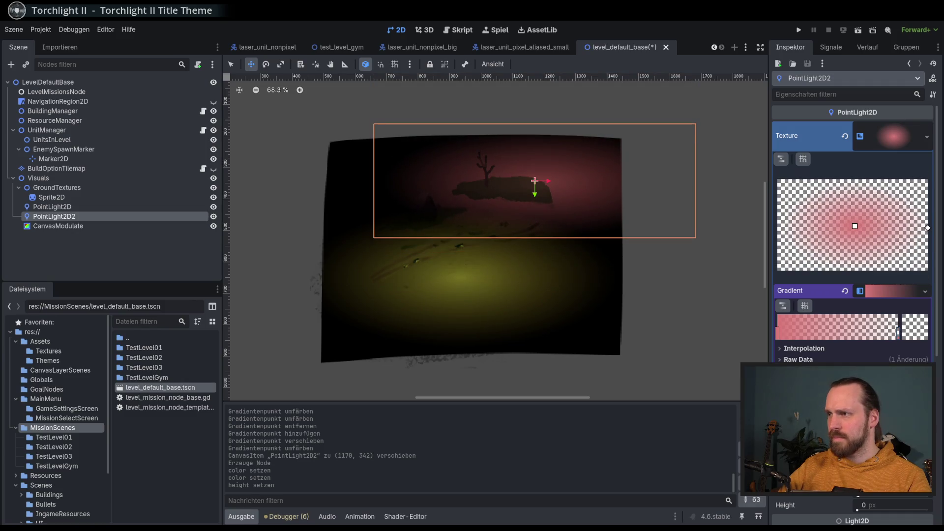
{"action": "left_click", "coordinate": [898, 290]}
{"action": "left_click", "coordinate": [789, 346]}
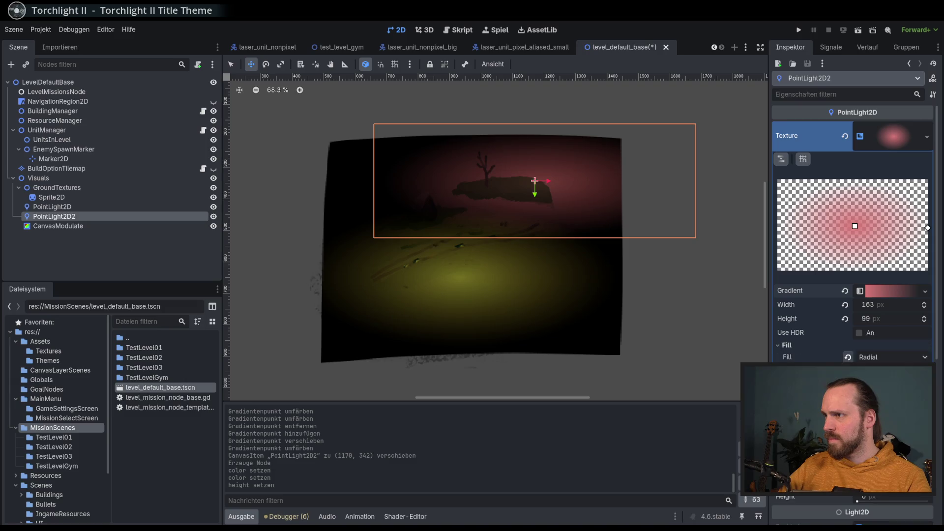
{"action": "left_click_drag", "start_coordinate": [854, 226], "coordinate": [853, 224]}
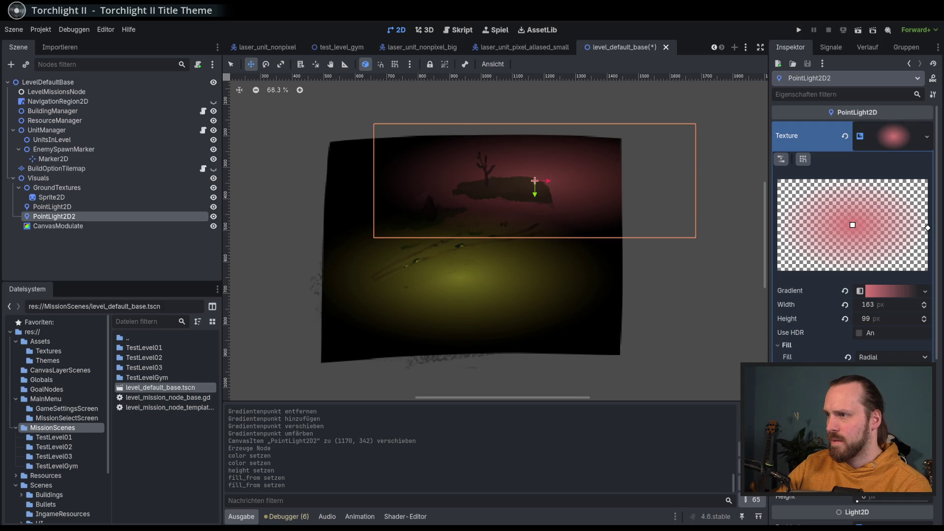
{"action": "left_click_drag", "start_coordinate": [927, 227], "coordinate": [927, 225]}
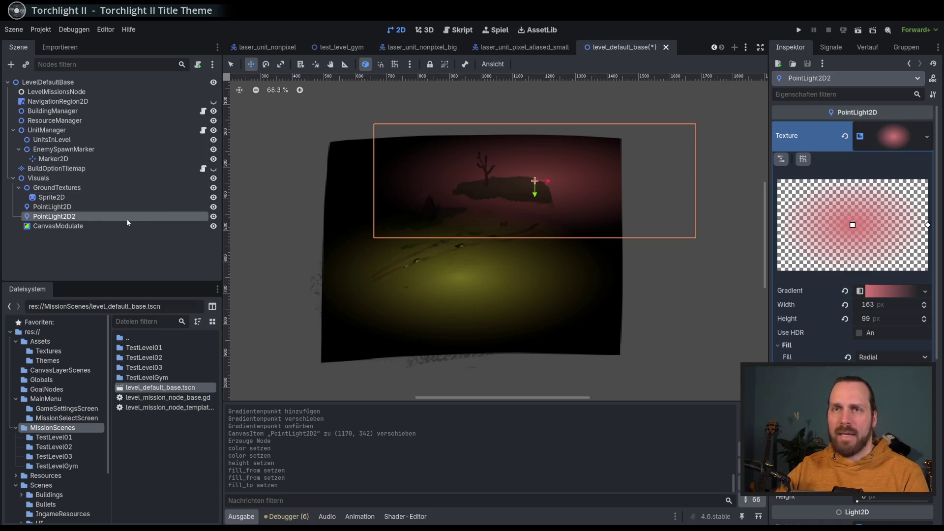
Brighten the CanvasModulate tint from black to a near-white light grey
{"action": "left_click", "coordinate": [123, 199]}
{"action": "left_click", "coordinate": [101, 225]}
{"action": "left_click", "coordinate": [98, 217]}
{"action": "left_click", "coordinate": [96, 225]}
{"action": "left_click", "coordinate": [877, 128]}
{"action": "mouse_move", "coordinate": [929, 246]}
{"action": "left_mouse_down"}
{"action": "mouse_move", "coordinate": [933, 145]}
{"action": "mouse_move", "coordinate": [919, 284]}
{"action": "left_mouse_up"}
{"action": "left_click_drag", "start_coordinate": [931, 246], "coordinate": [938, 95]}
{"action": "left_click", "coordinate": [720, 27]}
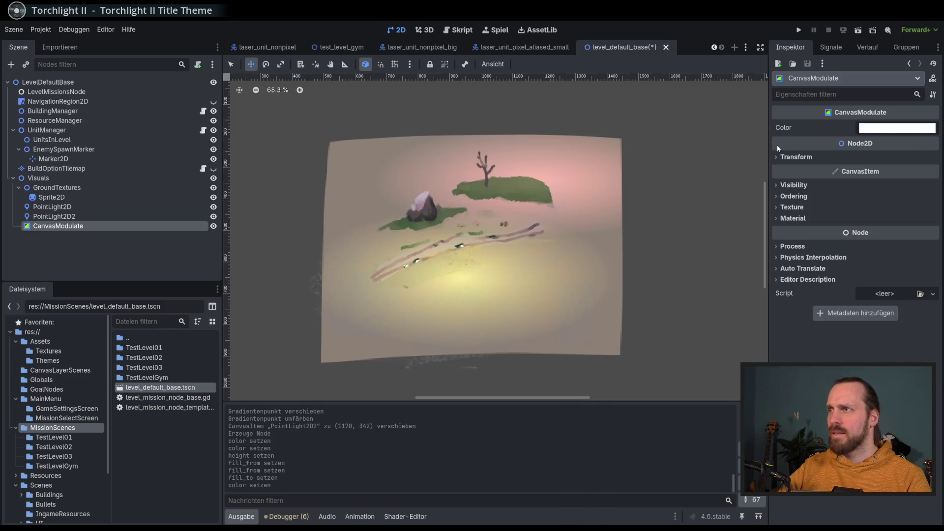
Hide the CanvasModulate, raise the yellow light's Energy, and try a red colour before reverting to white
{"action": "left_click", "coordinate": [214, 226]}
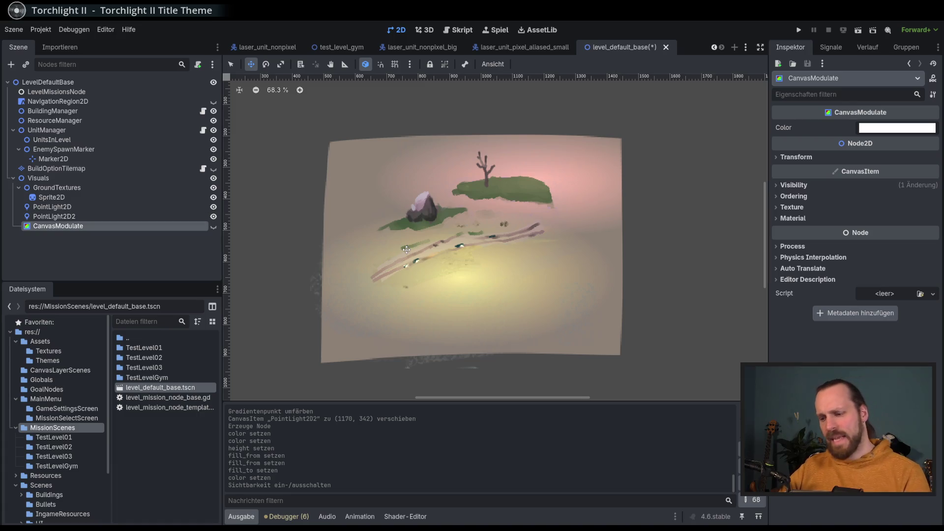
{"action": "left_click", "coordinate": [166, 207]}
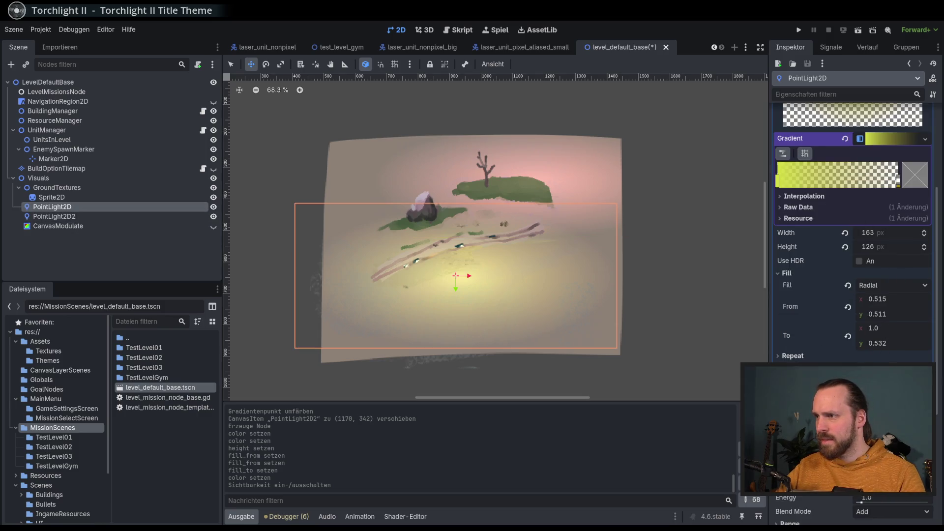
{"action": "scroll", "coordinate": [853, 246], "scroll_direction": "down", "scroll_amount": 3}
{"action": "left_click_drag", "start_coordinate": [880, 366], "coordinate": [900, 367]}
{"action": "left_click", "coordinate": [892, 379]}
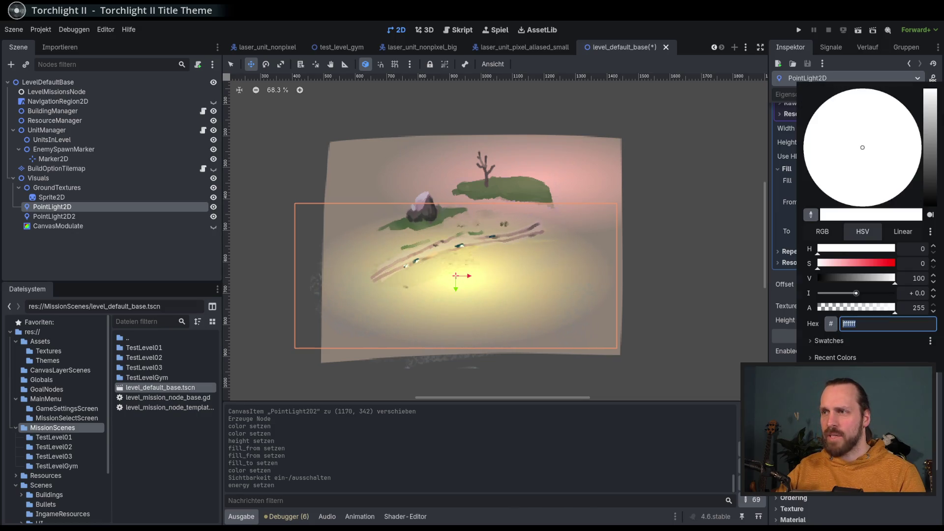
{"action": "mouse_move", "coordinate": [860, 263]}
{"action": "left_mouse_down"}
{"action": "mouse_move", "coordinate": [880, 263]}
{"action": "mouse_move", "coordinate": [818, 263]}
{"action": "left_mouse_up"}
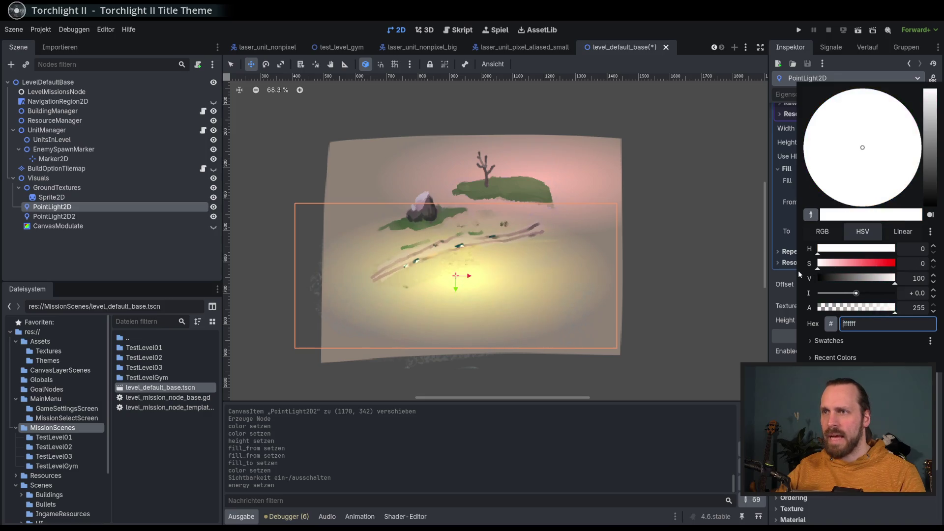
{"action": "left_click", "coordinate": [751, 56]}
Lower the yellow light's Energy, try Blend Mode Subtract, then restore Add
{"action": "scroll", "coordinate": [876, 340], "scroll_direction": "up", "scroll_amount": 3}
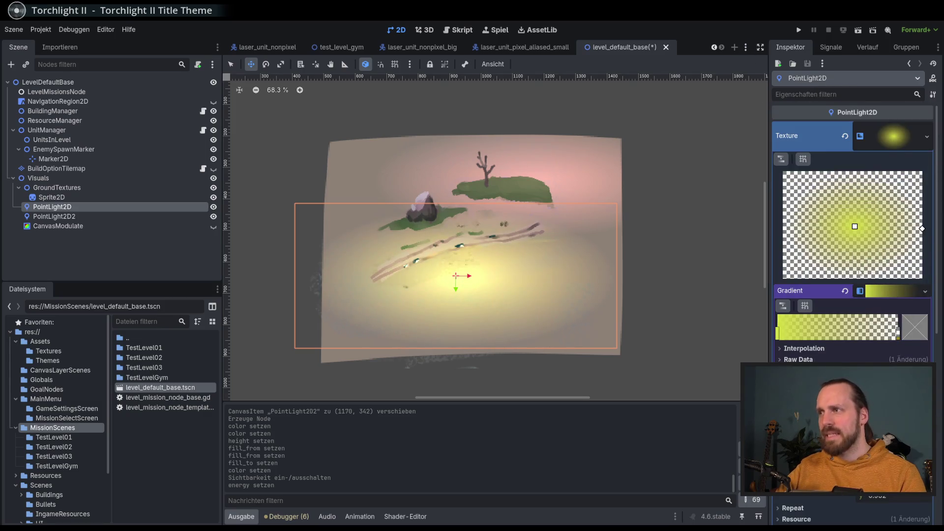
{"action": "scroll", "coordinate": [903, 350], "scroll_direction": "down", "scroll_amount": 3}
{"action": "mouse_move", "coordinate": [885, 394]}
{"action": "left_mouse_down"}
{"action": "mouse_move", "coordinate": [855, 394]}
{"action": "mouse_move", "coordinate": [865, 393]}
{"action": "left_mouse_up"}
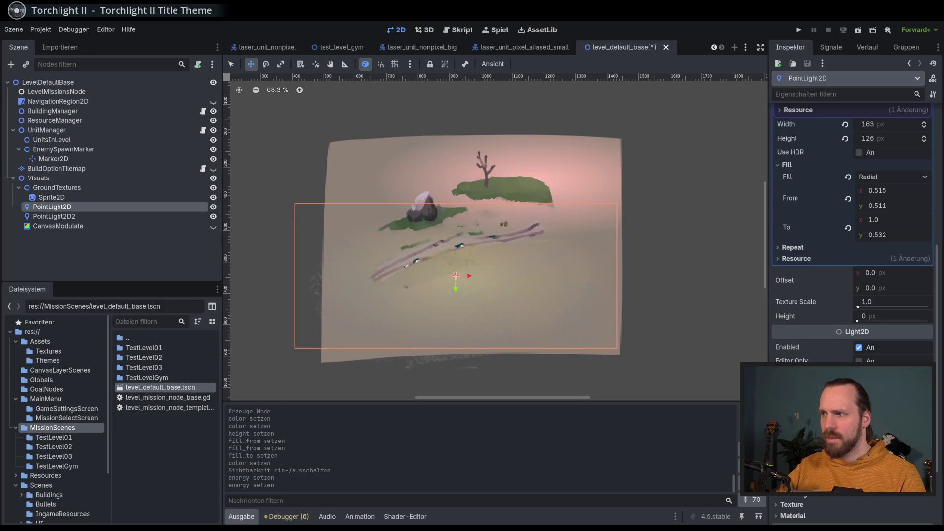
{"action": "left_click", "coordinate": [880, 432]}
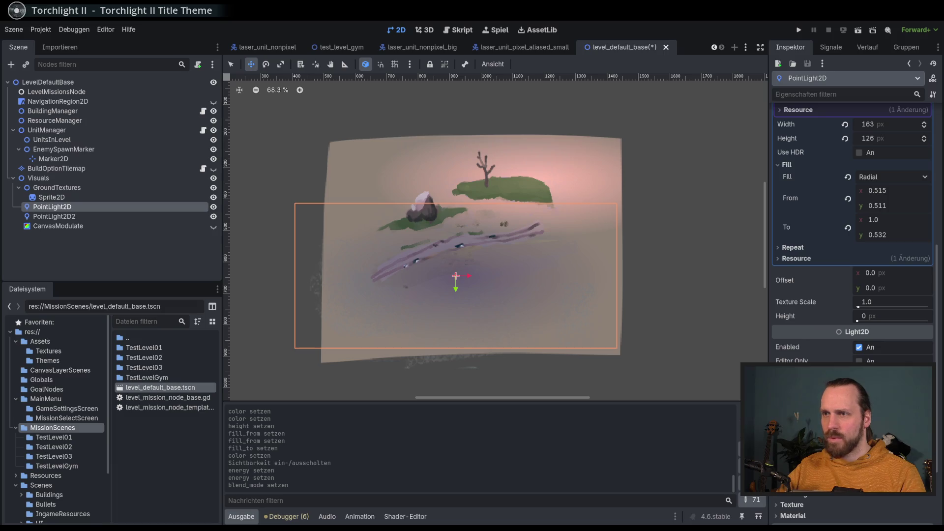
{"action": "mouse_move", "coordinate": [865, 394]}
{"action": "left_mouse_down"}
{"action": "mouse_move", "coordinate": [894, 393]}
{"action": "mouse_move", "coordinate": [868, 393]}
{"action": "left_mouse_up"}
{"action": "left_click", "coordinate": [880, 433]}
{"action": "left_click", "coordinate": [880, 433]}
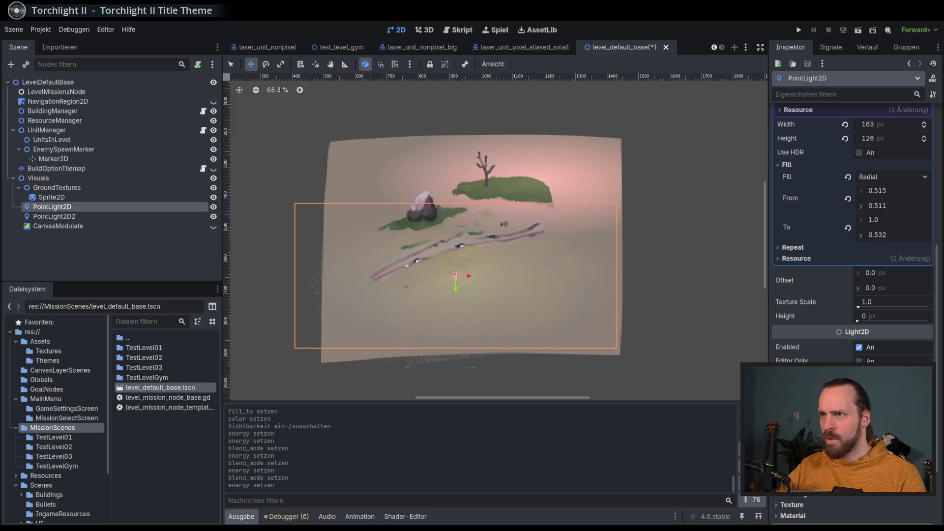
Step the lights' Energy down and up with undo and redo on PointLight2D2 and PointLight2D
{"action": "left_click", "coordinate": [102, 215]}
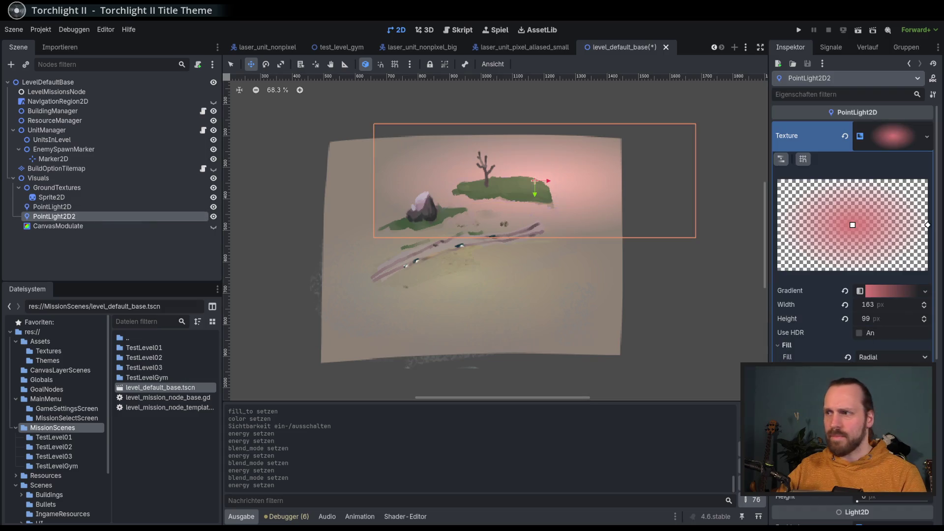
{"action": "scroll", "coordinate": [867, 333], "scroll_direction": "down", "scroll_amount": 3}
{"action": "key", "text": "ctrl+z"}
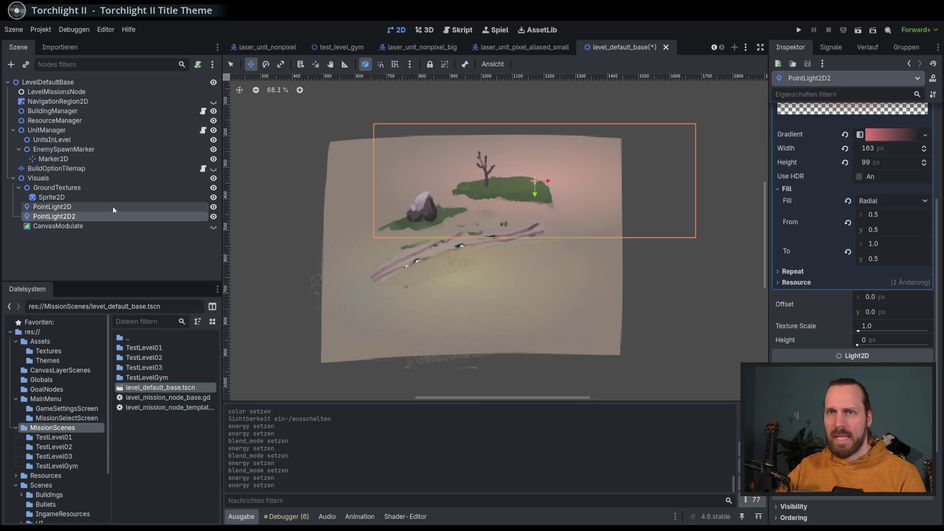
{"action": "left_click", "coordinate": [113, 209]}
{"action": "key", "text": "ctrl+shift+z"}
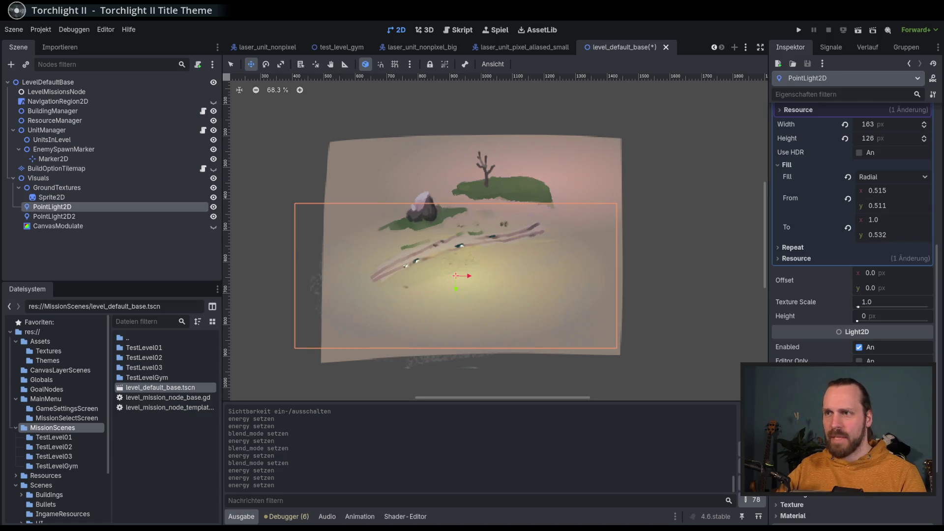
{"action": "key", "text": "ctrl+z"}
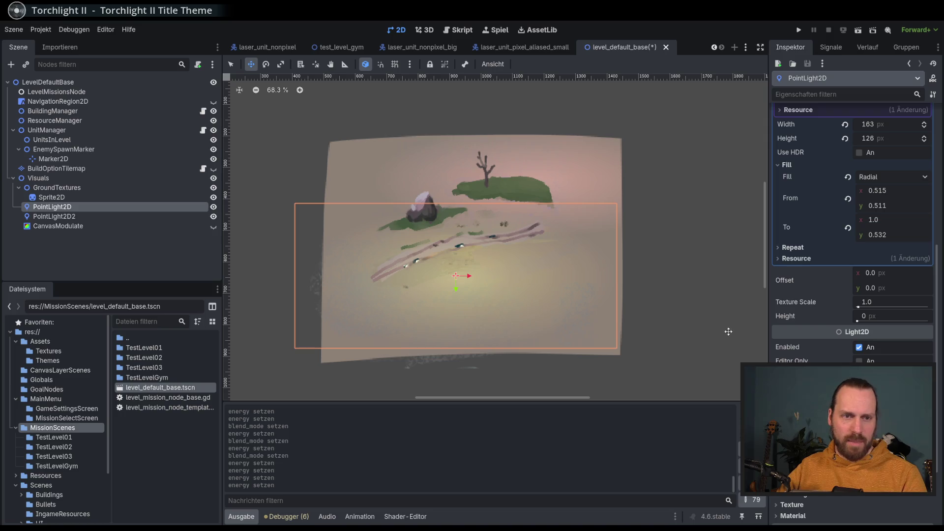
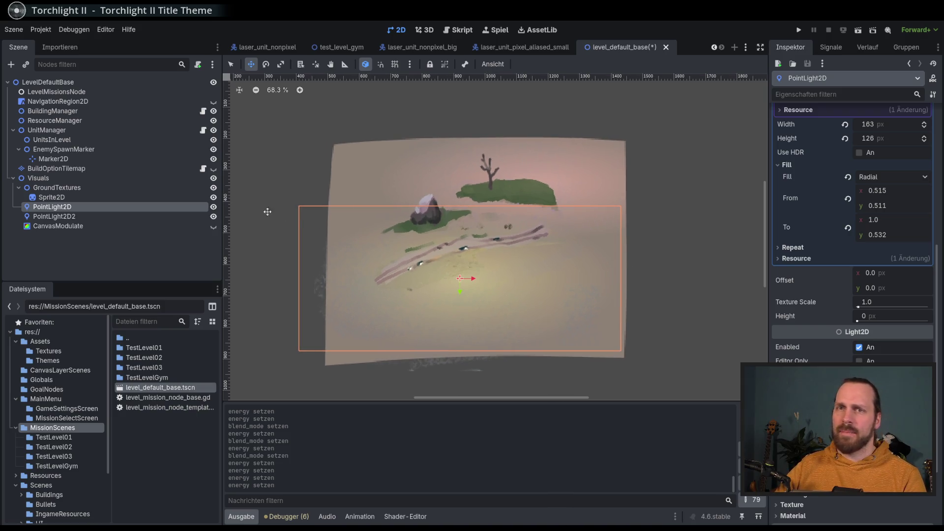
Save and run the project, start the Test Level GYM mission, pan the map, then stop it
{"action": "scroll", "coordinate": [445, 266], "scroll_direction": "up", "scroll_amount": 1}
{"action": "scroll", "coordinate": [444, 265], "scroll_direction": "up", "scroll_amount": 2}
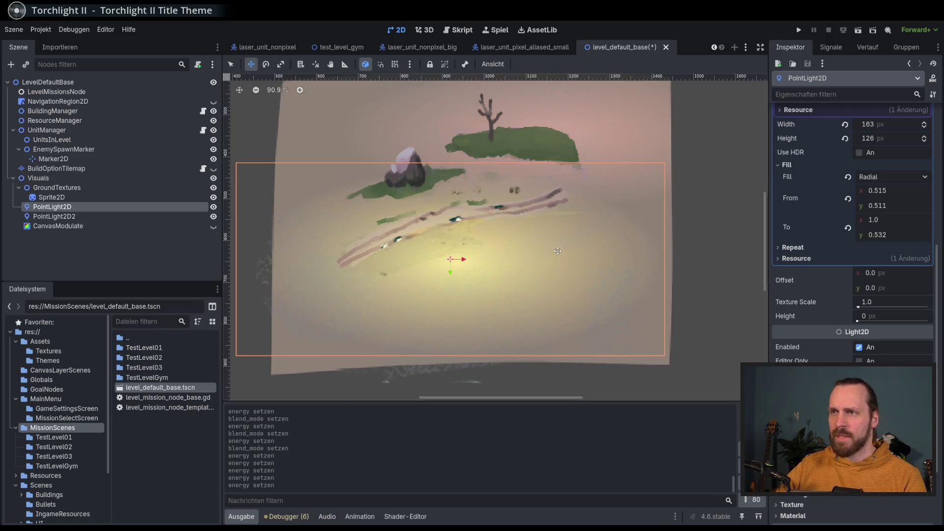
{"action": "key", "text": "F5"}
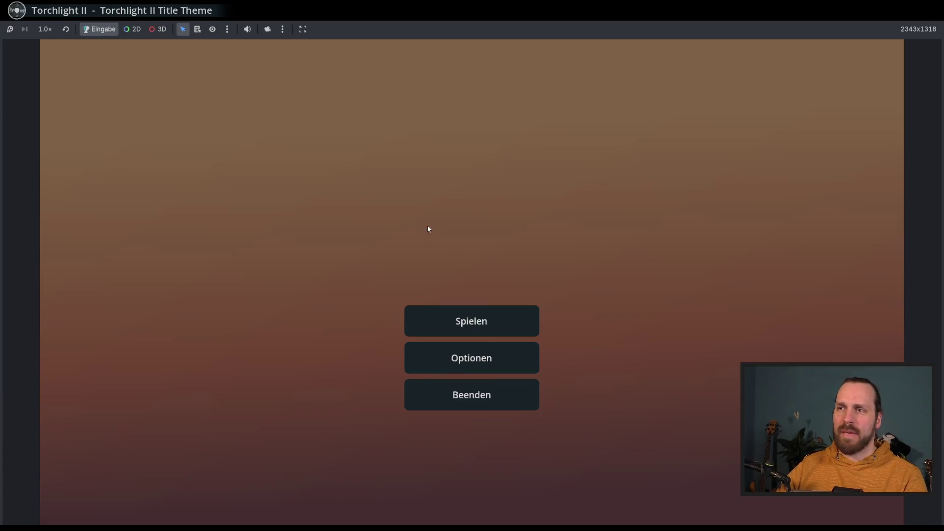
{"action": "left_click", "coordinate": [472, 320]}
{"action": "left_click", "coordinate": [246, 124]}
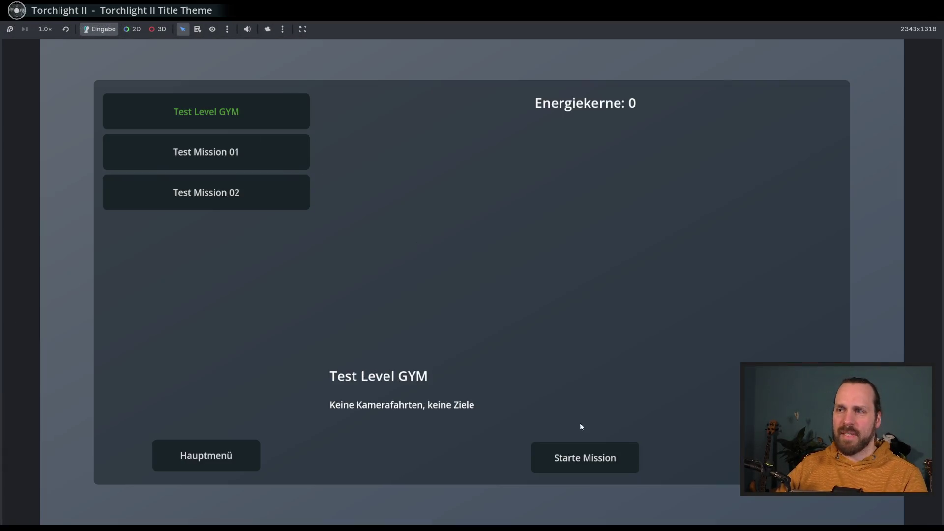
{"action": "left_click", "coordinate": [588, 444]}
{"action": "mouse_move", "coordinate": [570, 414]}
{"action": "left_mouse_down"}
{"action": "mouse_move", "coordinate": [489, 282]}
{"action": "mouse_move", "coordinate": [440, 278]}
{"action": "mouse_move", "coordinate": [396, 316]}
{"action": "mouse_move", "coordinate": [550, 334]}
{"action": "mouse_move", "coordinate": [426, 380]}
{"action": "mouse_move", "coordinate": [411, 369]}
{"action": "left_mouse_up"}
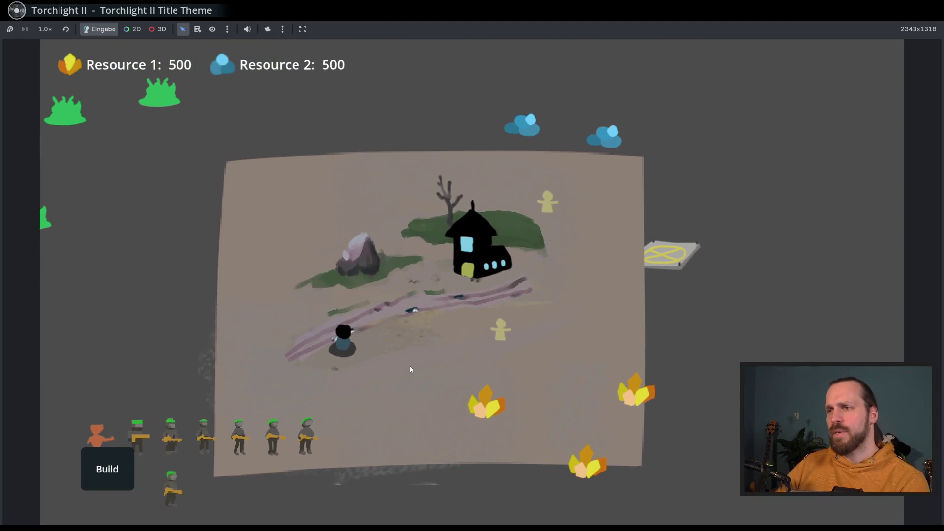
{"action": "key", "text": "F8"}
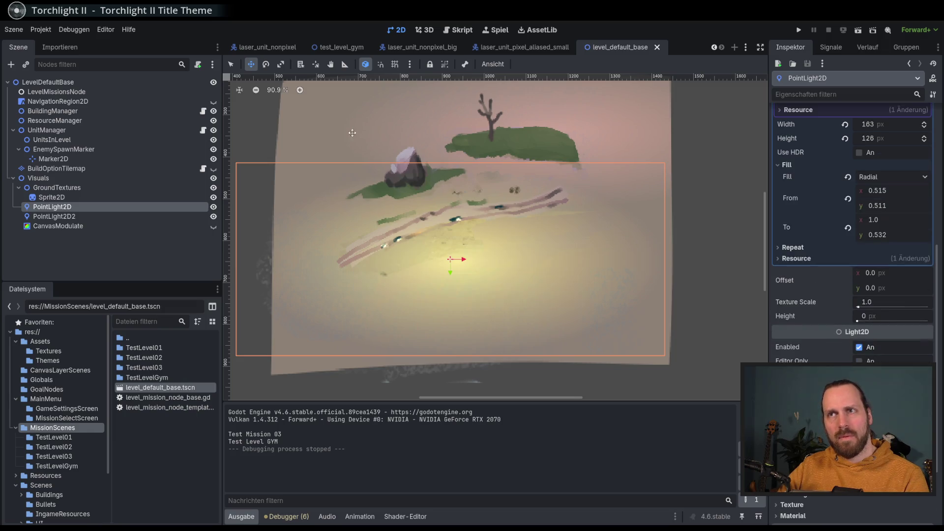
{"action": "left_click", "coordinate": [331, 48]}
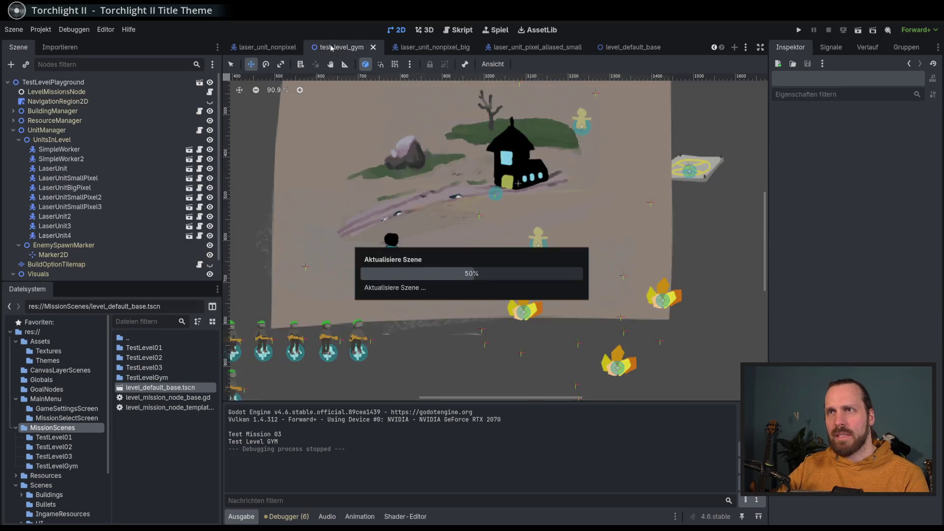
{"action": "scroll", "coordinate": [422, 276], "scroll_direction": "down", "scroll_amount": 4}
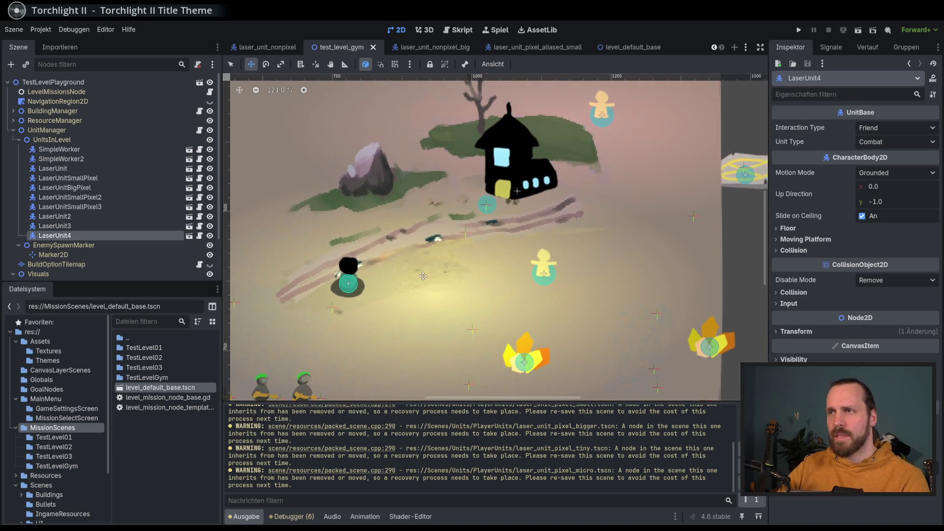
{"action": "key", "text": "F5"}
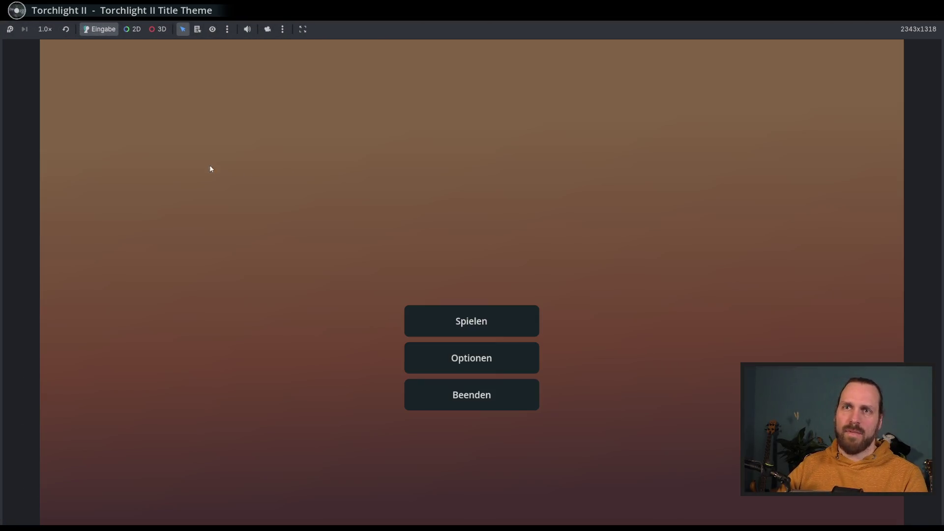
{"action": "left_click", "coordinate": [494, 329]}
{"action": "left_click", "coordinate": [169, 111]}
{"action": "left_click", "coordinate": [603, 445]}
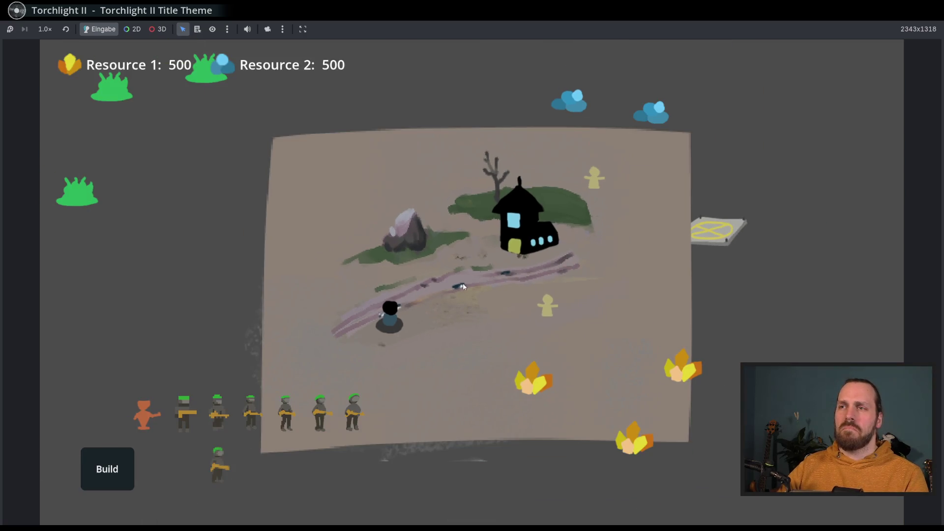
{"action": "key", "text": "F8"}
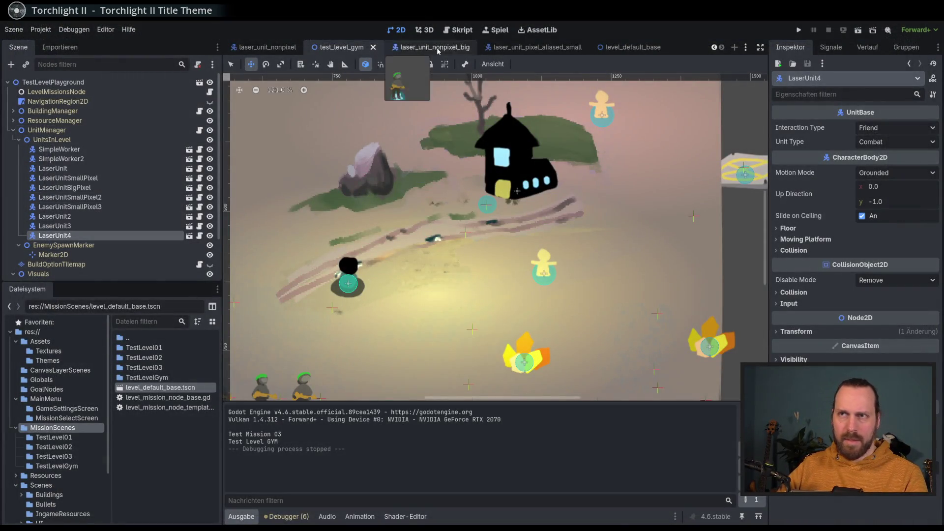
{"action": "left_click", "coordinate": [624, 46]}
{"action": "left_click", "coordinate": [84, 214]}
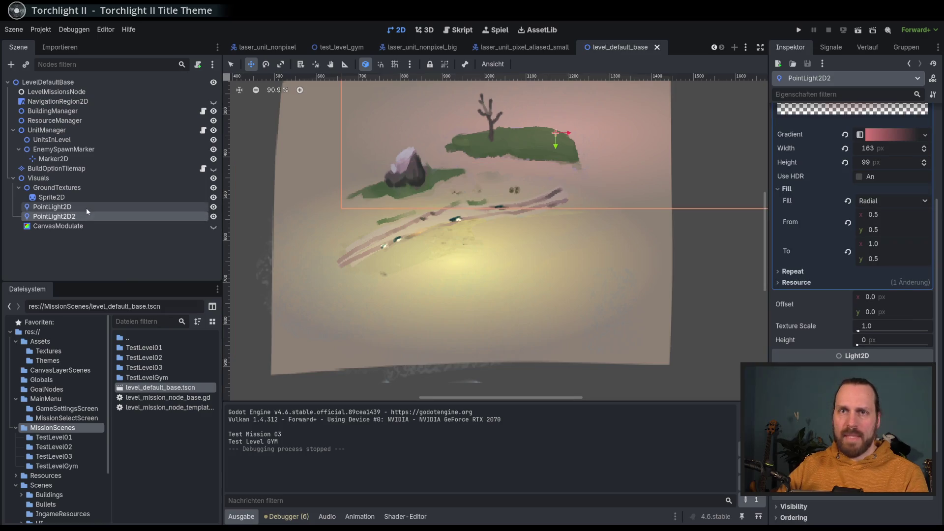
Set both point lights' range to Layer Min -2 and Layer Max 3
{"action": "left_click", "coordinate": [87, 208], "text": "shift"}
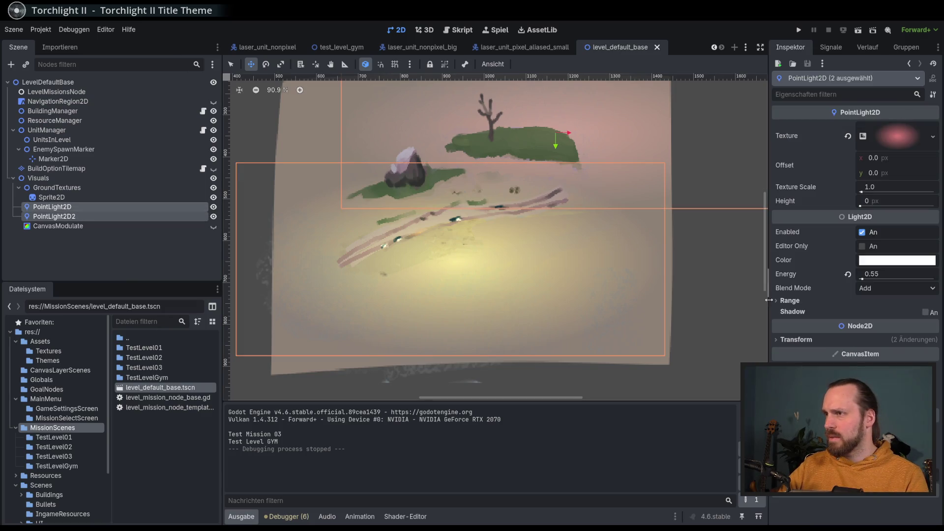
{"action": "left_click", "coordinate": [836, 301]}
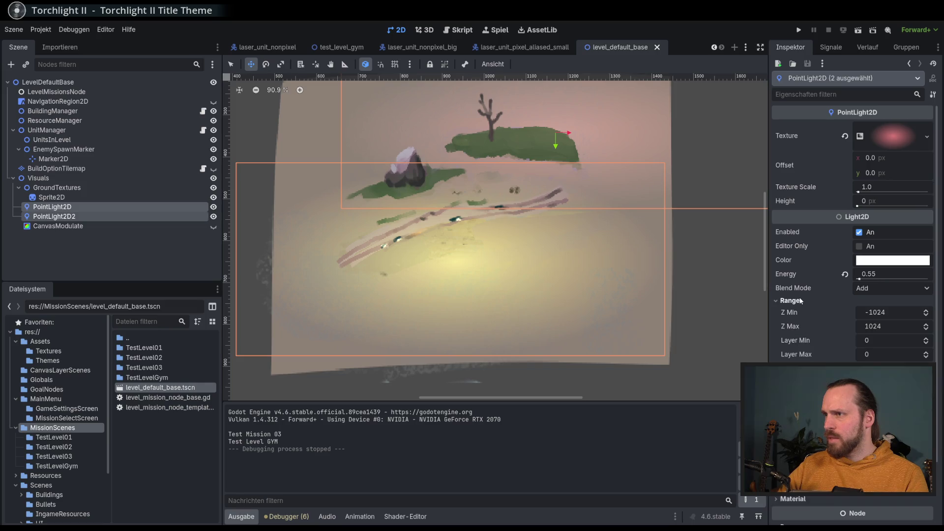
{"action": "left_click", "coordinate": [926, 338]}
{"action": "left_click", "coordinate": [926, 352]}
{"action": "left_click", "coordinate": [926, 339]}
{"action": "left_click_drag", "start_coordinate": [928, 346], "coordinate": [928, 348]}
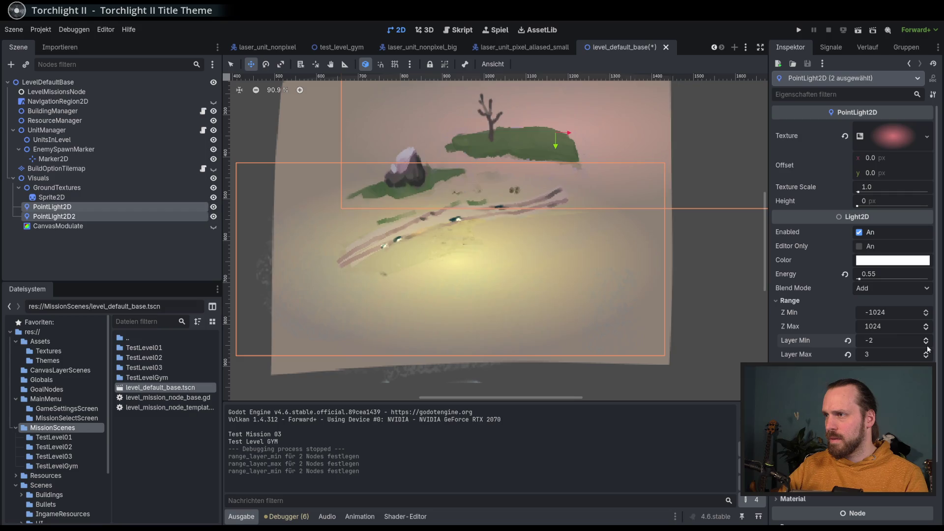
Inspect CanvasModulate's Ordering settings, then save and run the game
{"action": "left_click", "coordinate": [81, 224]}
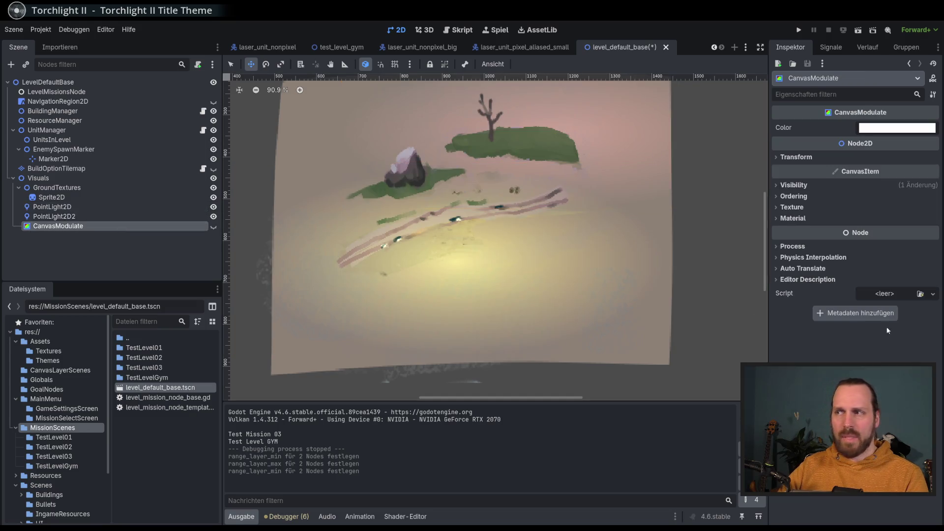
{"action": "left_click", "coordinate": [810, 194]}
{"action": "left_click", "coordinate": [810, 193]}
{"action": "key", "text": "F5"}
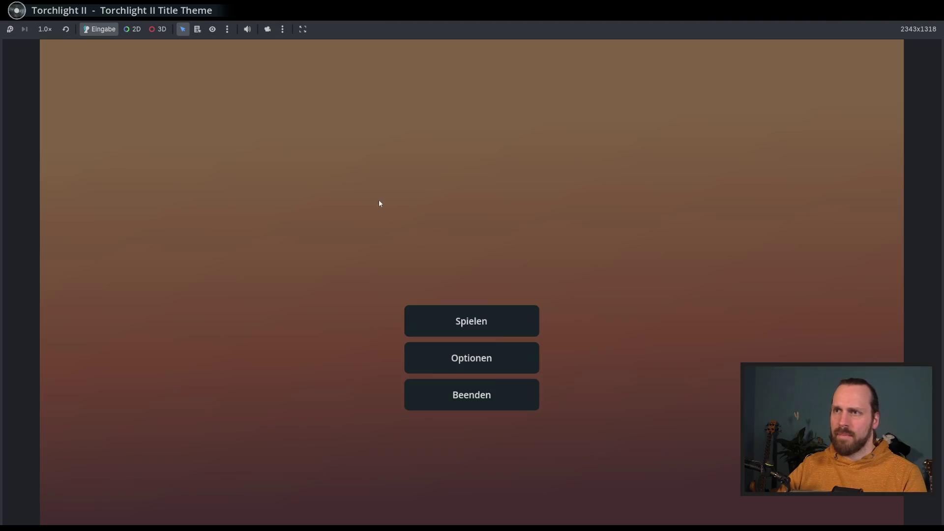
Start the Test Level GYM mission and deploy two soldiers onto the lit map
{"action": "left_click", "coordinate": [468, 315]}
{"action": "left_click", "coordinate": [582, 463]}
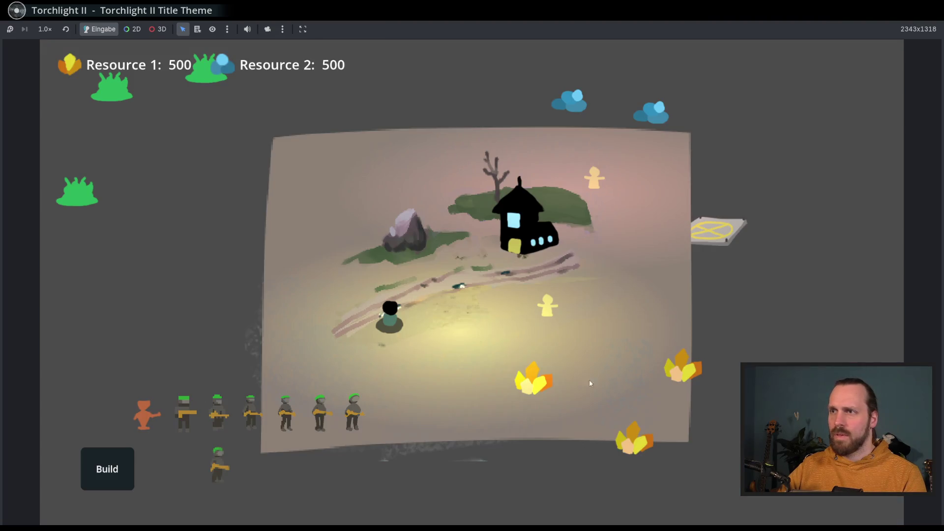
{"action": "left_click", "coordinate": [428, 348]}
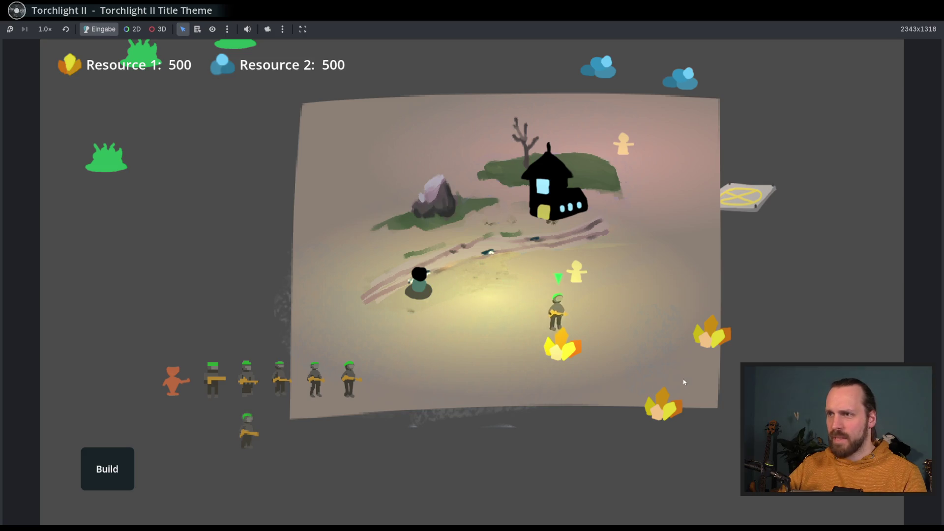
{"action": "left_click", "coordinate": [274, 384]}
{"action": "left_click", "coordinate": [500, 303]}
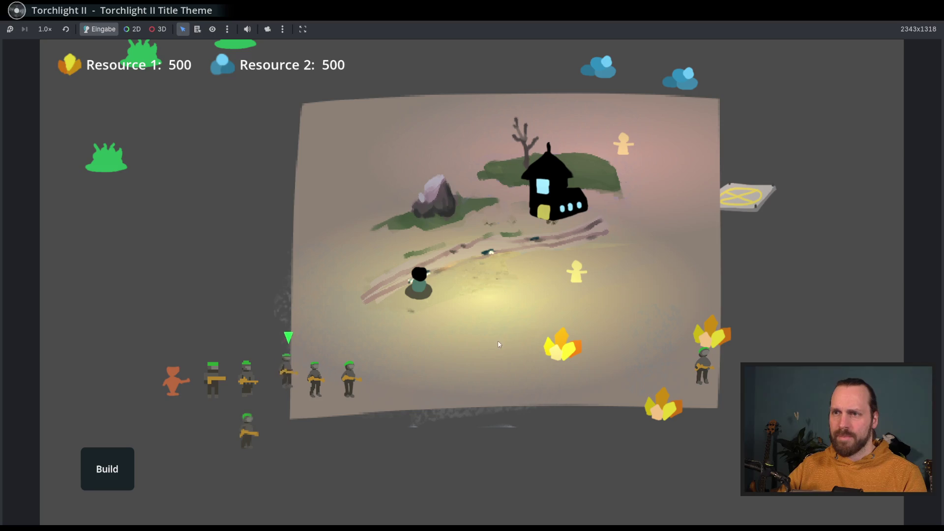
{"action": "left_click", "coordinate": [500, 300]}
{"action": "scroll", "coordinate": [499, 300], "scroll_direction": "up", "scroll_amount": 3}
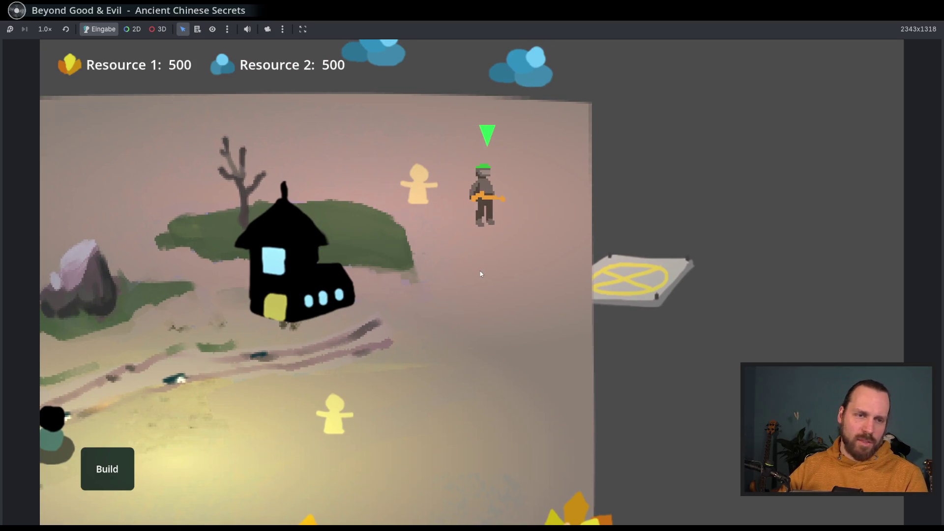
{"action": "scroll", "coordinate": [481, 274], "scroll_direction": "down", "scroll_amount": 5}
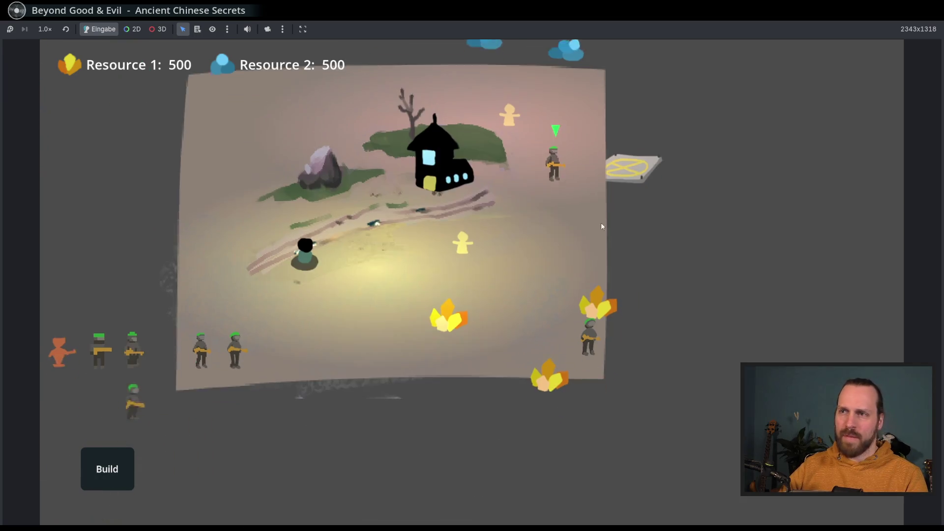
Box-select two figures on the board and zoom and pan the camera around them
{"action": "left_click_drag", "start_coordinate": [380, 167], "coordinate": [624, 394]}
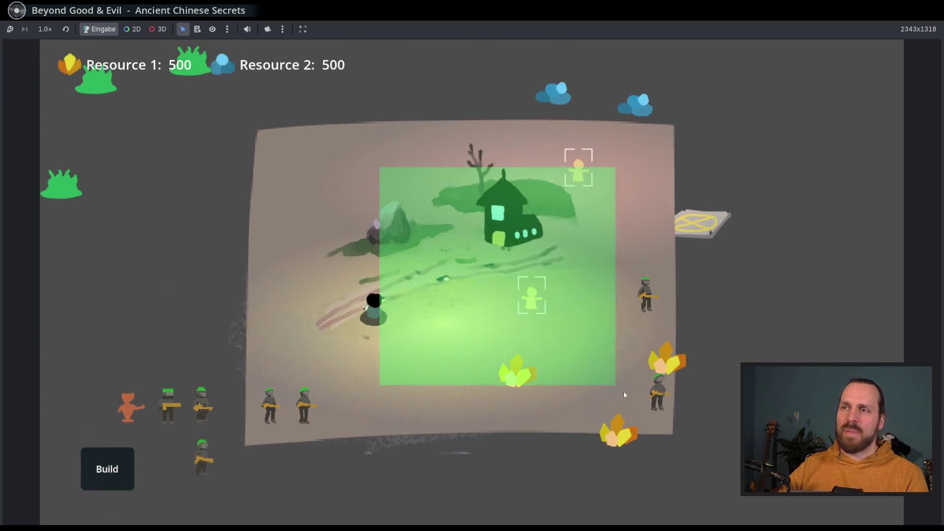
{"action": "key", "text": "Right"}
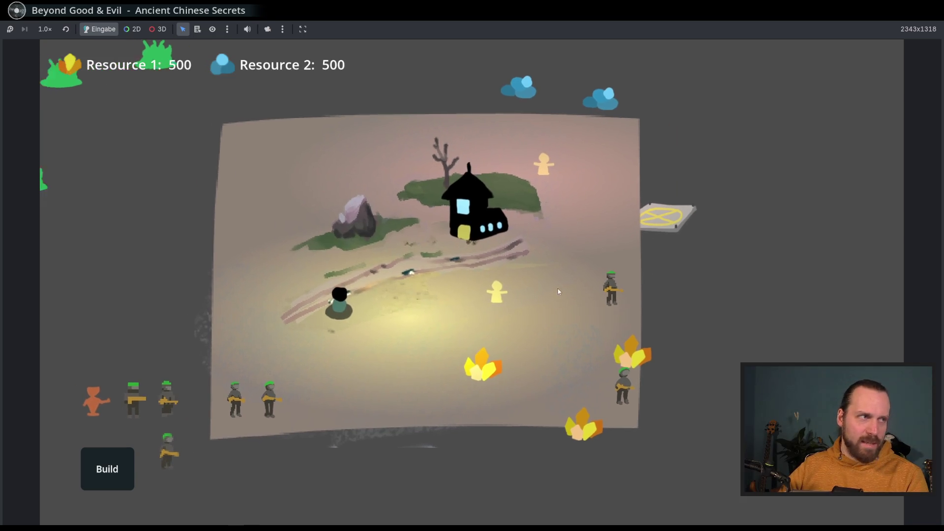
{"action": "scroll", "coordinate": [558, 291], "scroll_direction": "up", "scroll_amount": 4}
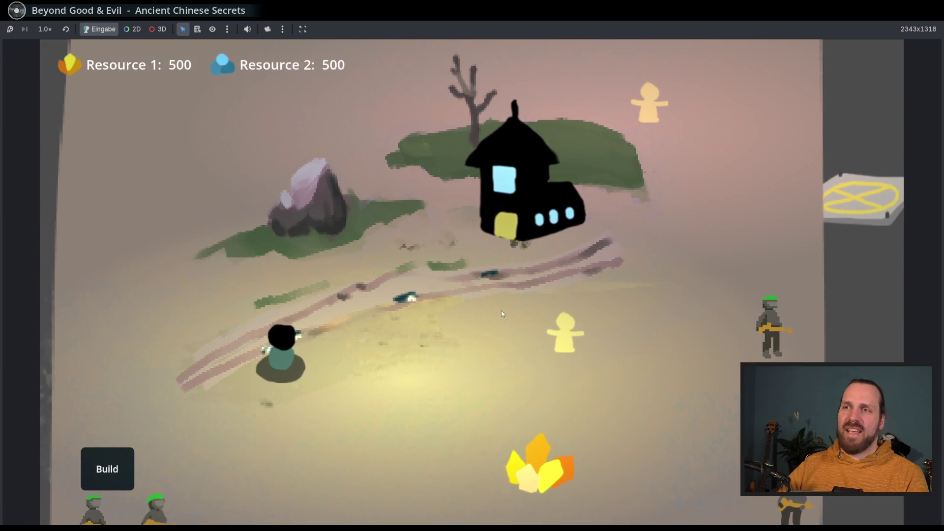
{"action": "scroll", "coordinate": [494, 318], "scroll_direction": "down", "scroll_amount": 5}
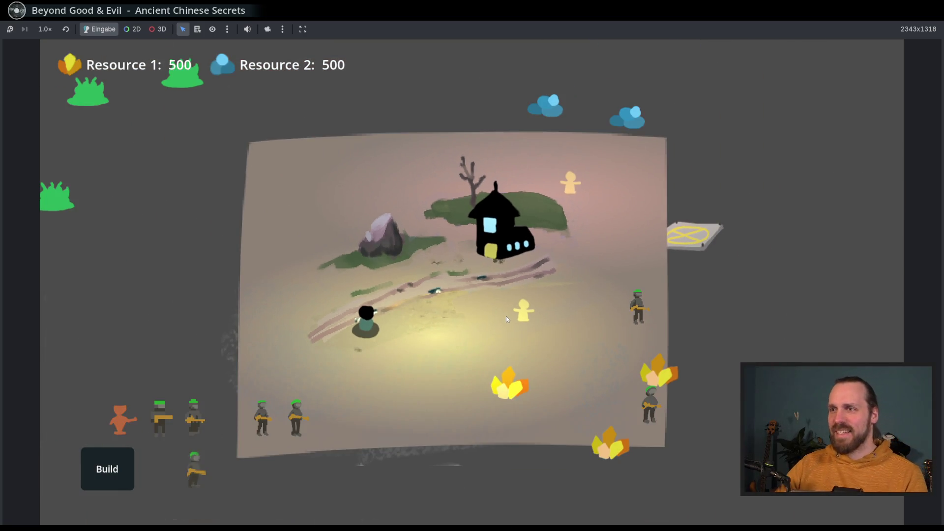
{"action": "scroll", "coordinate": [506, 318], "scroll_direction": "up", "scroll_amount": 5}
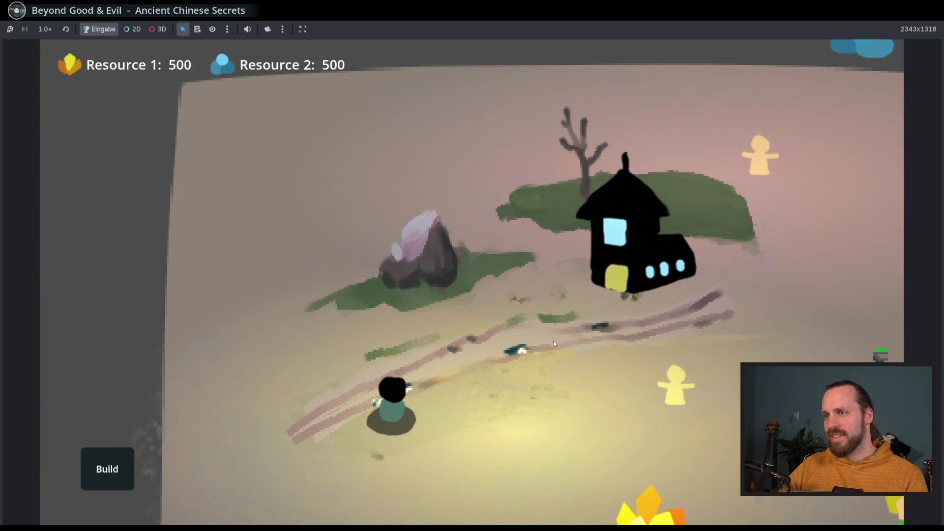
{"action": "scroll", "coordinate": [553, 341], "scroll_direction": "down", "scroll_amount": 5}
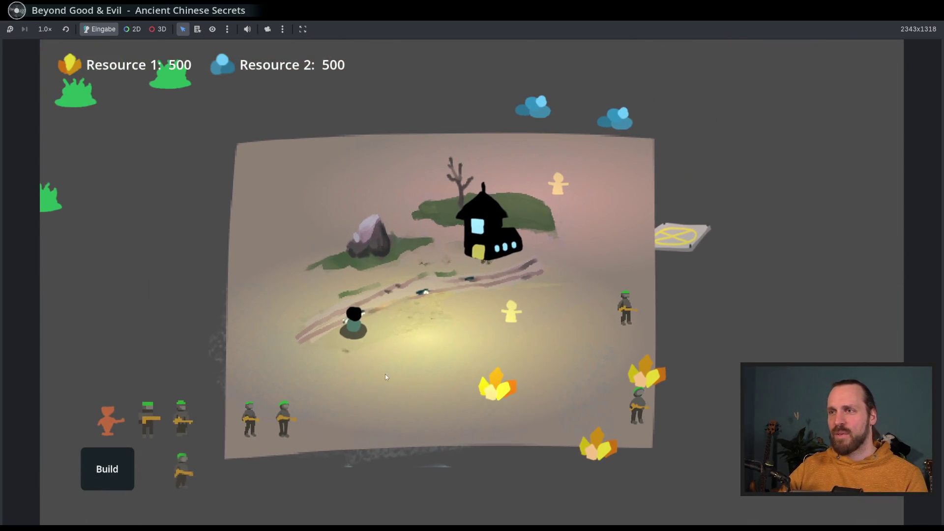
{"action": "left_click_drag", "start_coordinate": [421, 366], "coordinate": [457, 290]}
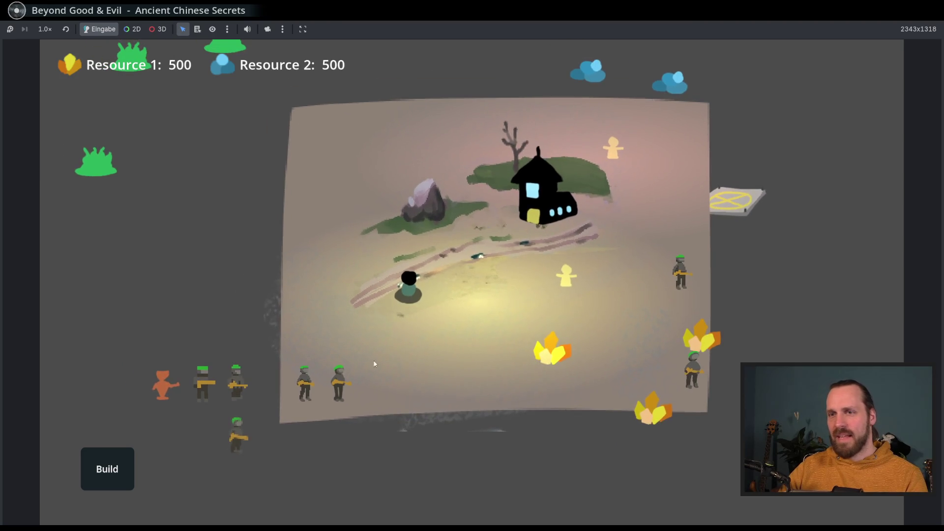
Send two more soldiers walking across the board with right-click move orders
{"action": "left_click", "coordinate": [202, 378]}
{"action": "right_click", "coordinate": [302, 318]}
{"action": "mouse_move", "coordinate": [40, 275]}
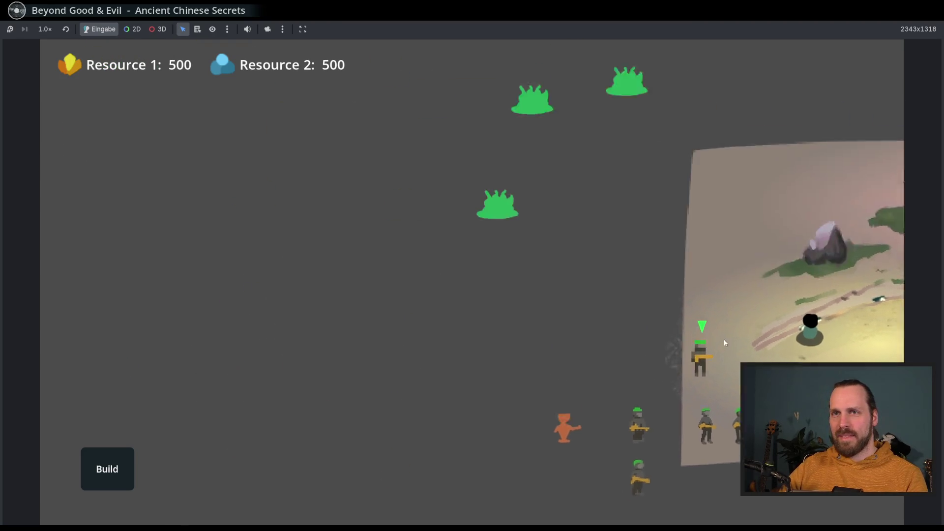
{"action": "mouse_move", "coordinate": [903, 344]}
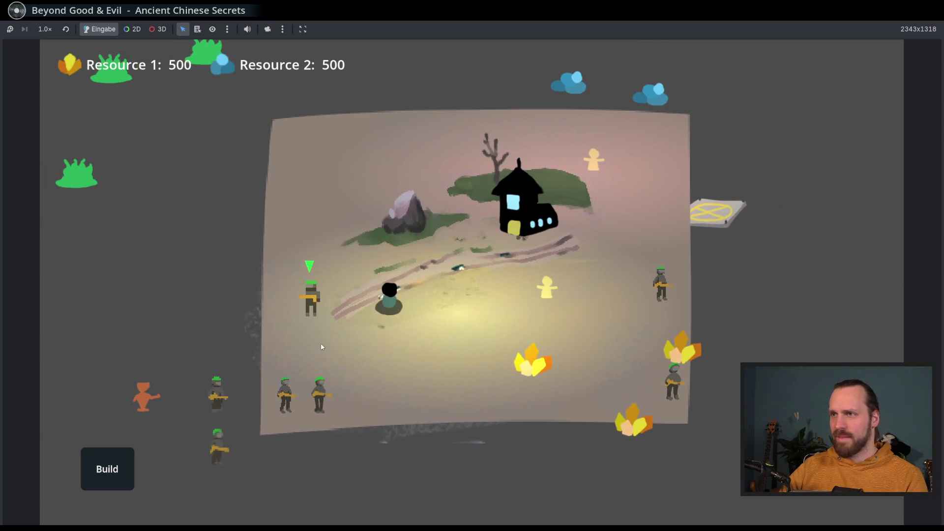
{"action": "left_click", "coordinate": [319, 393]}
{"action": "right_click", "coordinate": [399, 412]}
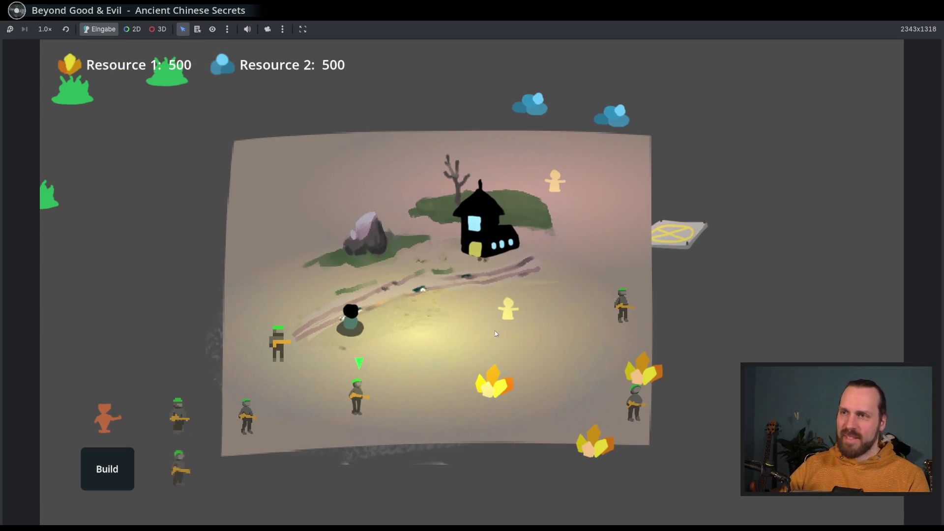
{"action": "scroll", "coordinate": [496, 333], "scroll_direction": "up", "scroll_amount": 3}
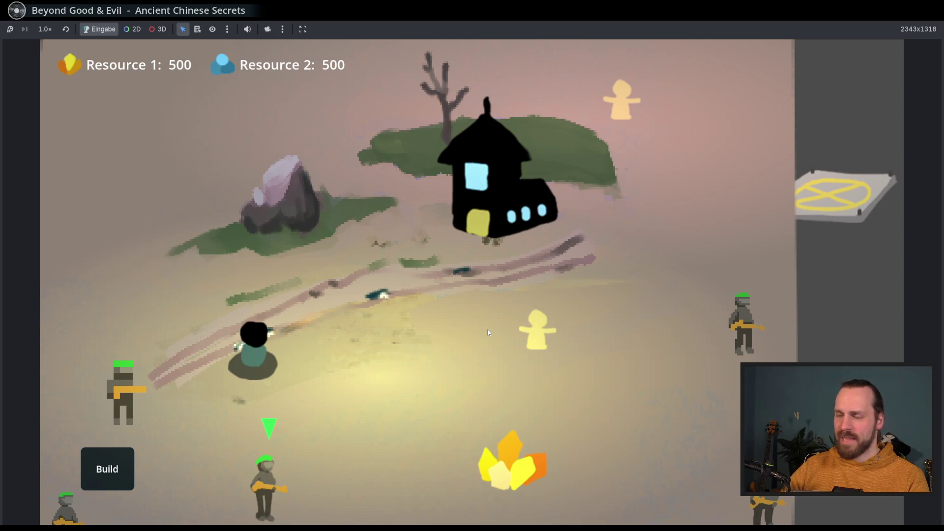
{"action": "scroll", "coordinate": [488, 333], "scroll_direction": "down", "scroll_amount": 3}
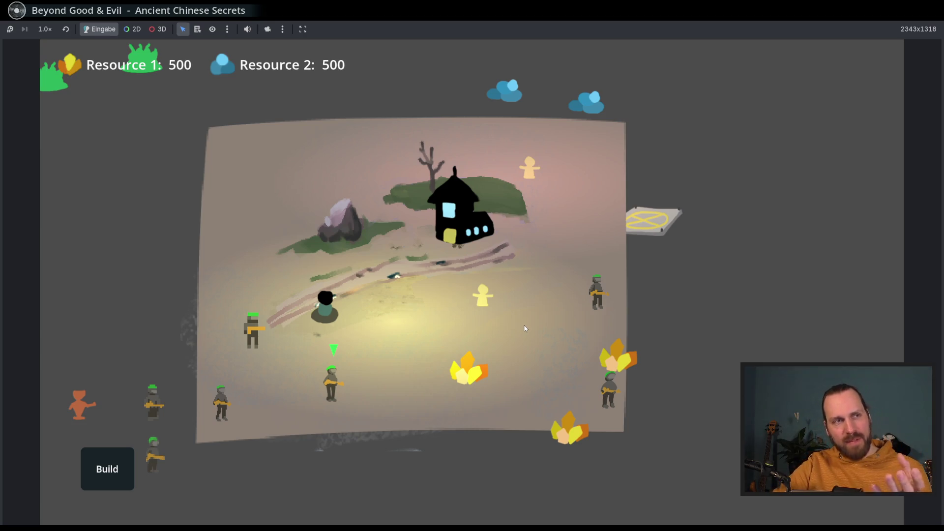
Pan and zoom around the running Gym level to inspect the lit ground, then stop the game
{"action": "scroll", "coordinate": [514, 311], "scroll_direction": "up", "scroll_amount": 3}
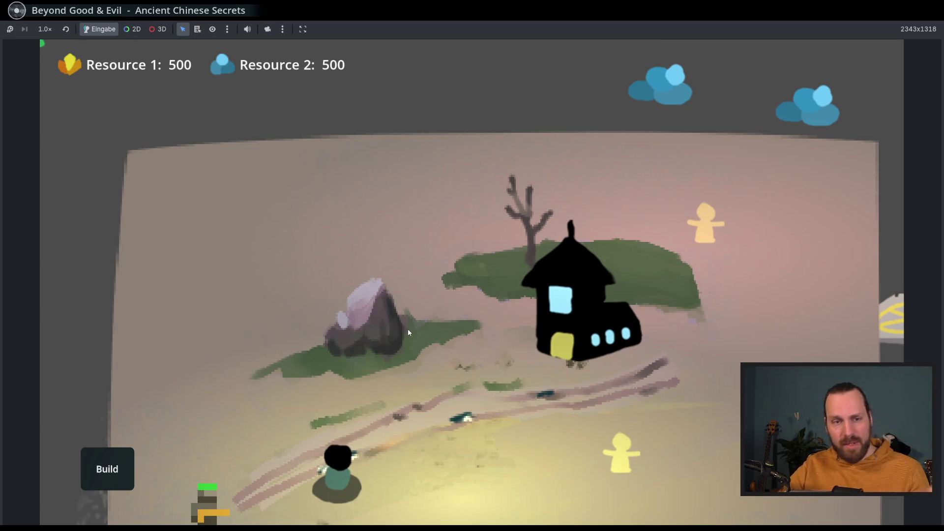
{"action": "scroll", "coordinate": [408, 332], "scroll_direction": "down", "scroll_amount": 3}
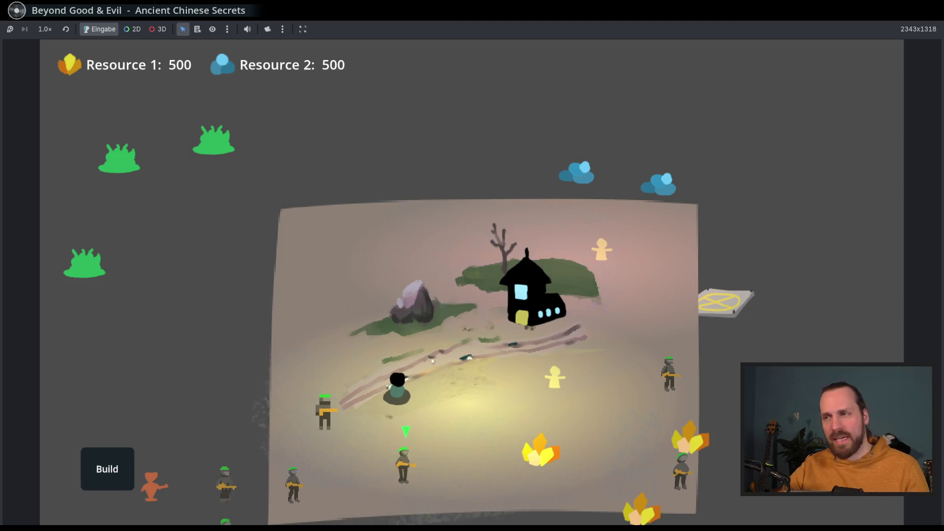
{"action": "scroll", "coordinate": [426, 332], "scroll_direction": "down", "scroll_amount": 2}
{"action": "mouse_move", "coordinate": [461, 329]}
{"action": "left_mouse_down"}
{"action": "mouse_move", "coordinate": [454, 347]}
{"action": "mouse_move", "coordinate": [408, 301]}
{"action": "mouse_move", "coordinate": [401, 253]}
{"action": "left_mouse_up"}
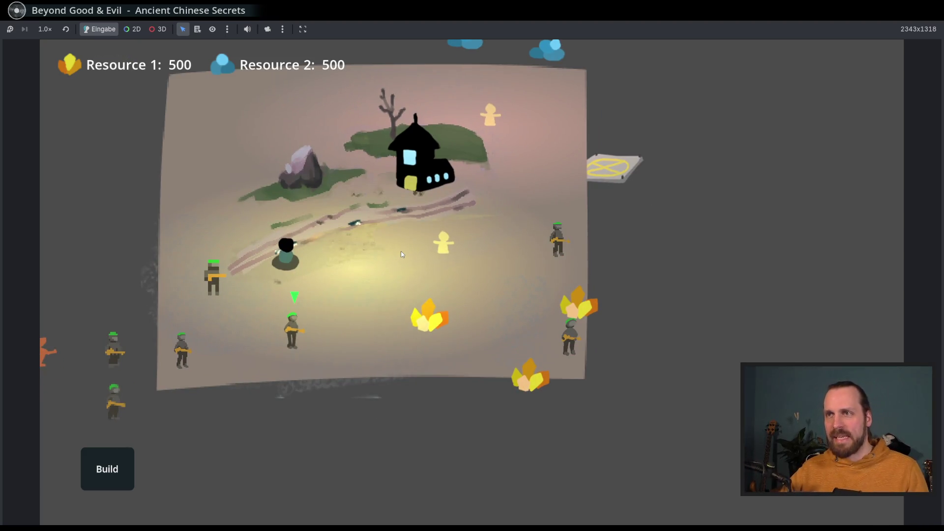
{"action": "key", "text": "Up"}
{"action": "key", "text": "Left"}
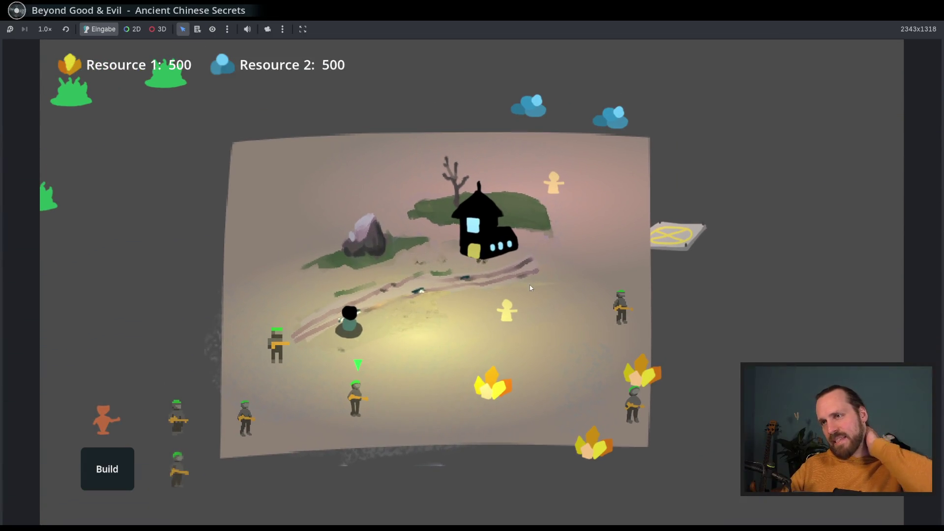
{"action": "mouse_move", "coordinate": [518, 284]}
{"action": "left_mouse_down"}
{"action": "mouse_move", "coordinate": [549, 264]}
{"action": "mouse_move", "coordinate": [463, 282]}
{"action": "mouse_move", "coordinate": [553, 298]}
{"action": "mouse_move", "coordinate": [461, 308]}
{"action": "left_mouse_up"}
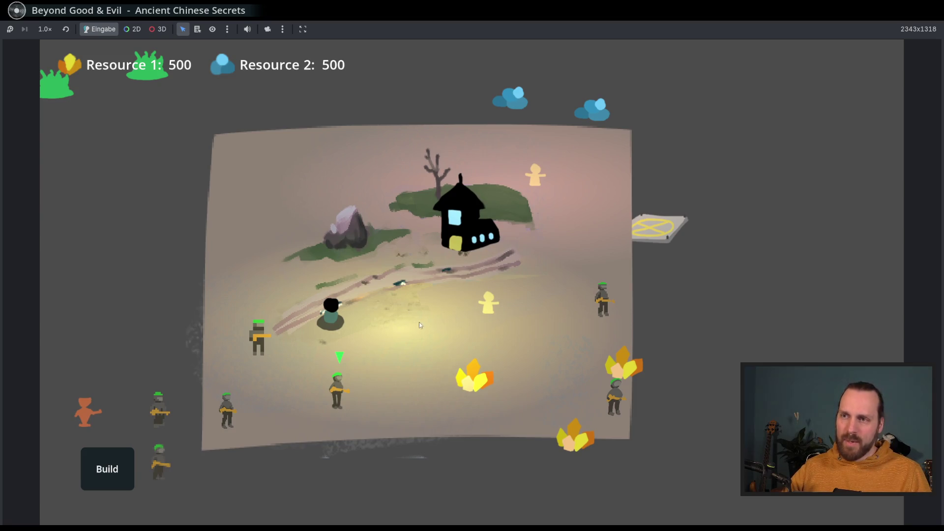
{"action": "scroll", "coordinate": [472, 297], "scroll_direction": "up", "scroll_amount": 3}
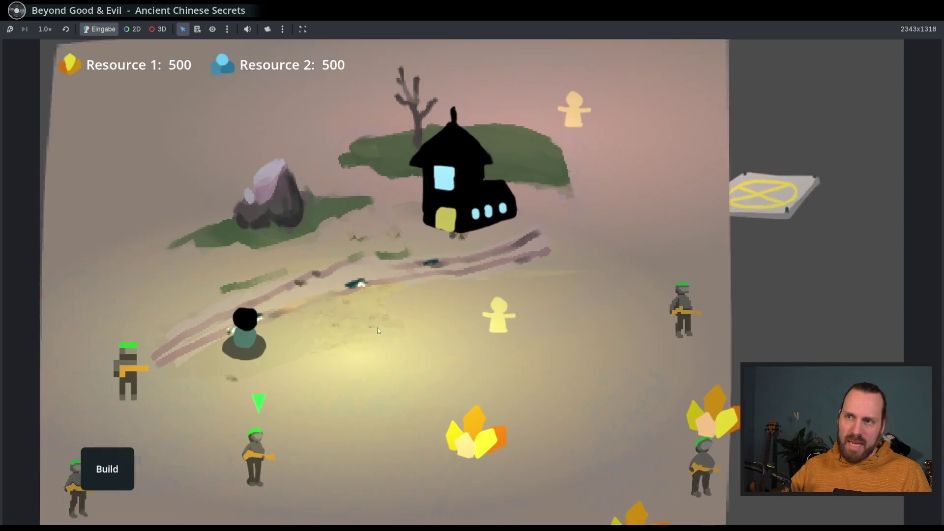
{"action": "scroll", "coordinate": [470, 290], "scroll_direction": "down", "scroll_amount": 3}
{"action": "mouse_move", "coordinate": [397, 348]}
{"action": "left_mouse_down"}
{"action": "mouse_move", "coordinate": [493, 366]}
{"action": "mouse_move", "coordinate": [406, 366]}
{"action": "left_mouse_up"}
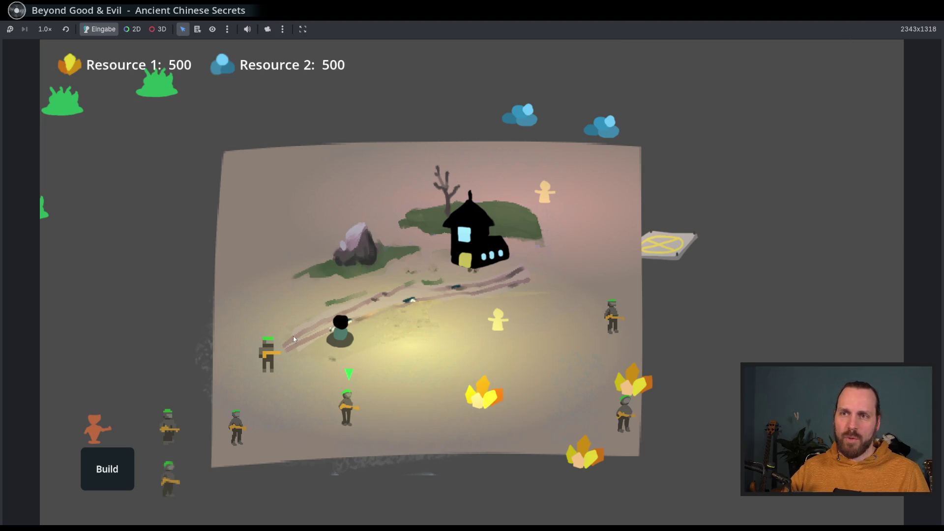
{"action": "left_click_drag", "start_coordinate": [331, 289], "coordinate": [386, 340]}
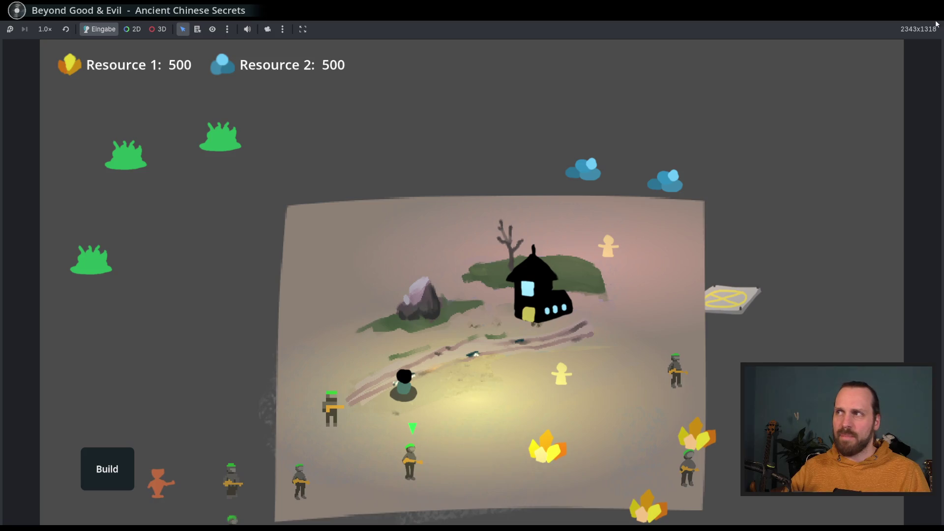
{"action": "key", "text": "F8"}
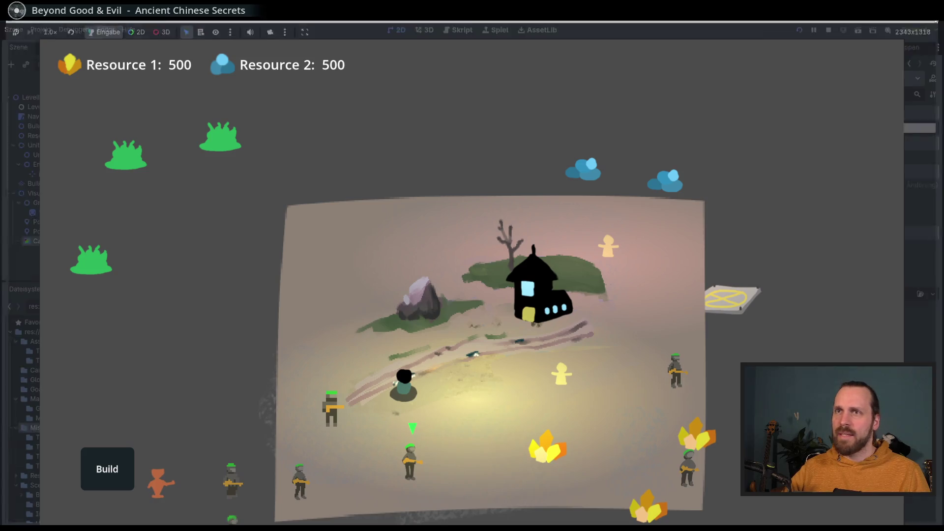
Add a LightOccluder2D child node under GroundTextures
{"action": "left_click", "coordinate": [54, 216]}
{"action": "left_click", "coordinate": [56, 187]}
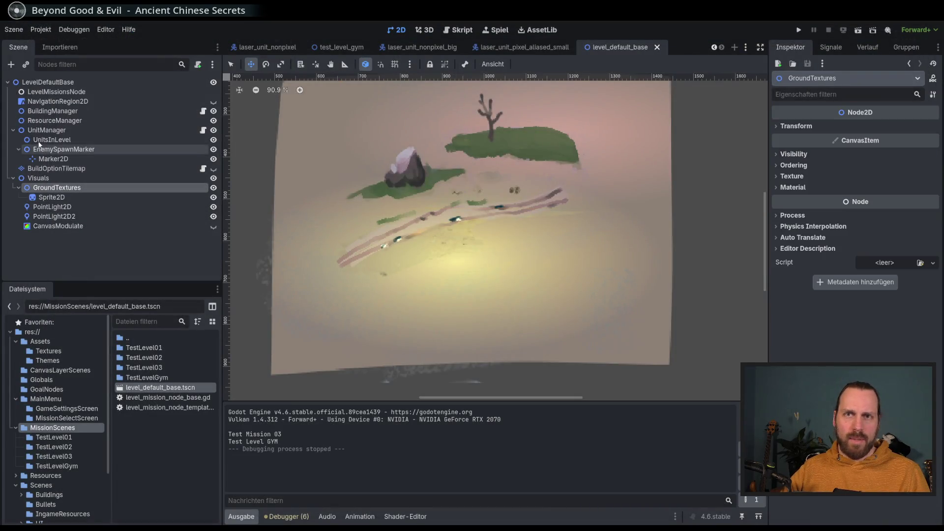
{"action": "left_click", "coordinate": [10, 64]}
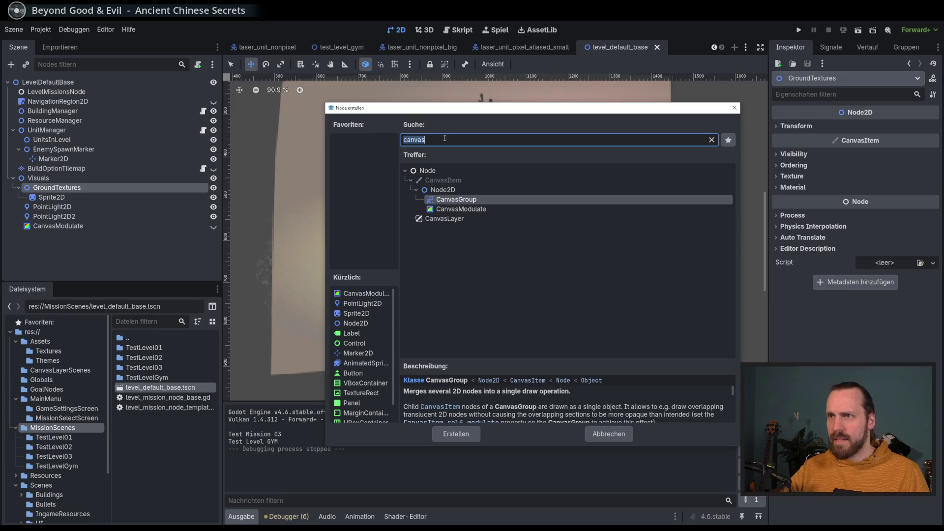
{"action": "type", "text": "light"}
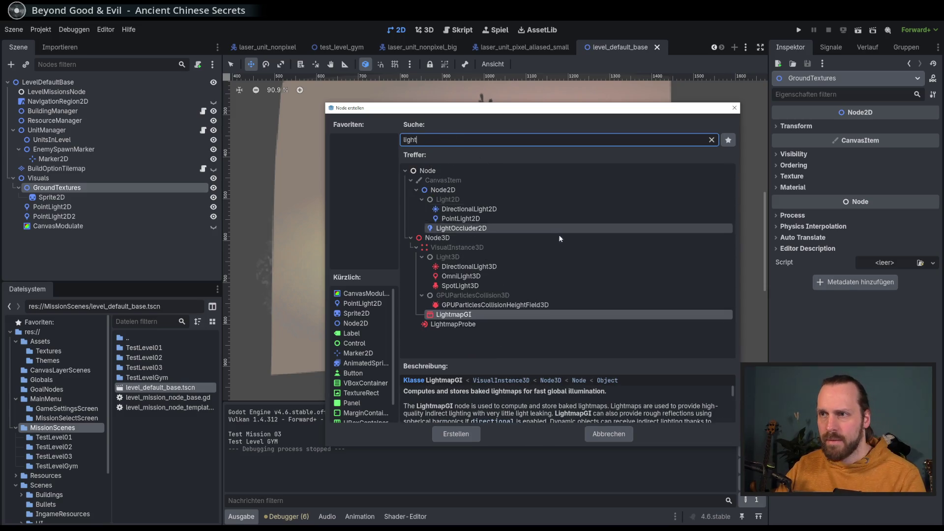
{"action": "double_click", "coordinate": [484, 228]}
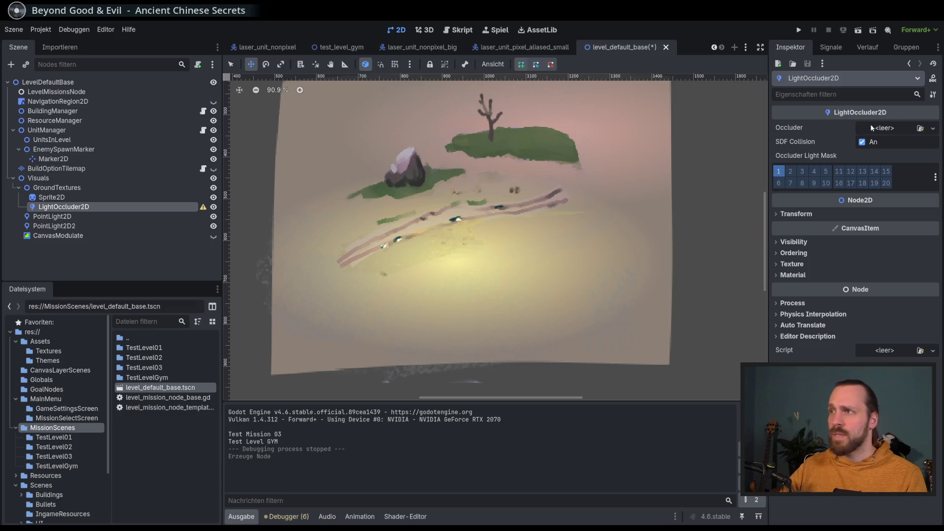
Assign a new OccluderPolygon2D and draw a first occluder polygon on the ground
{"action": "left_click", "coordinate": [892, 128]}
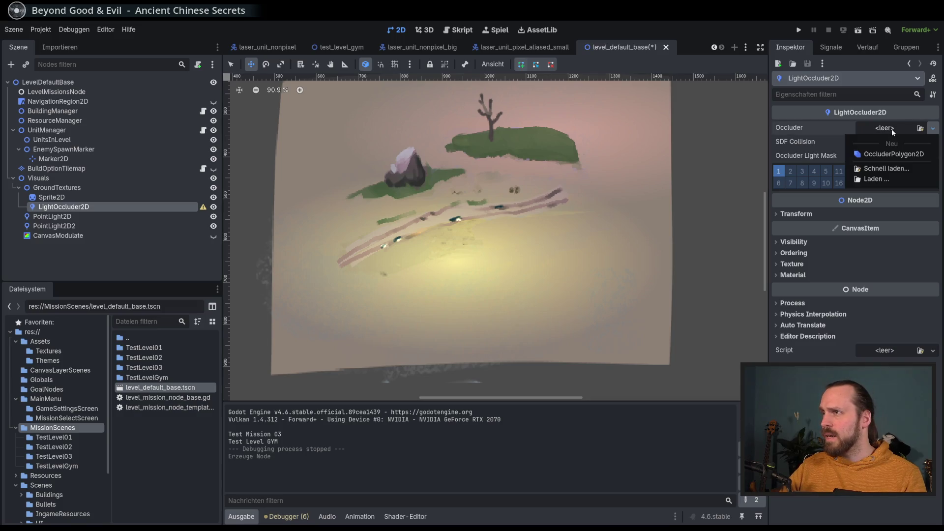
{"action": "left_click", "coordinate": [888, 155]}
{"action": "scroll", "coordinate": [455, 243], "scroll_direction": "up", "scroll_amount": 3}
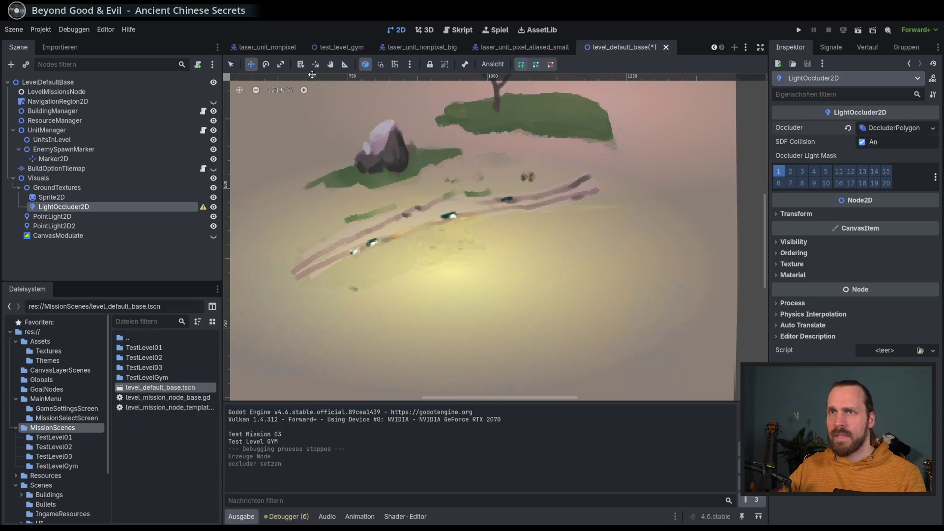
{"action": "left_click", "coordinate": [423, 288]}
{"action": "left_click", "coordinate": [474, 319]}
{"action": "left_click", "coordinate": [540, 278]}
{"action": "key", "text": "Return"}
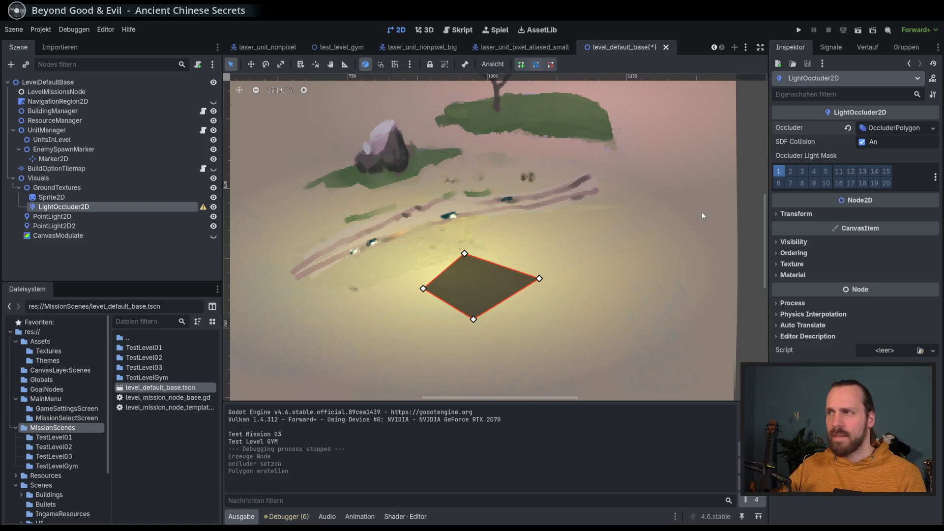
Enable SDF collision and light mask layer 1 on the occluder; undo a stray point-light move
{"action": "left_click", "coordinate": [862, 142]}
{"action": "left_click", "coordinate": [780, 173]}
{"action": "scroll", "coordinate": [502, 259], "scroll_direction": "right", "scroll_amount": 1}
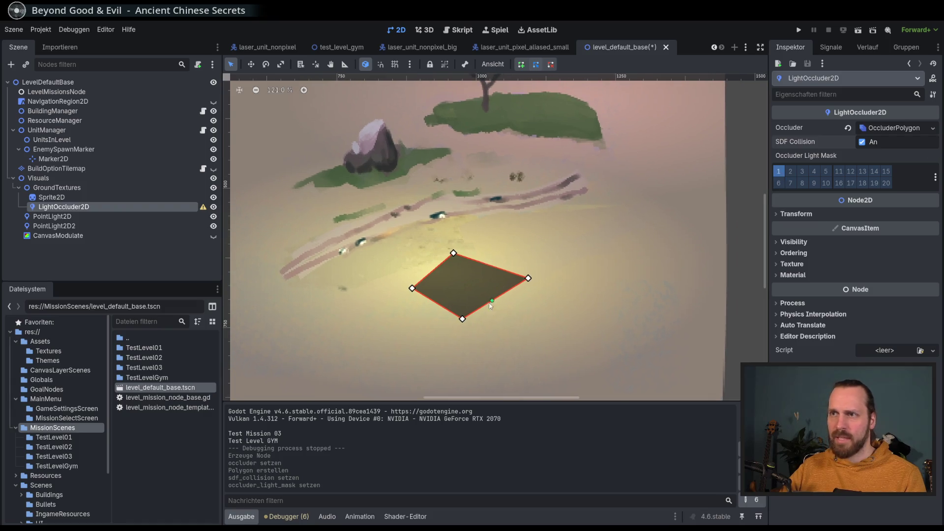
{"action": "left_click", "coordinate": [54, 226]}
{"action": "left_click", "coordinate": [90, 208]}
{"action": "scroll", "coordinate": [475, 216], "scroll_direction": "down", "scroll_amount": 3}
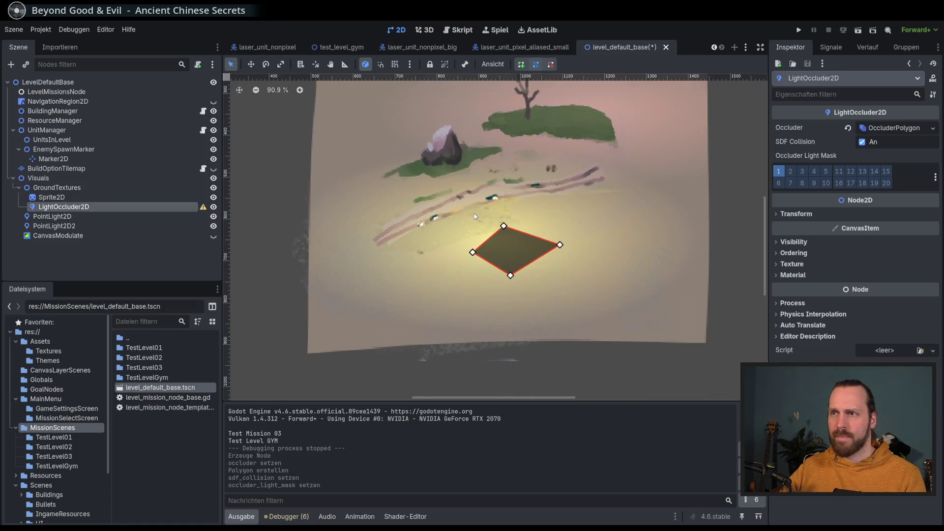
{"action": "mouse_move", "coordinate": [561, 249]}
{"action": "left_mouse_down"}
{"action": "mouse_move", "coordinate": [545, 251]}
{"action": "mouse_move", "coordinate": [568, 195]}
{"action": "left_mouse_up"}
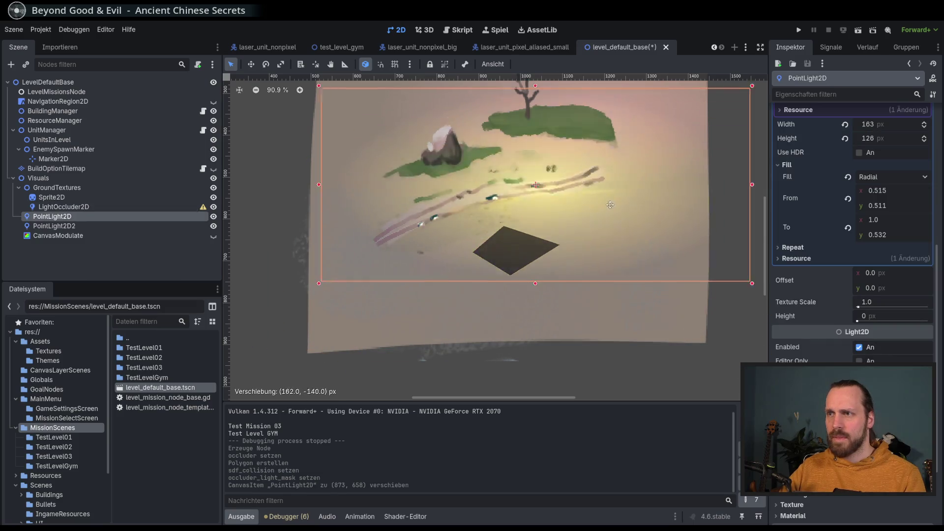
{"action": "key", "text": "ctrl+z"}
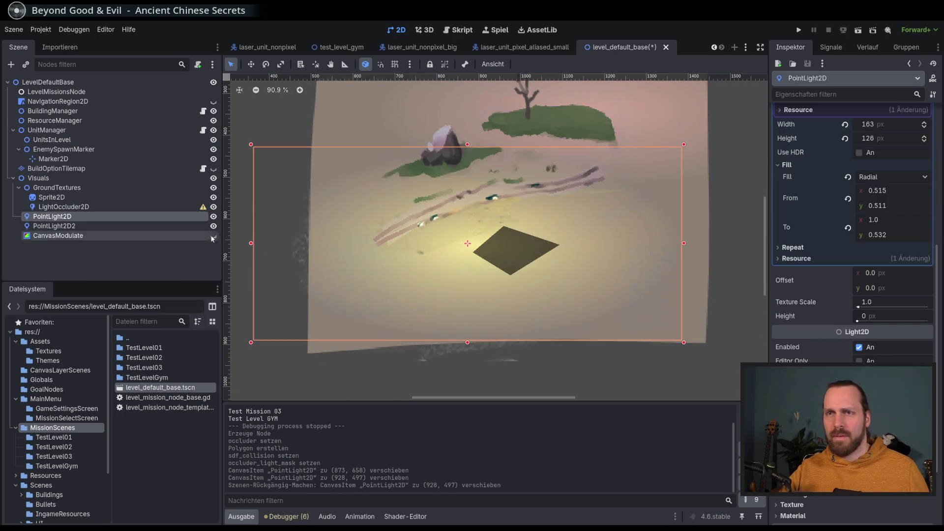
{"action": "key", "text": "ctrl+z"}
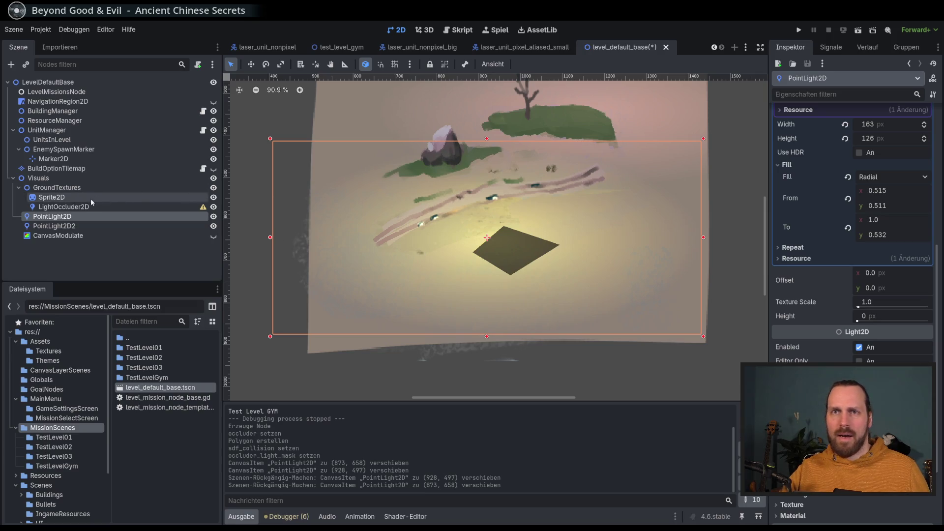
Move the occluder polygon, then clear it and assign a fresh OccluderPolygon2D
{"action": "left_click", "coordinate": [69, 207]}
{"action": "mouse_move", "coordinate": [515, 250]}
{"action": "left_mouse_down"}
{"action": "mouse_move", "coordinate": [619, 283]}
{"action": "mouse_move", "coordinate": [597, 280]}
{"action": "left_mouse_up"}
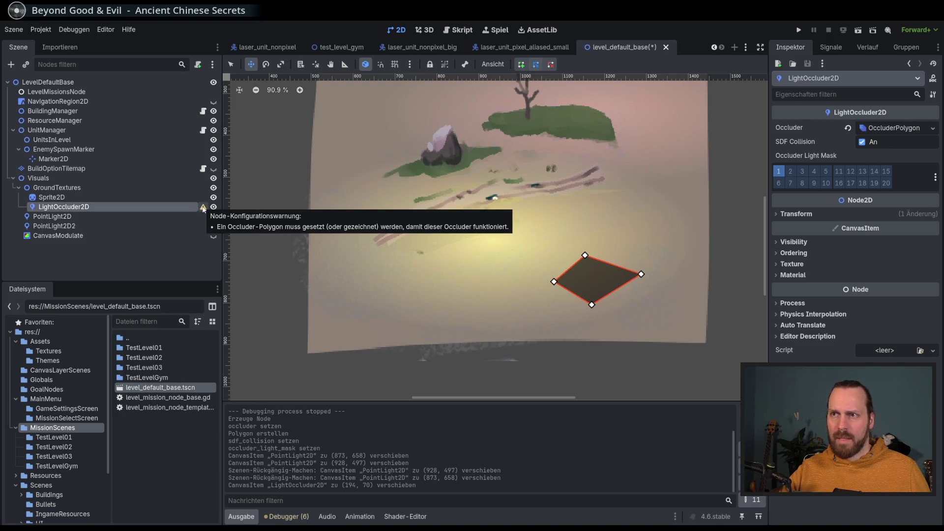
{"action": "left_click", "coordinate": [847, 127]}
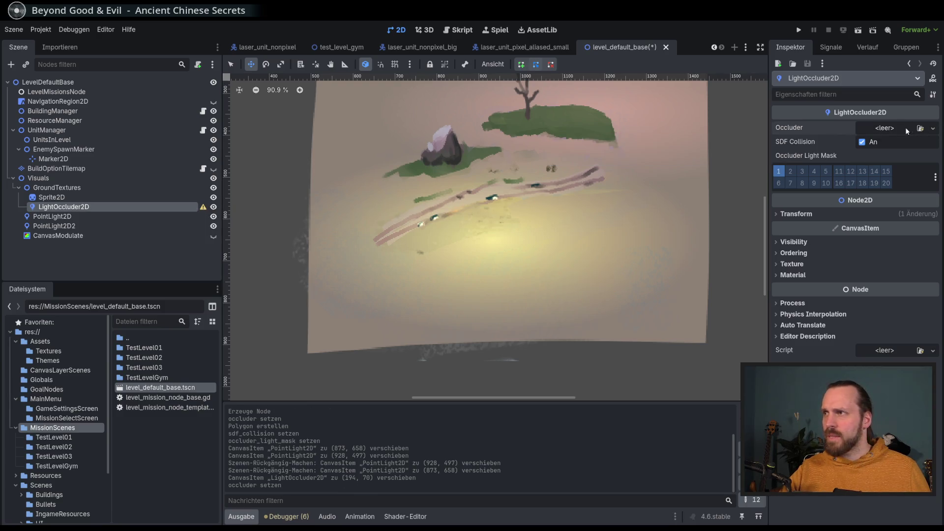
{"action": "left_click", "coordinate": [932, 128]}
{"action": "left_click", "coordinate": [885, 153]}
{"action": "scroll", "coordinate": [555, 85], "scroll_direction": "up", "scroll_amount": 2}
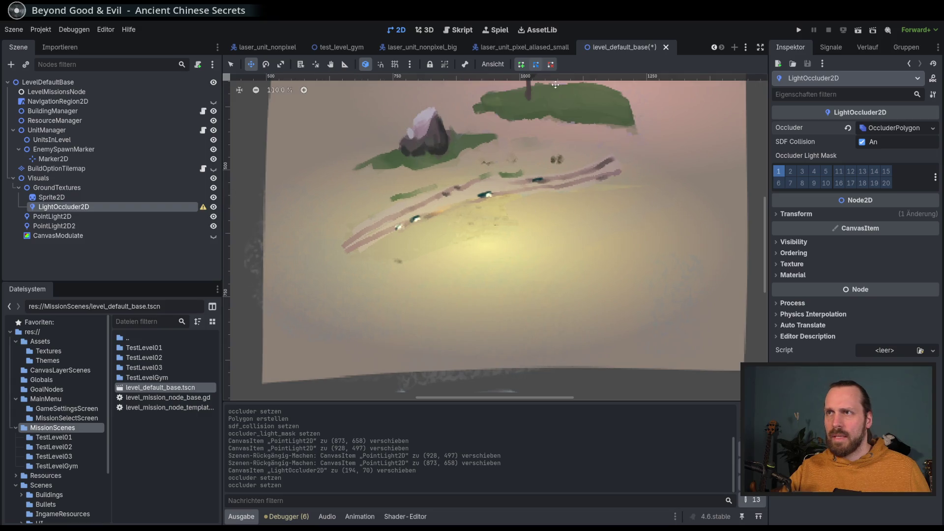
Draw a small four-sided occluder polygon just below the point light
{"action": "left_click", "coordinate": [230, 64]}
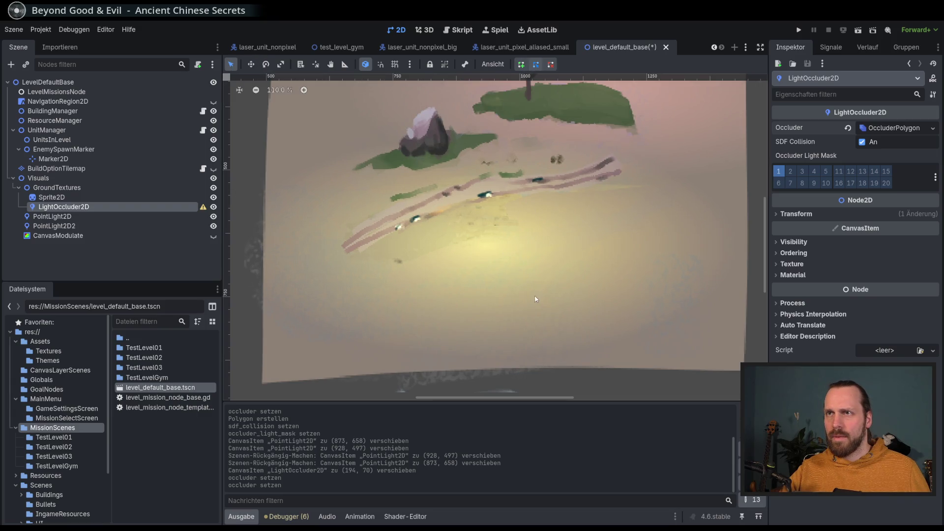
{"action": "left_click", "coordinate": [560, 275]}
{"action": "left_click", "coordinate": [64, 207]}
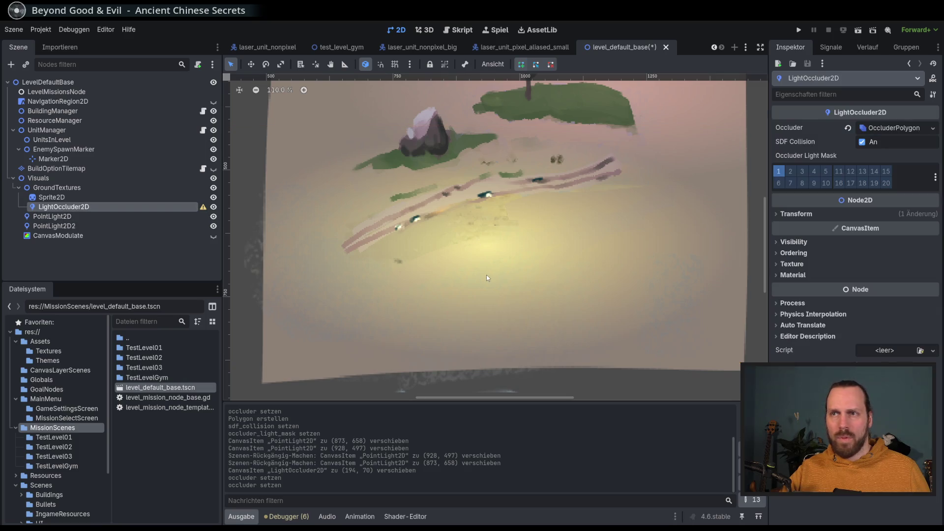
{"action": "left_click", "coordinate": [487, 276]}
{"action": "left_click", "coordinate": [489, 290]}
{"action": "left_click", "coordinate": [487, 275]}
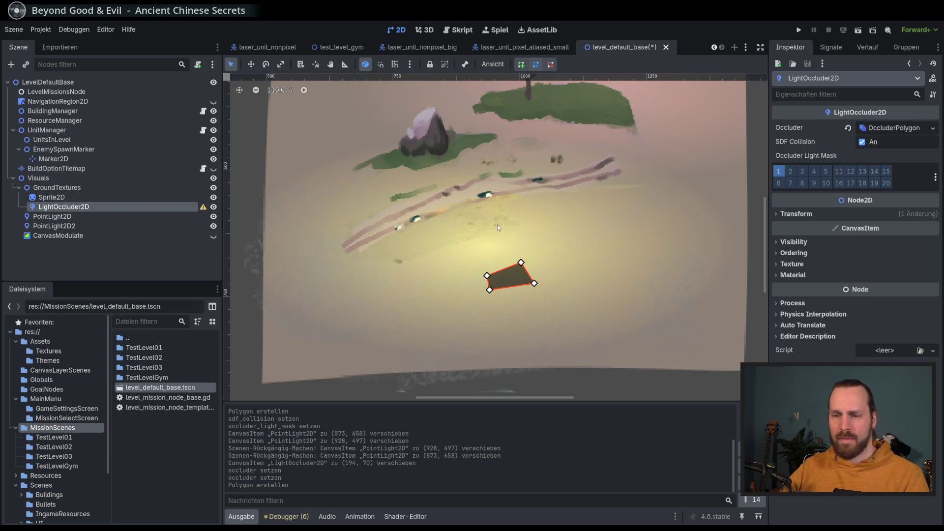
Save and run, start the Test Level GYM mission, then stop the game
{"action": "key", "text": "F5"}
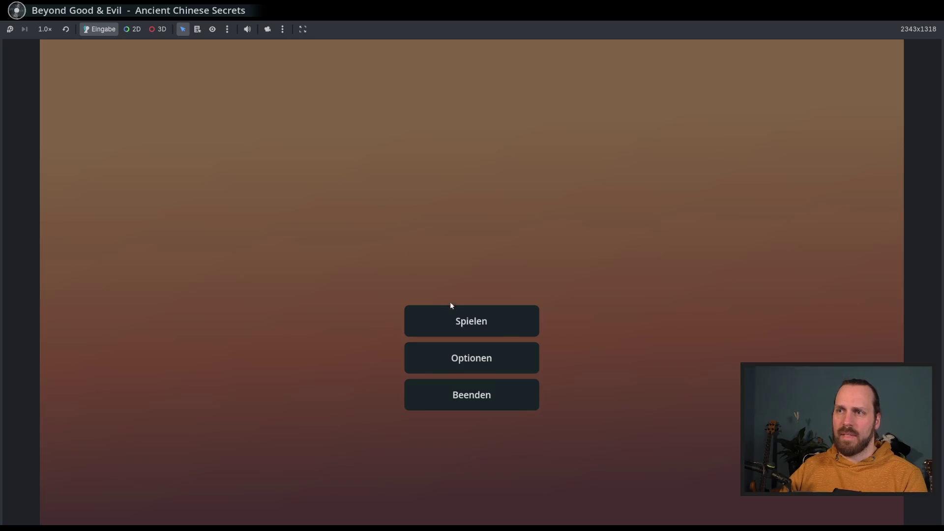
{"action": "left_click", "coordinate": [451, 308]}
{"action": "left_click", "coordinate": [234, 123]}
{"action": "left_click", "coordinate": [566, 447]}
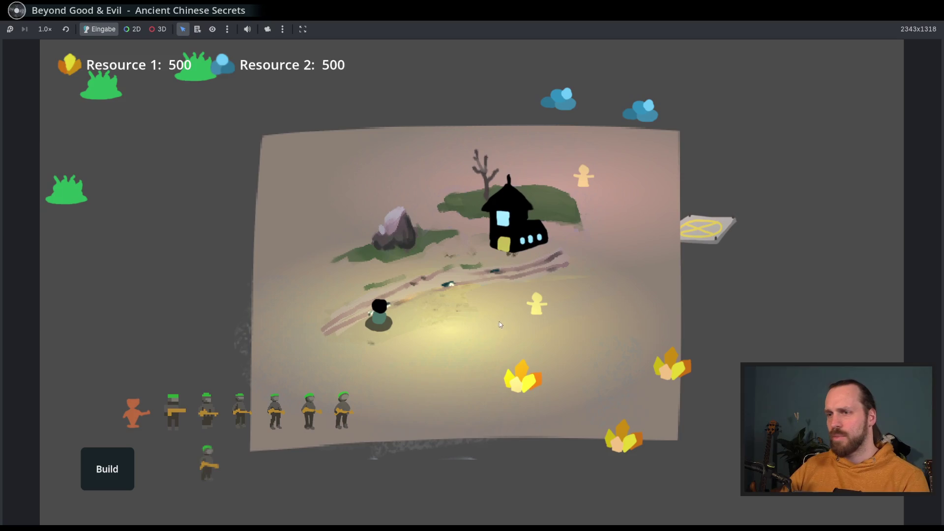
{"action": "key", "text": "F8"}
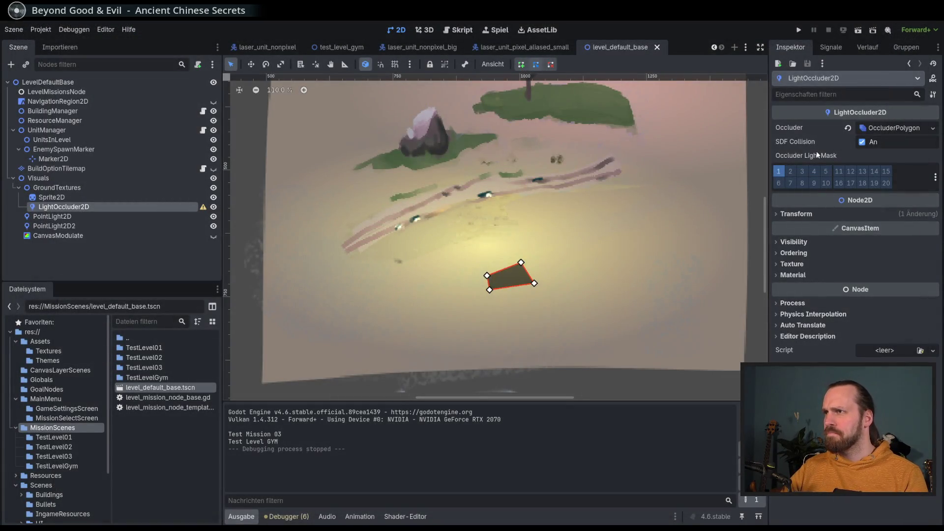
Review the occluder polygon's settings, leaving its cull mode at Disabled
{"action": "mouse_move", "coordinate": [806, 142]}
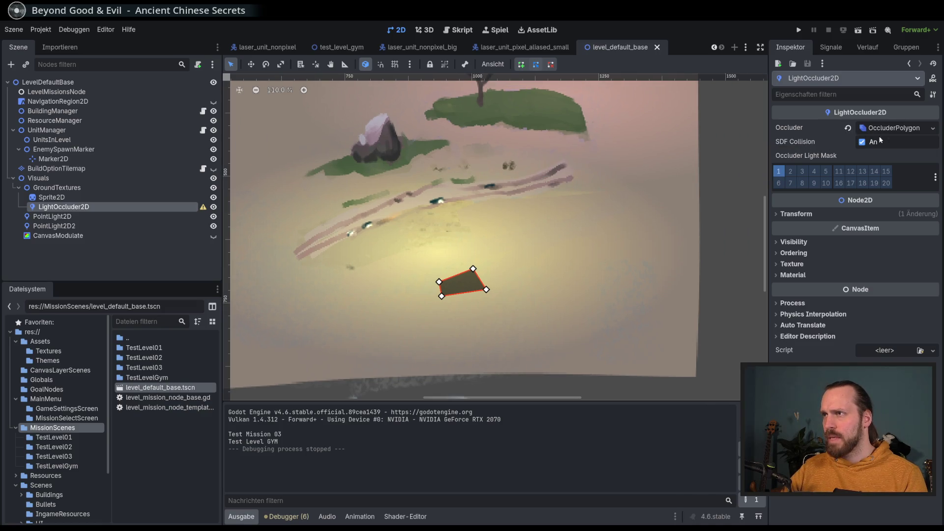
{"action": "left_click", "coordinate": [933, 129]}
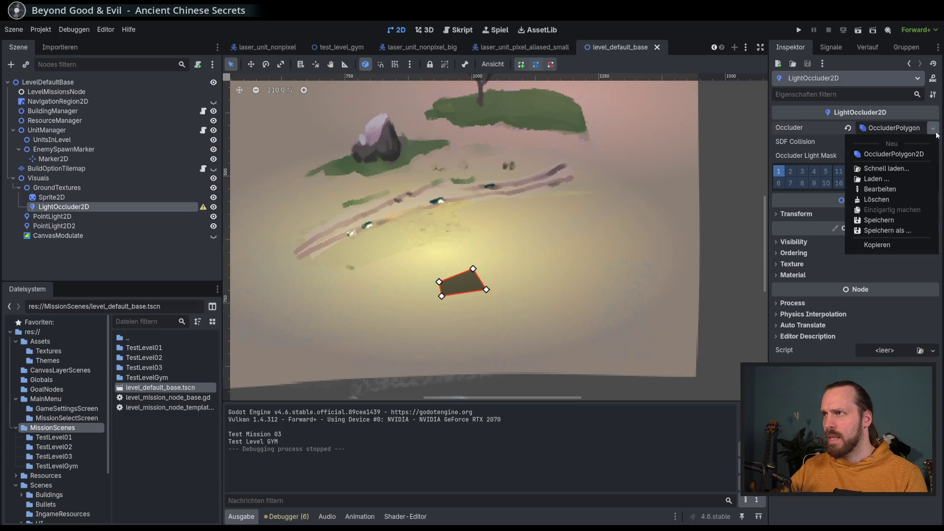
{"action": "left_click", "coordinate": [880, 189]}
{"action": "left_click", "coordinate": [892, 145]}
{"action": "left_click", "coordinate": [893, 169]}
{"action": "left_click", "coordinate": [894, 141]}
{"action": "left_click", "coordinate": [860, 141]}
{"action": "left_click", "coordinate": [847, 142]}
{"action": "left_click", "coordinate": [862, 156]}
{"action": "left_click", "coordinate": [861, 157]}
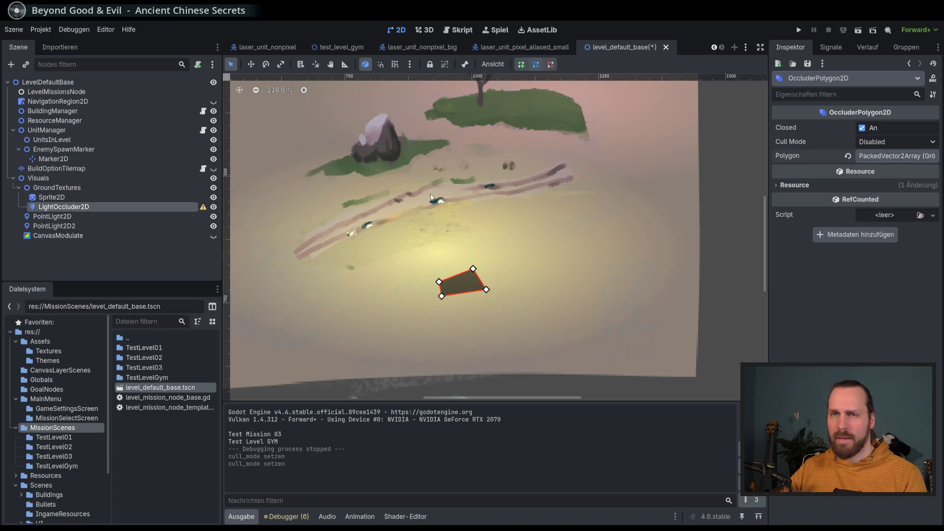
Reparent LightOccluder2D out of GroundTextures to sit directly under Visuals
{"action": "left_click", "coordinate": [100, 197]}
{"action": "left_click", "coordinate": [65, 207]}
{"action": "left_click_drag", "start_coordinate": [62, 210], "coordinate": [71, 185]}
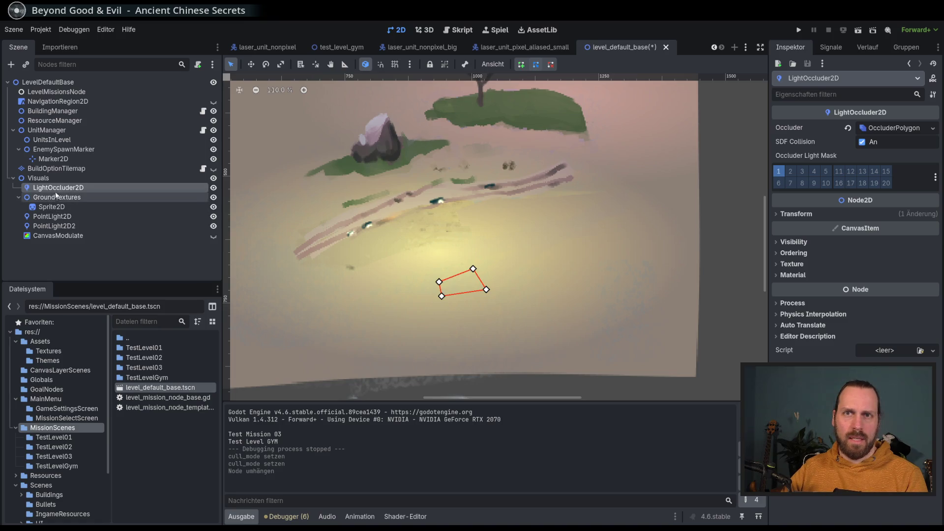
{"action": "key", "text": "F2"}
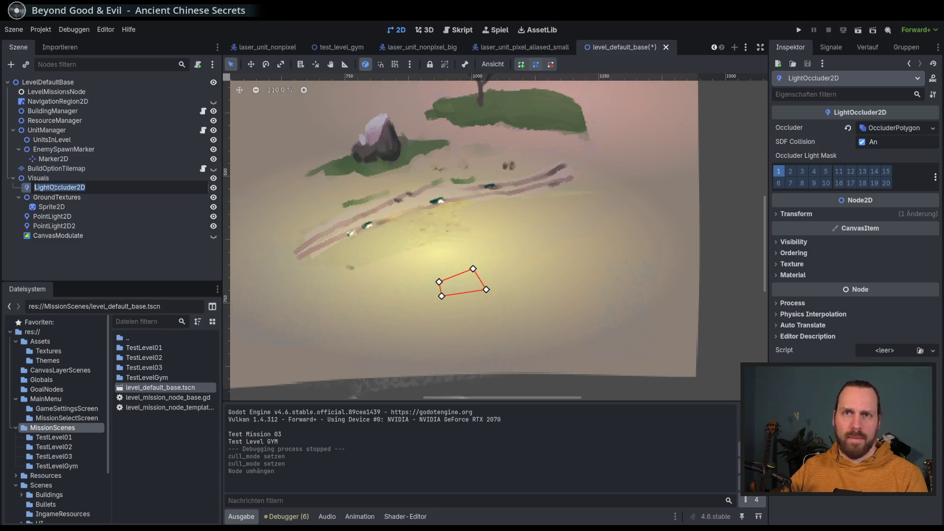
{"action": "left_click_drag", "start_coordinate": [59, 187], "coordinate": [73, 236]}
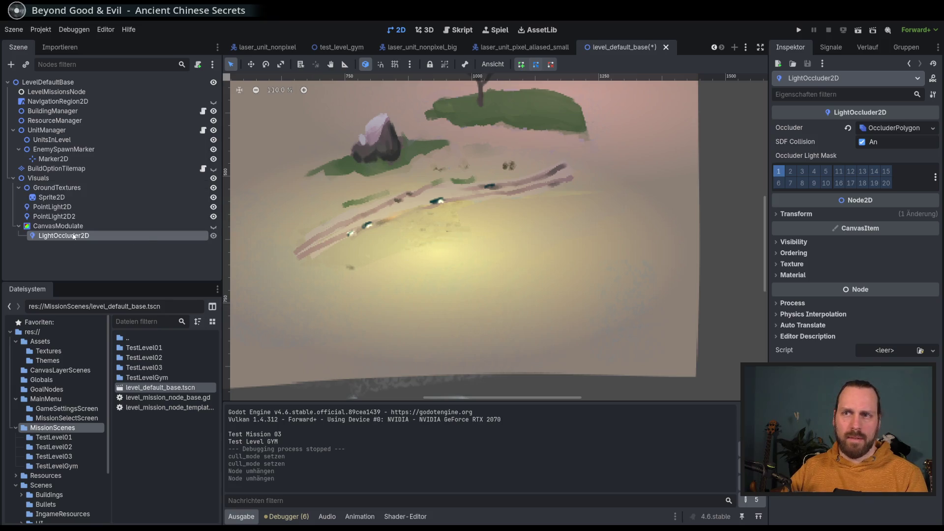
{"action": "key", "text": "ctrl+z"}
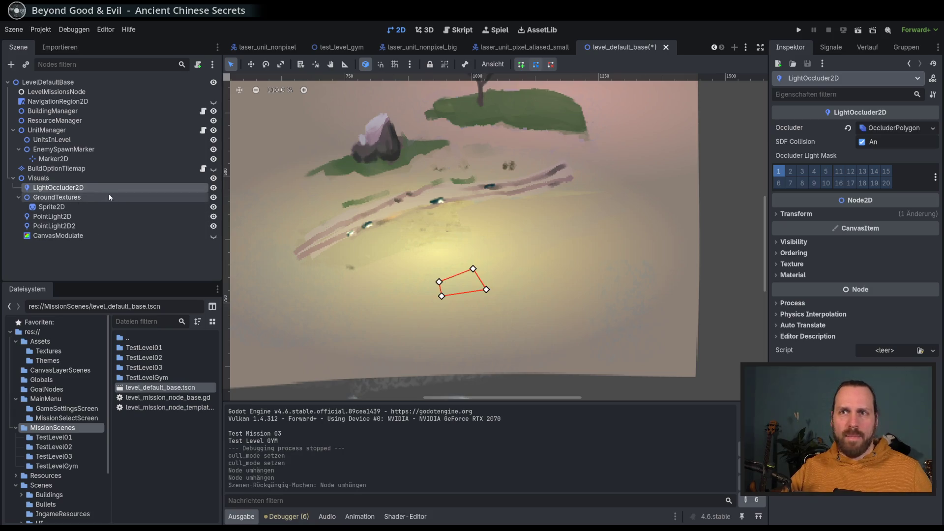
Nudge the occluder polygon slightly right and down to (222, 80)
{"action": "key", "text": "w"}
{"action": "mouse_move", "coordinate": [272, 109]}
{"action": "left_mouse_down"}
{"action": "mouse_move", "coordinate": [303, 117]}
{"action": "mouse_move", "coordinate": [280, 126]}
{"action": "mouse_move", "coordinate": [286, 114]}
{"action": "left_mouse_up"}
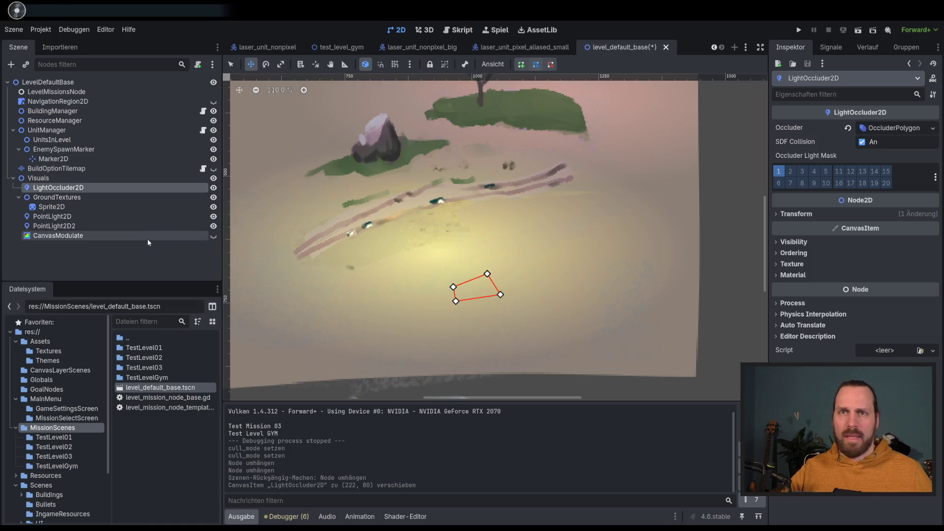
{"action": "left_click", "coordinate": [107, 217]}
Run the game, start the Test Level GYM mission, then stop it
{"action": "key", "text": "F5"}
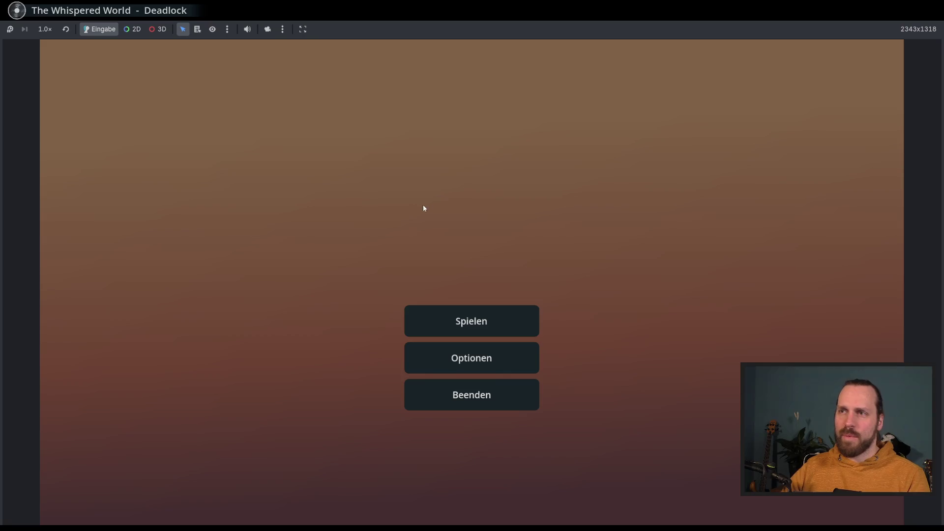
{"action": "left_click", "coordinate": [469, 320]}
{"action": "left_click", "coordinate": [295, 111]}
{"action": "left_click", "coordinate": [577, 456]}
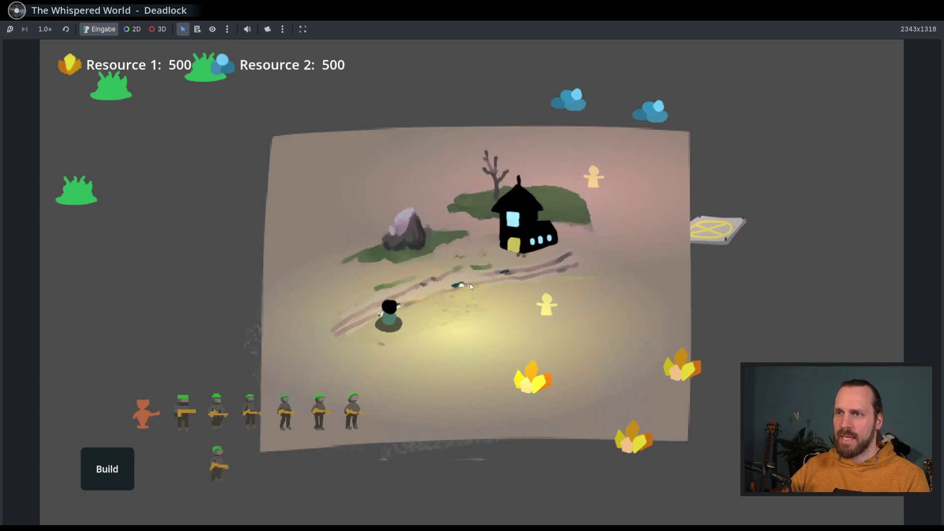
{"action": "key", "text": "F8"}
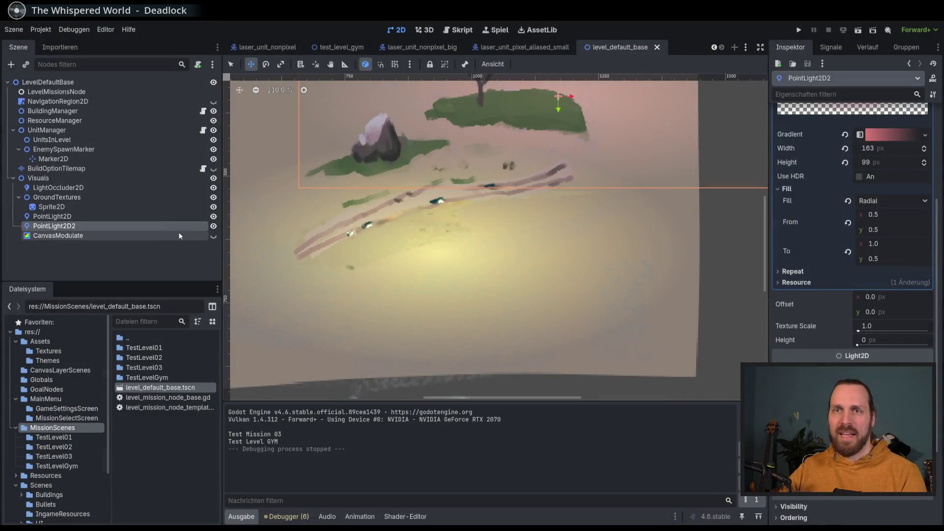
{"action": "left_click", "coordinate": [104, 188]}
{"action": "key", "text": "Delete"}
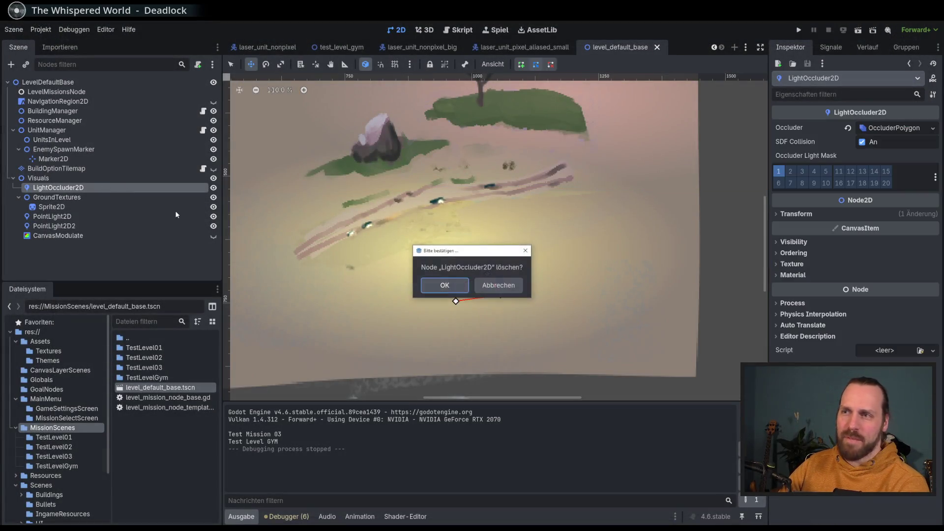
{"action": "key", "text": "Return"}
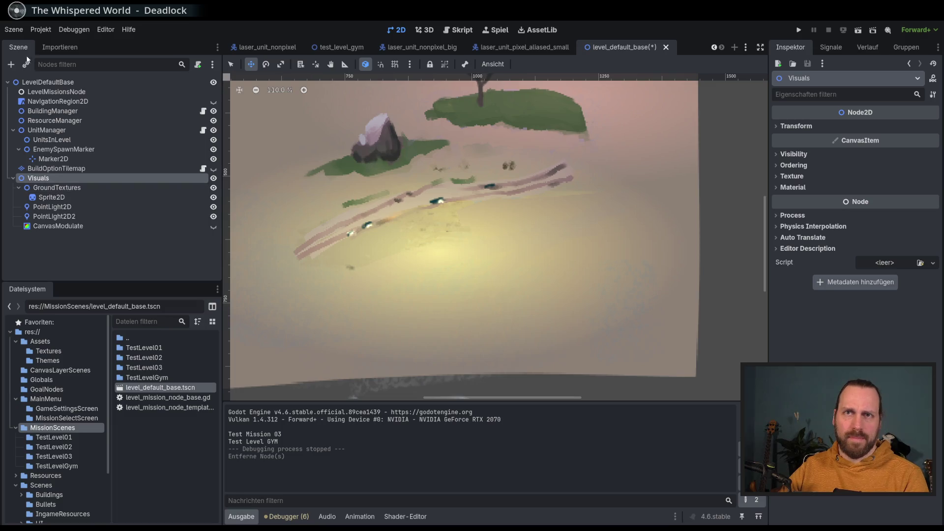
{"action": "left_click", "coordinate": [11, 65]}
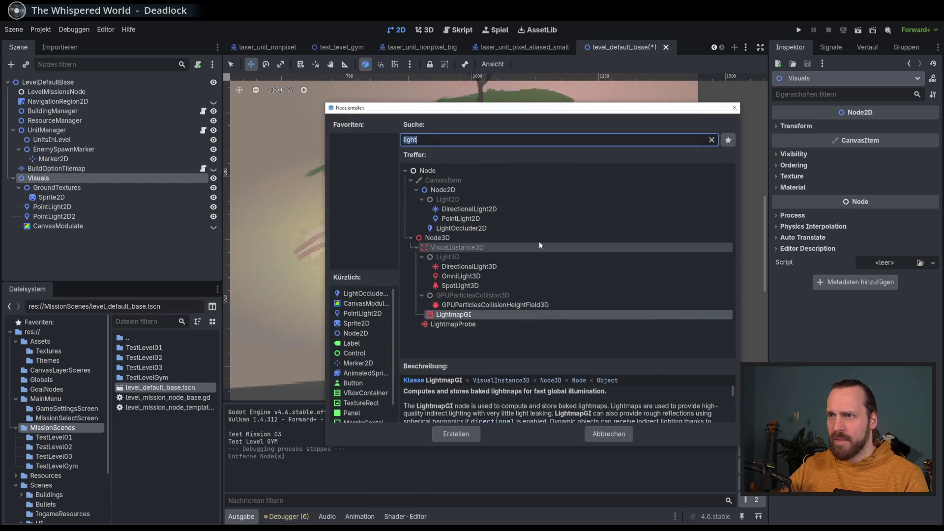
{"action": "left_click", "coordinate": [496, 210]}
{"action": "double_click", "coordinate": [497, 211]}
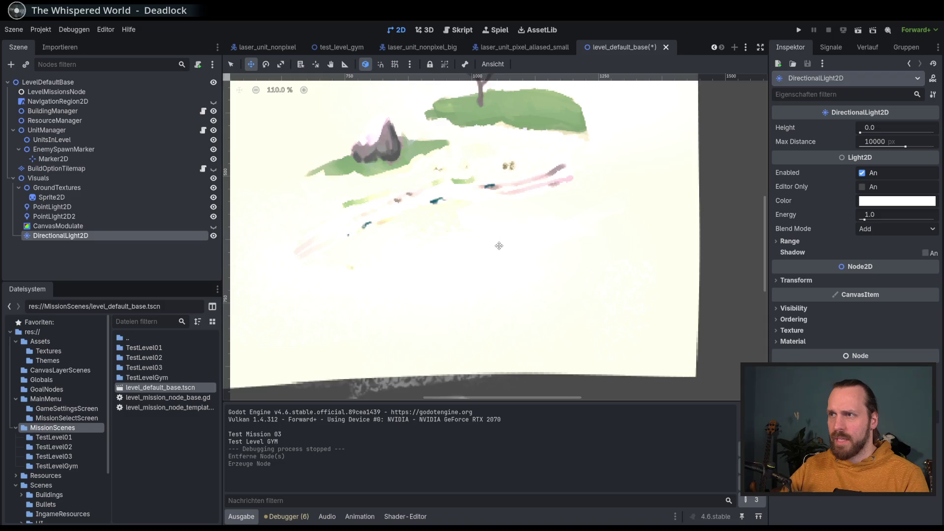
{"action": "scroll", "coordinate": [498, 246], "scroll_direction": "down", "scroll_amount": 3}
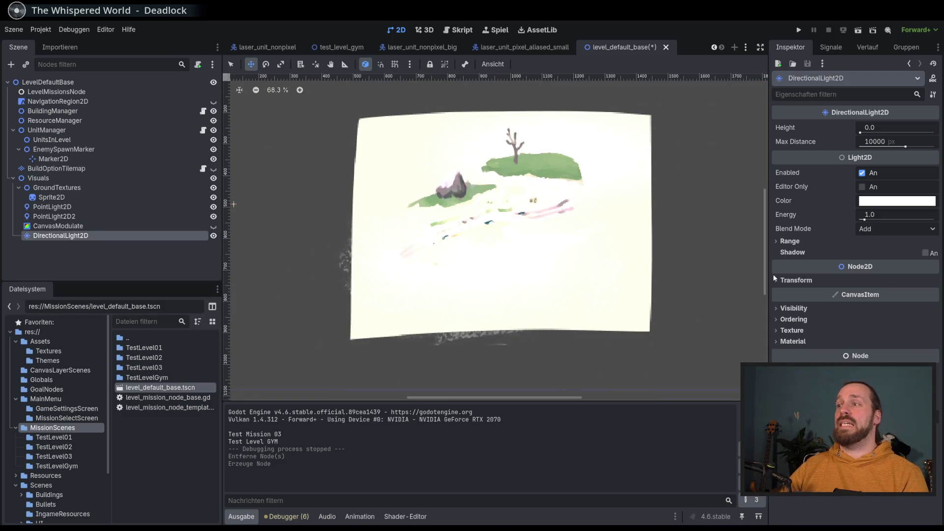
{"action": "scroll", "coordinate": [636, 242], "scroll_direction": "up", "scroll_amount": 3}
{"action": "mouse_move", "coordinate": [860, 132]}
{"action": "left_mouse_down"}
{"action": "mouse_move", "coordinate": [934, 132]}
{"action": "mouse_move", "coordinate": [865, 147]}
{"action": "left_mouse_up"}
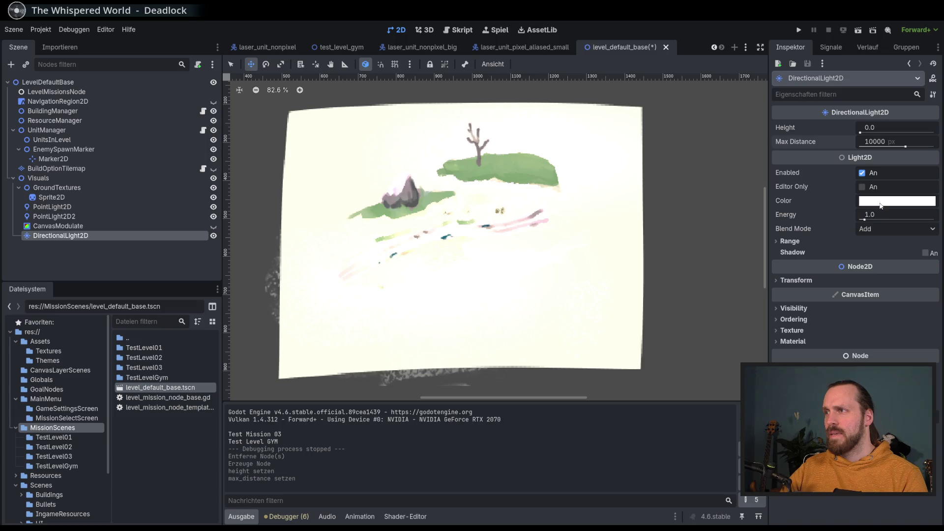
{"action": "mouse_move", "coordinate": [866, 220]}
{"action": "left_mouse_down"}
{"action": "mouse_move", "coordinate": [892, 218]}
{"action": "mouse_move", "coordinate": [860, 219]}
{"action": "left_mouse_up"}
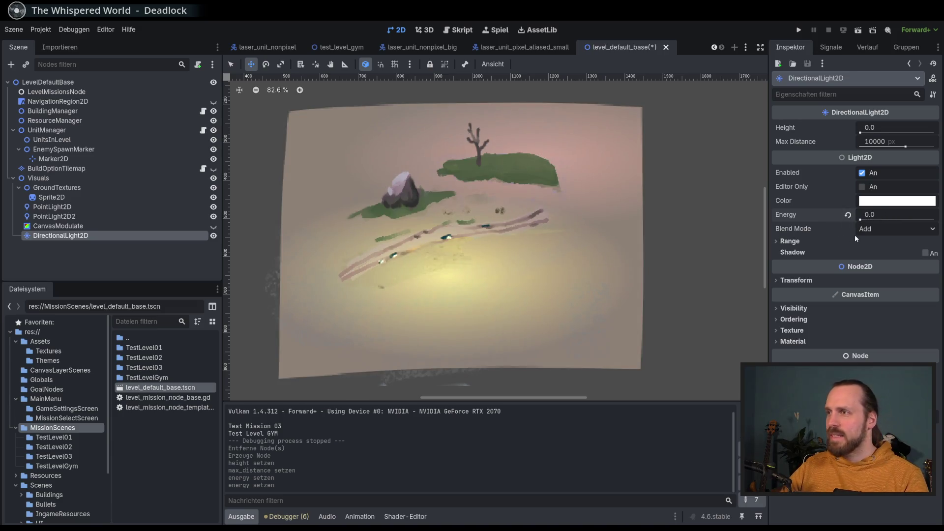
{"action": "left_click", "coordinate": [919, 252]}
{"action": "left_click", "coordinate": [916, 252]}
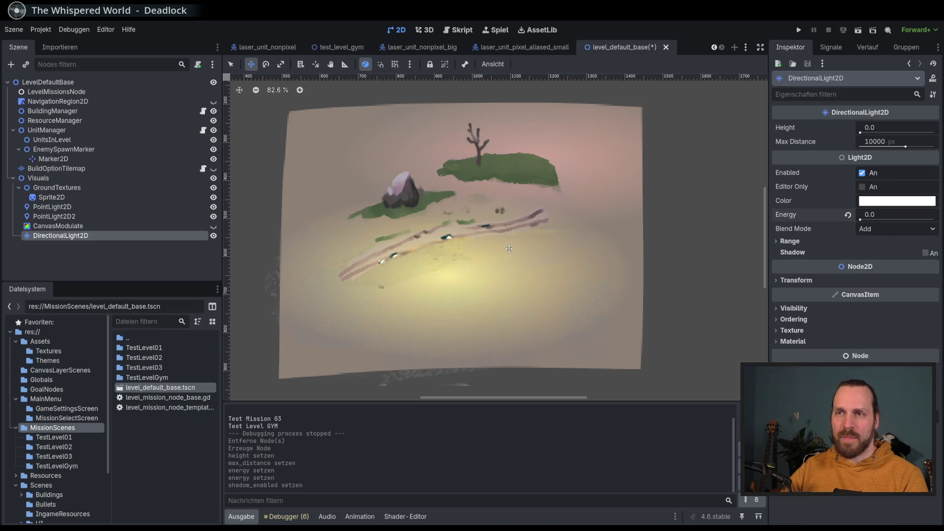
{"action": "left_click", "coordinate": [68, 207]}
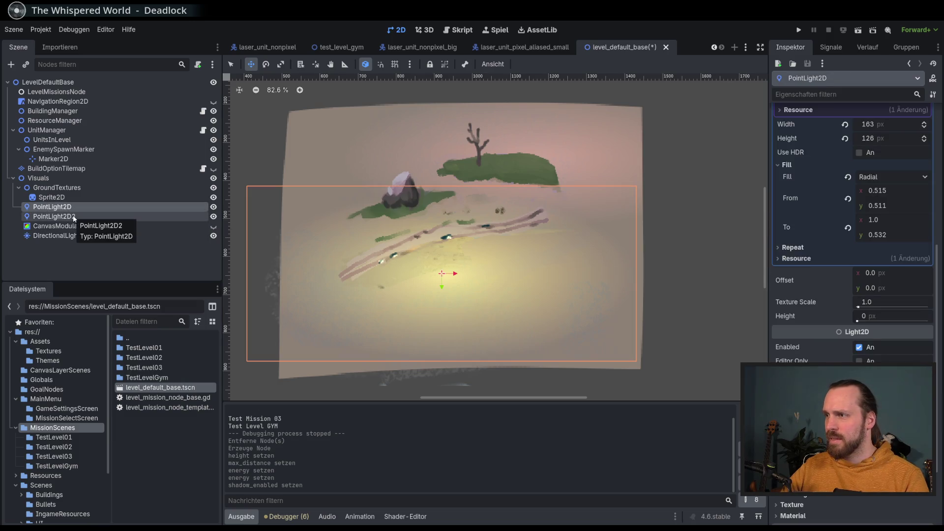
{"action": "key", "text": "ctrl+z"}
{"action": "key", "text": "ctrl+z"}
{"action": "key", "text": "ctrl+z"}
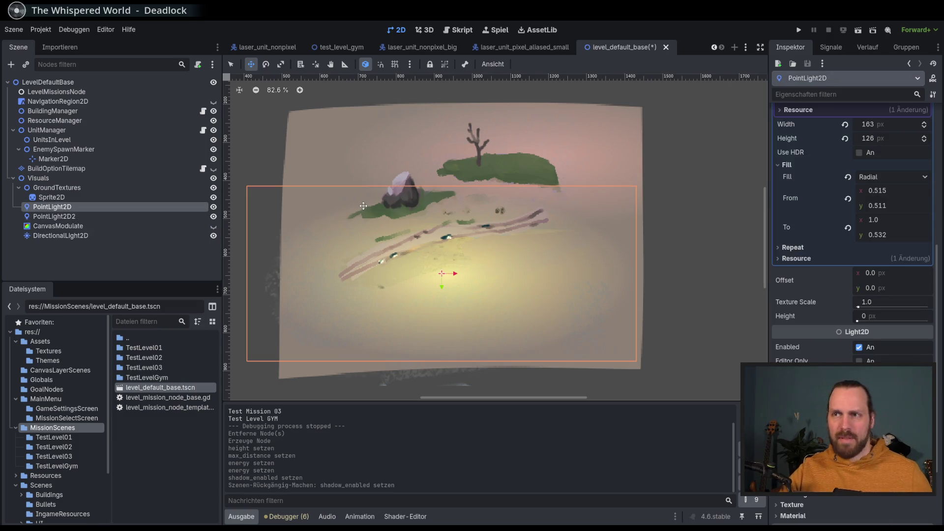
{"action": "key", "text": "ctrl+z"}
{"action": "key", "text": "ctrl+z"}
{"action": "key", "text": "ctrl+z"}
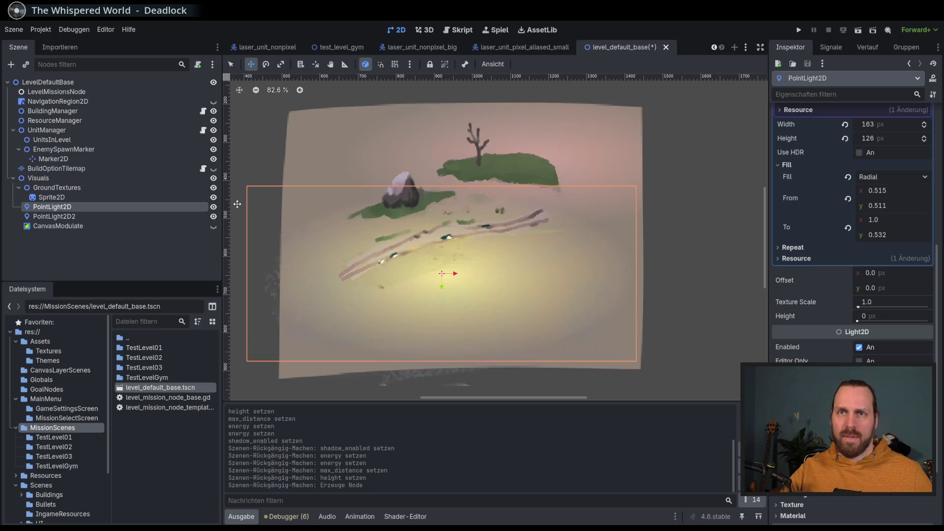
{"action": "left_click", "coordinate": [81, 189]}
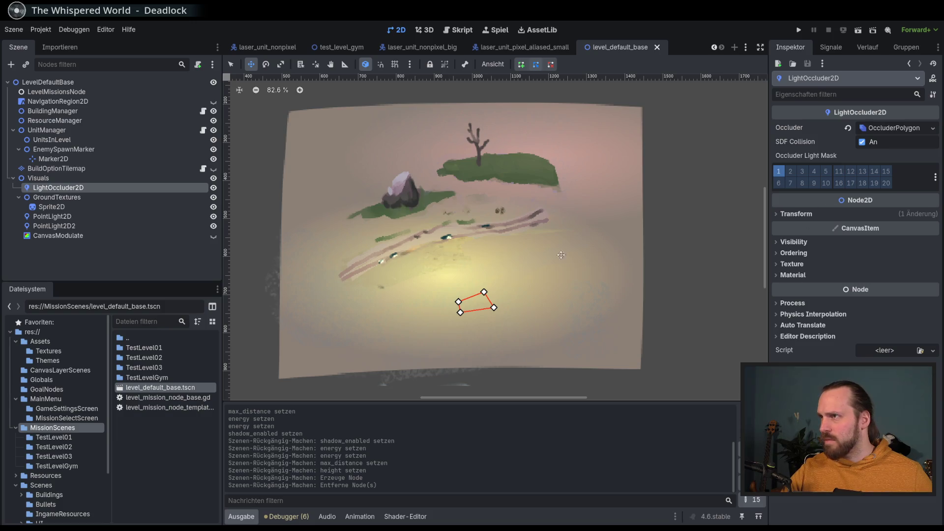
Enable Shadow on both PointLight2D and PointLight2D2
{"action": "left_click", "coordinate": [104, 214]}
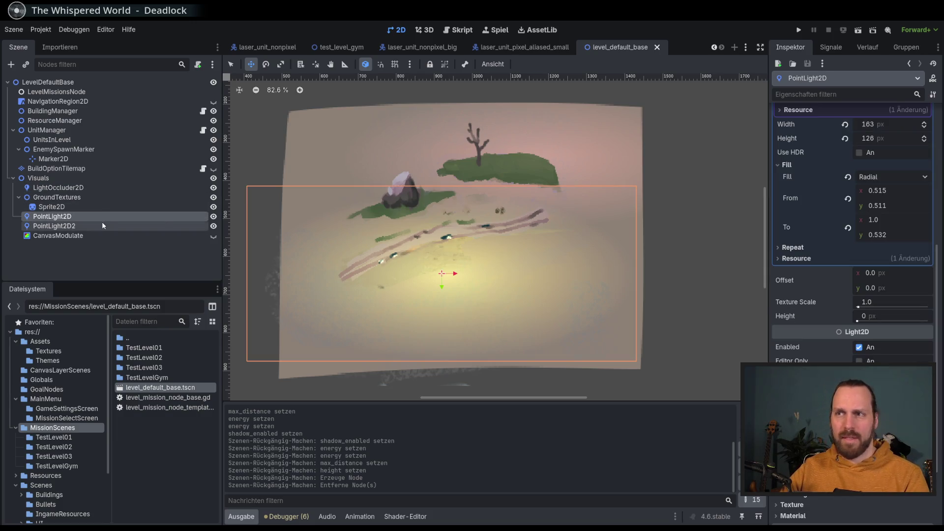
{"action": "left_click", "coordinate": [102, 223], "text": "shift"}
{"action": "left_click", "coordinate": [921, 312]}
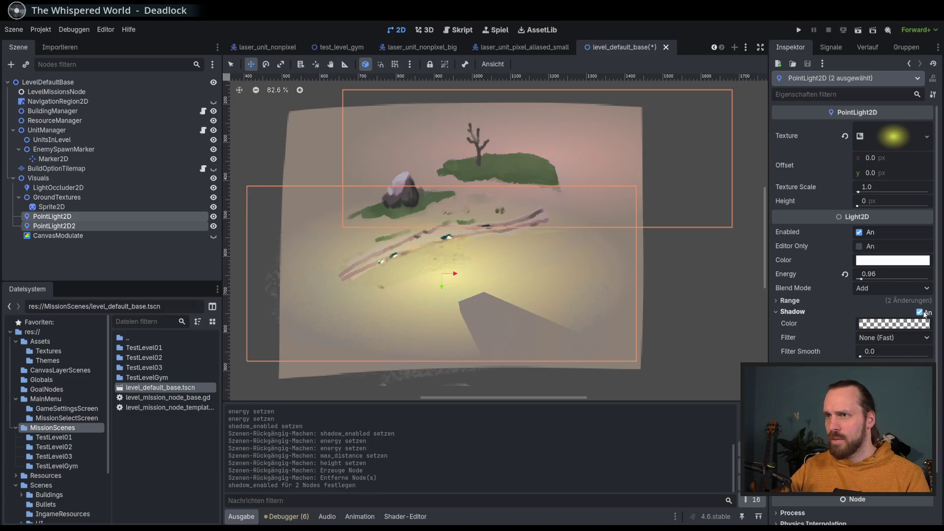
Move the LightOccluder2D to (245, 60) so it casts a shadow, then run the game
{"action": "left_click", "coordinate": [157, 187]}
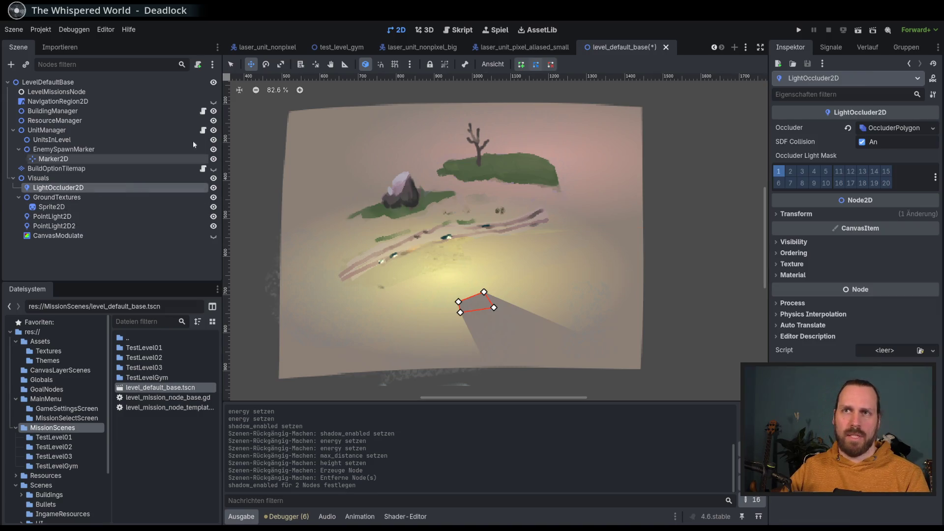
{"action": "mouse_move", "coordinate": [403, 194]}
{"action": "left_mouse_down"}
{"action": "mouse_move", "coordinate": [418, 167]}
{"action": "mouse_move", "coordinate": [372, 189]}
{"action": "mouse_move", "coordinate": [328, 162]}
{"action": "mouse_move", "coordinate": [349, 187]}
{"action": "mouse_move", "coordinate": [389, 186]}
{"action": "mouse_move", "coordinate": [408, 166]}
{"action": "mouse_move", "coordinate": [390, 185]}
{"action": "mouse_move", "coordinate": [351, 182]}
{"action": "mouse_move", "coordinate": [308, 152]}
{"action": "mouse_move", "coordinate": [310, 186]}
{"action": "mouse_move", "coordinate": [295, 163]}
{"action": "mouse_move", "coordinate": [353, 137]}
{"action": "mouse_move", "coordinate": [424, 132]}
{"action": "mouse_move", "coordinate": [414, 196]}
{"action": "mouse_move", "coordinate": [346, 199]}
{"action": "mouse_move", "coordinate": [313, 142]}
{"action": "mouse_move", "coordinate": [358, 208]}
{"action": "mouse_move", "coordinate": [449, 181]}
{"action": "mouse_move", "coordinate": [407, 196]}
{"action": "mouse_move", "coordinate": [411, 189]}
{"action": "left_mouse_up"}
{"action": "scroll", "coordinate": [451, 264], "scroll_direction": "up", "scroll_amount": 3}
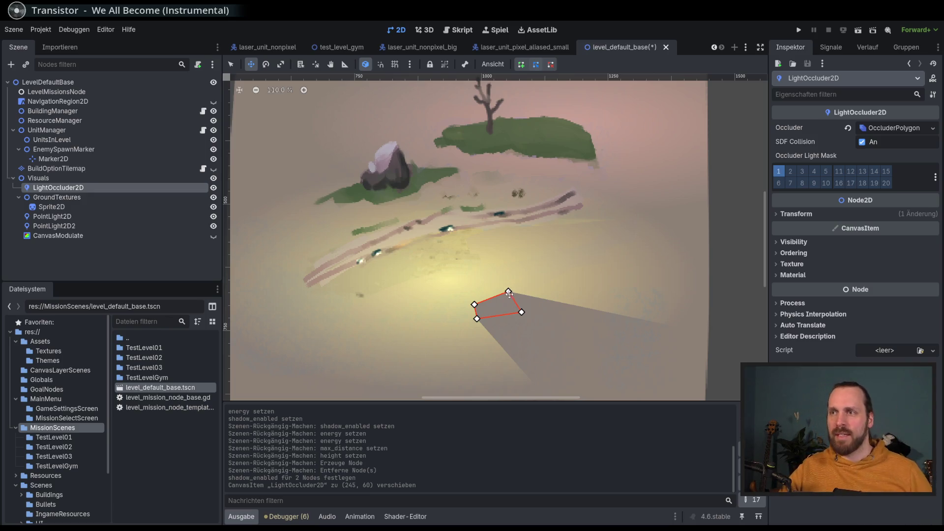
{"action": "scroll", "coordinate": [463, 276], "scroll_direction": "down", "scroll_amount": 2}
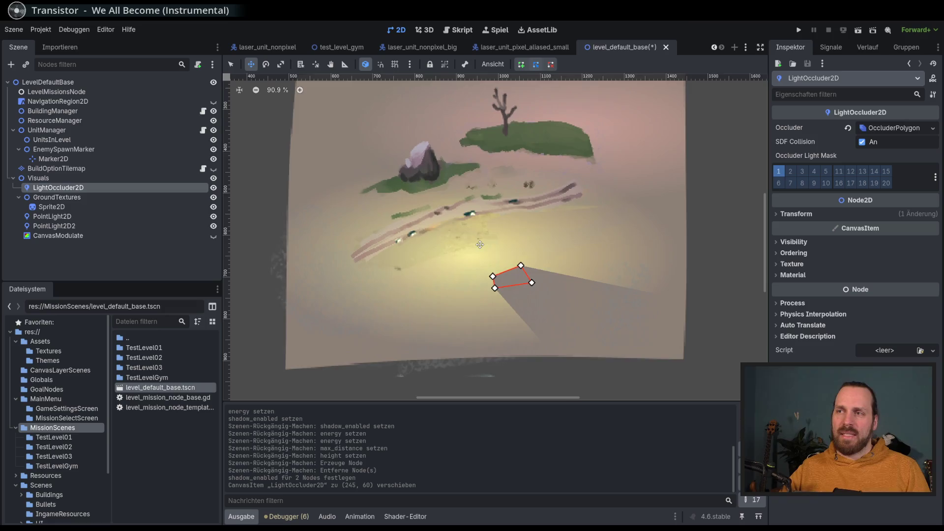
{"action": "key", "text": "F5"}
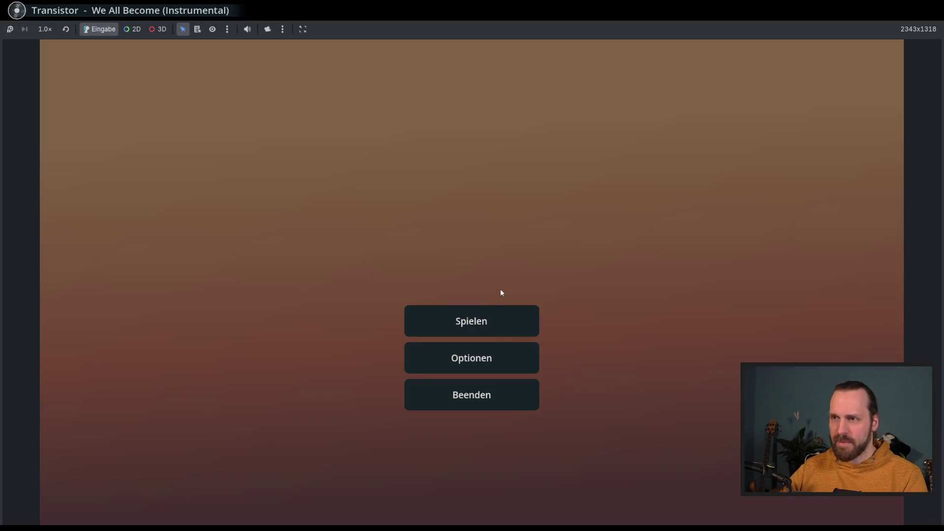
Launch the Test Level GYM mission from the game's main menu
{"action": "left_click", "coordinate": [471, 320]}
{"action": "left_click", "coordinate": [206, 111]}
{"action": "left_click", "coordinate": [585, 458]}
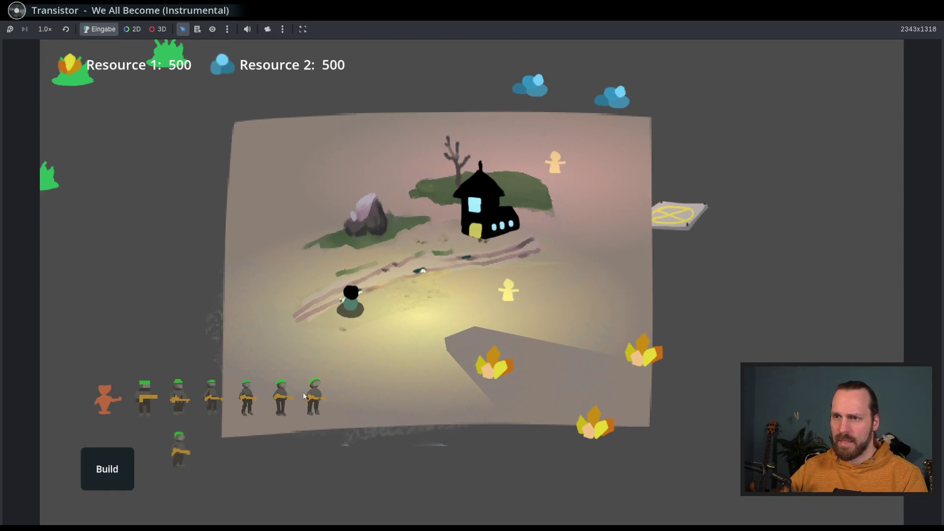
Select the rightmost soldier and walk it up-right to the resource crystal and back
{"action": "left_click", "coordinate": [304, 396]}
{"action": "right_click", "coordinate": [450, 347]}
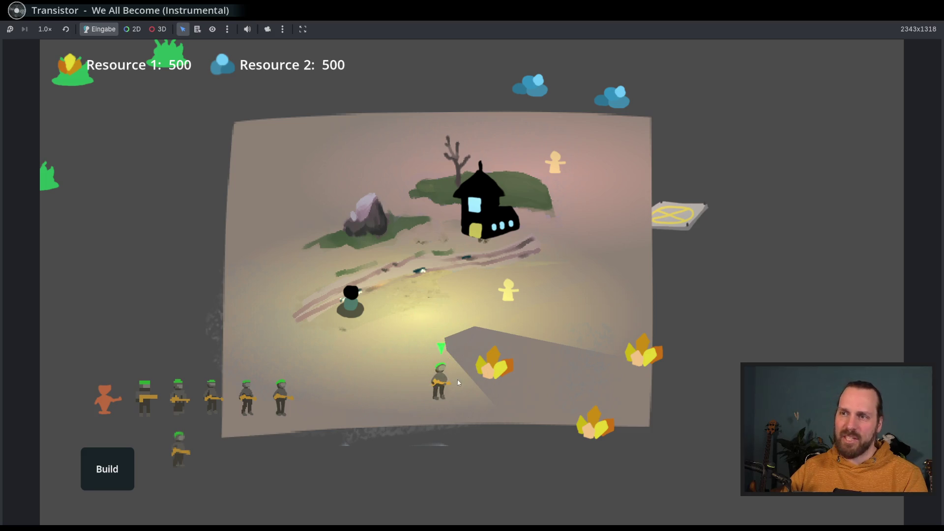
{"action": "scroll", "coordinate": [462, 372], "scroll_direction": "up", "scroll_amount": 3}
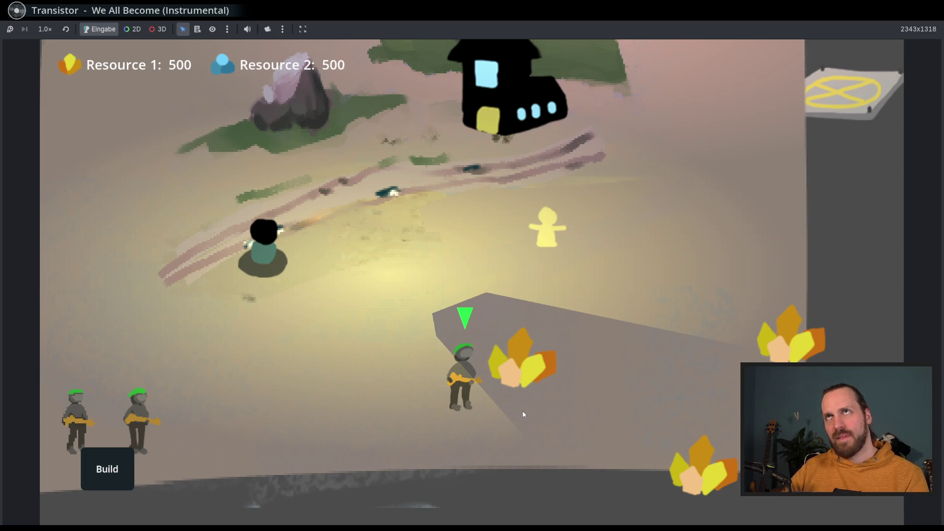
{"action": "scroll", "coordinate": [523, 415], "scroll_direction": "down", "scroll_amount": 2}
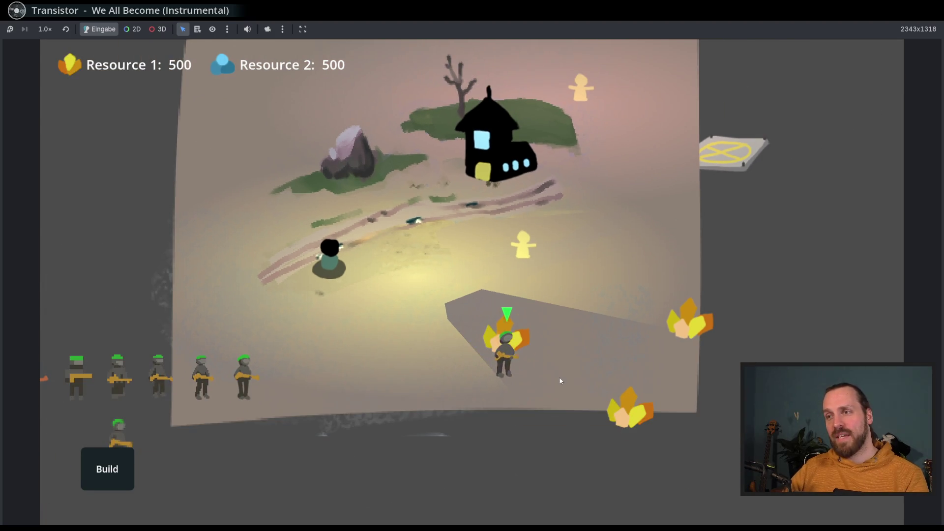
{"action": "right_click", "coordinate": [506, 334]}
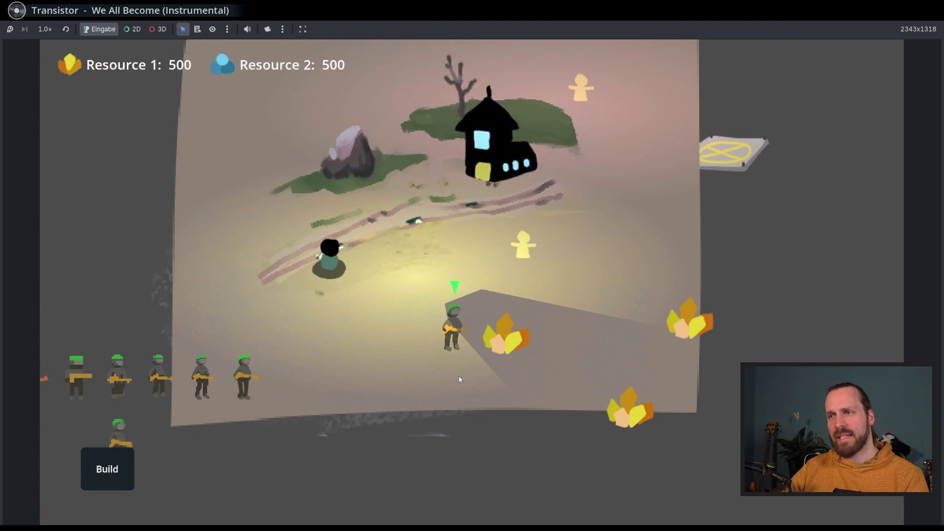
{"action": "right_click", "coordinate": [429, 355]}
{"action": "right_click", "coordinate": [512, 385]}
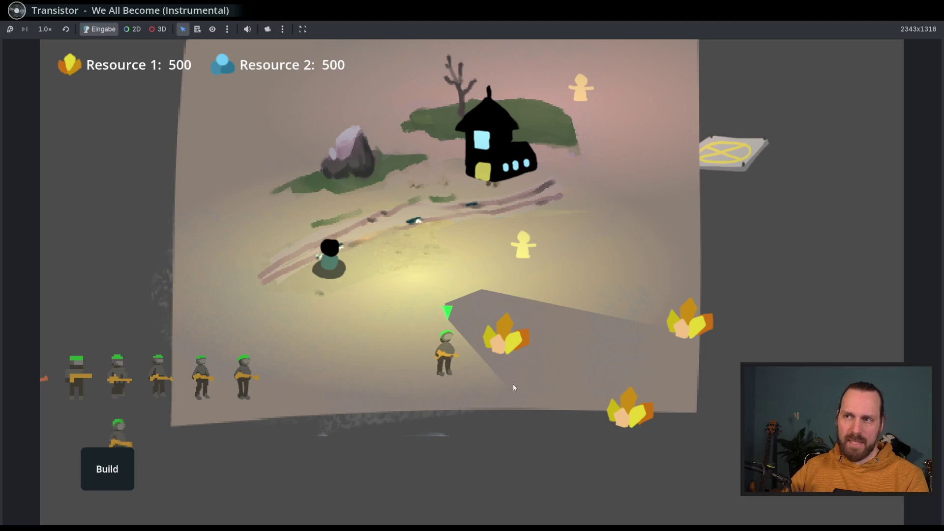
{"action": "right_click", "coordinate": [424, 379]}
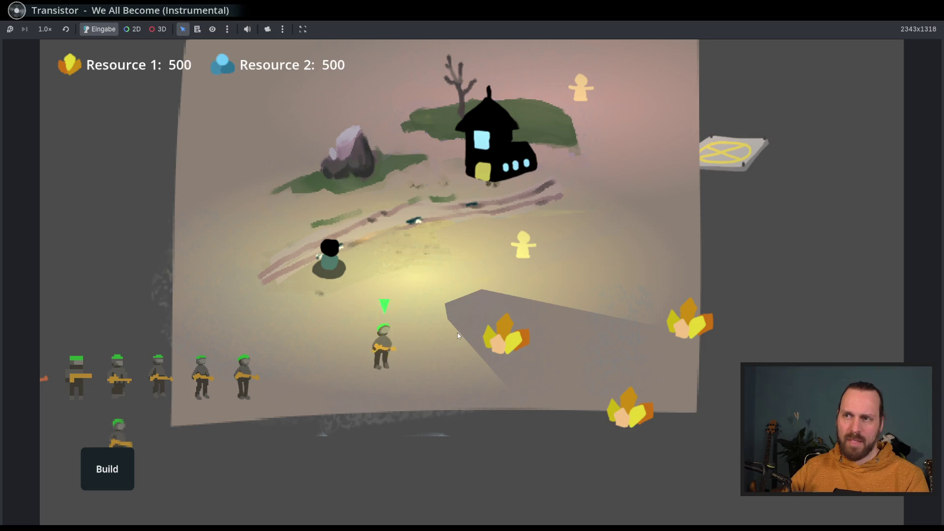
{"action": "scroll", "coordinate": [417, 375], "scroll_direction": "down", "scroll_amount": 3}
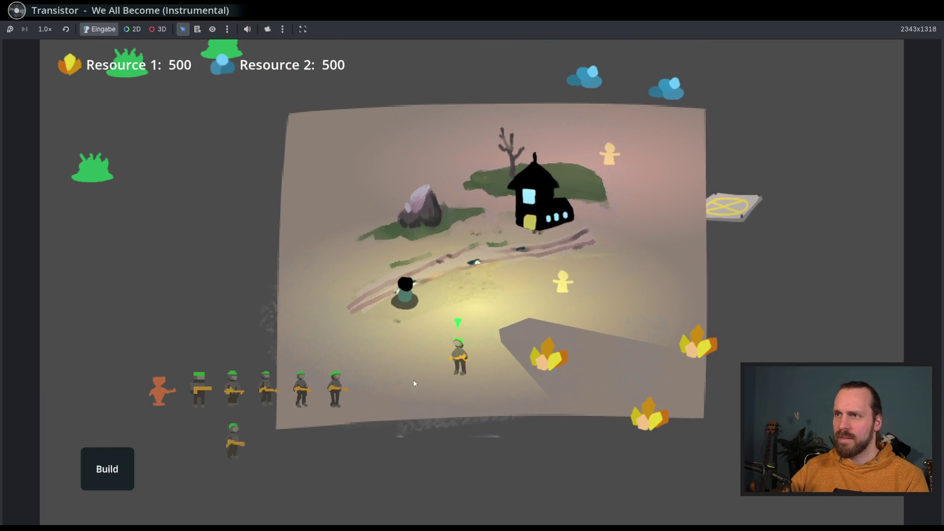
{"action": "scroll", "coordinate": [457, 374], "scroll_direction": "up", "scroll_amount": 3}
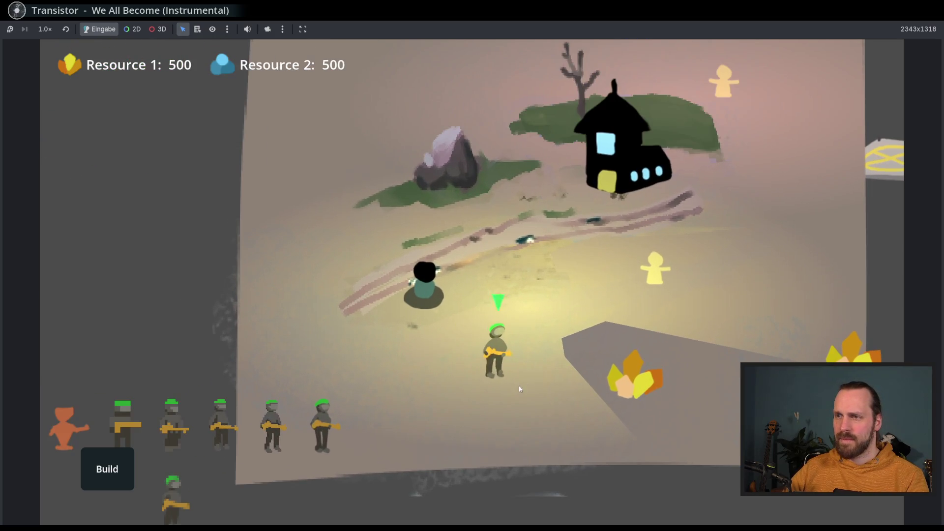
{"action": "scroll", "coordinate": [491, 420], "scroll_direction": "down", "scroll_amount": 3}
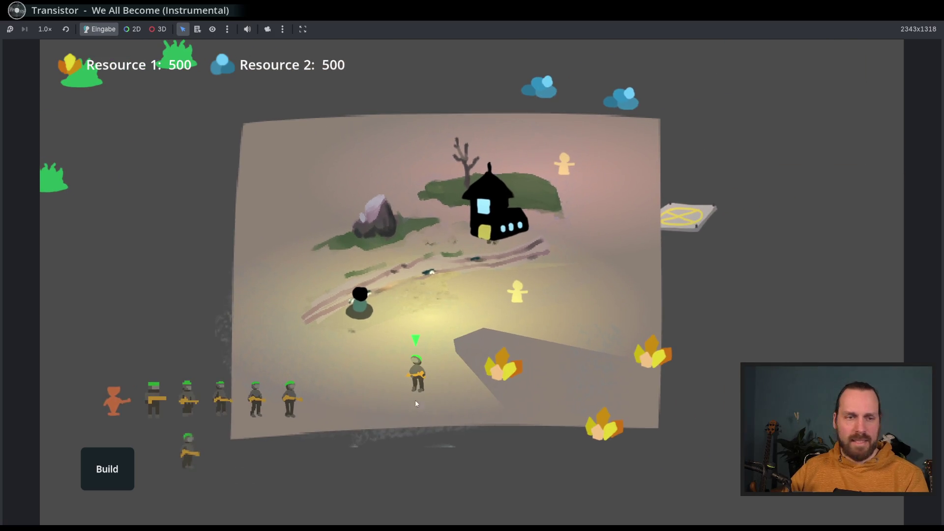
{"action": "left_click_drag", "start_coordinate": [415, 402], "coordinate": [469, 382]}
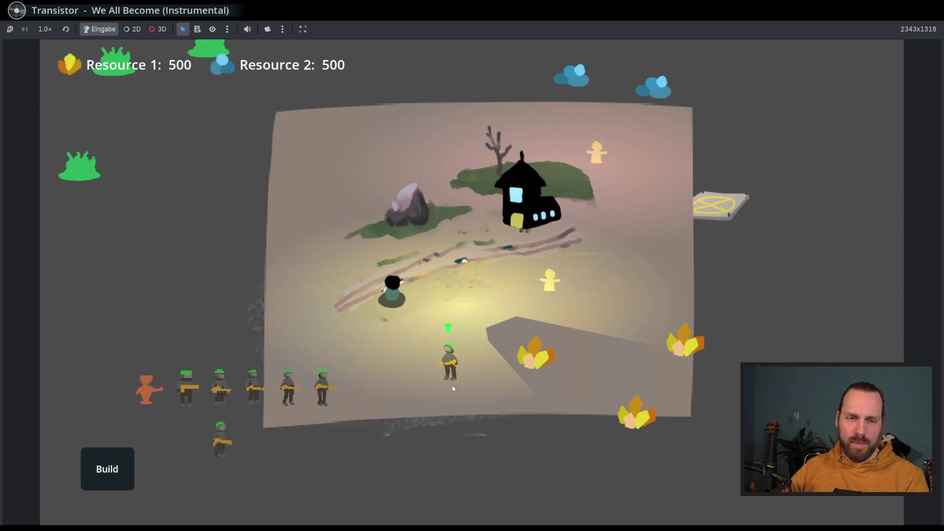
{"action": "scroll", "coordinate": [457, 375], "scroll_direction": "up", "scroll_amount": 3}
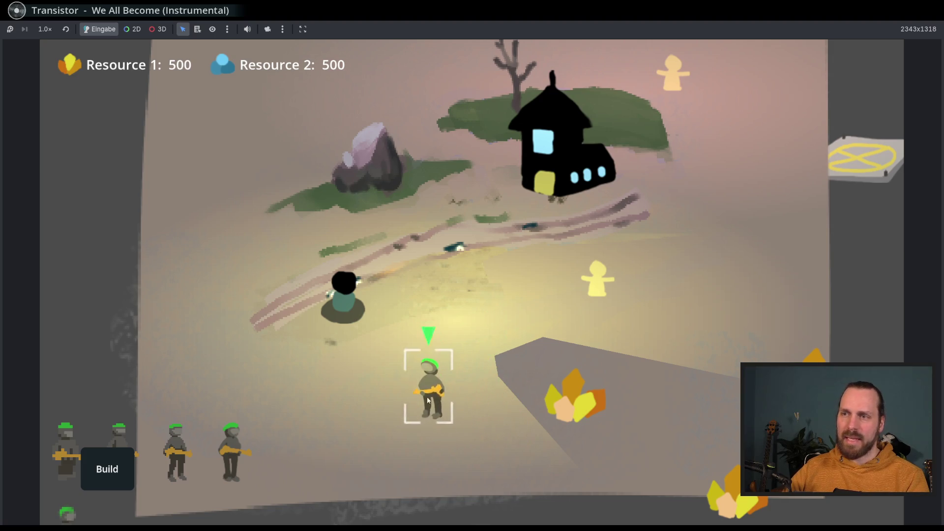
Walk the soldier past the crystals and back toward the map centre, then stop the game
{"action": "right_click", "coordinate": [443, 407]}
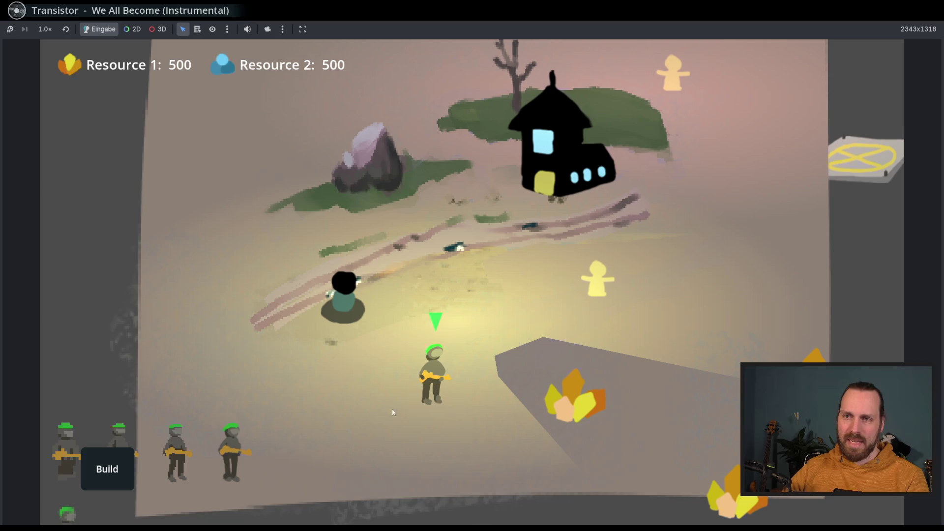
{"action": "right_click", "coordinate": [504, 444]}
{"action": "right_click", "coordinate": [649, 442]}
{"action": "right_click", "coordinate": [637, 450]}
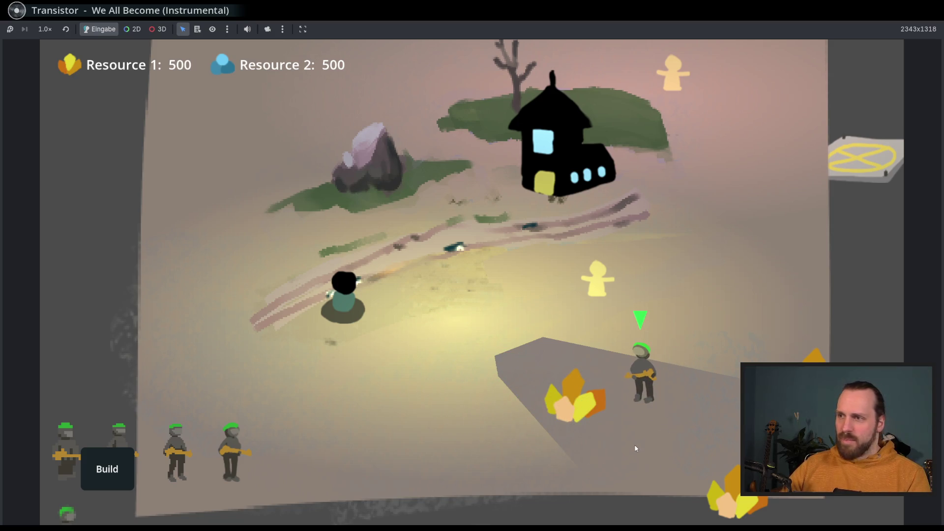
{"action": "right_click", "coordinate": [456, 445]}
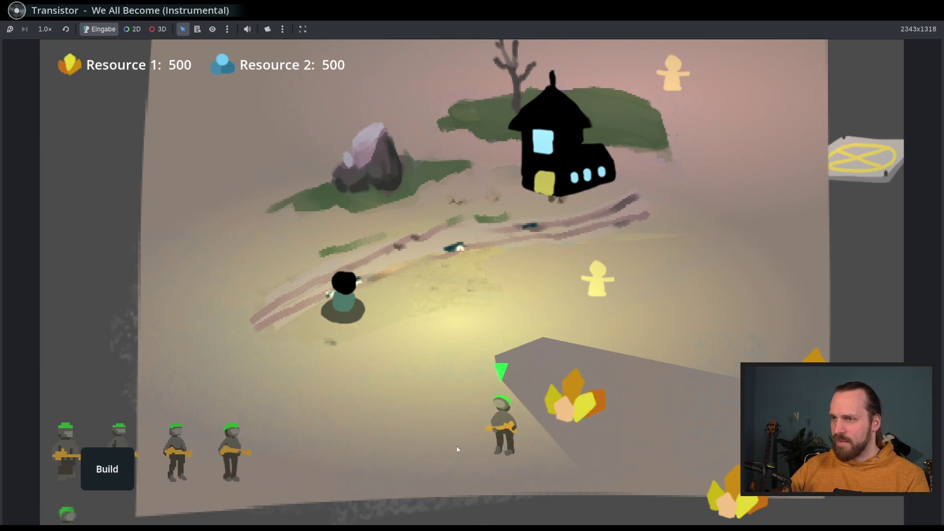
{"action": "right_click", "coordinate": [662, 461]}
{"action": "right_click", "coordinate": [671, 344]}
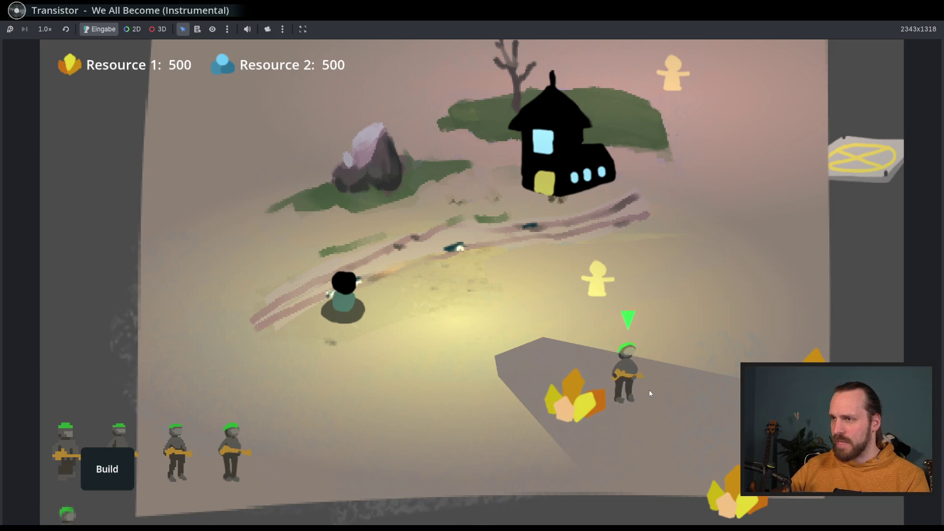
{"action": "right_click", "coordinate": [682, 393]}
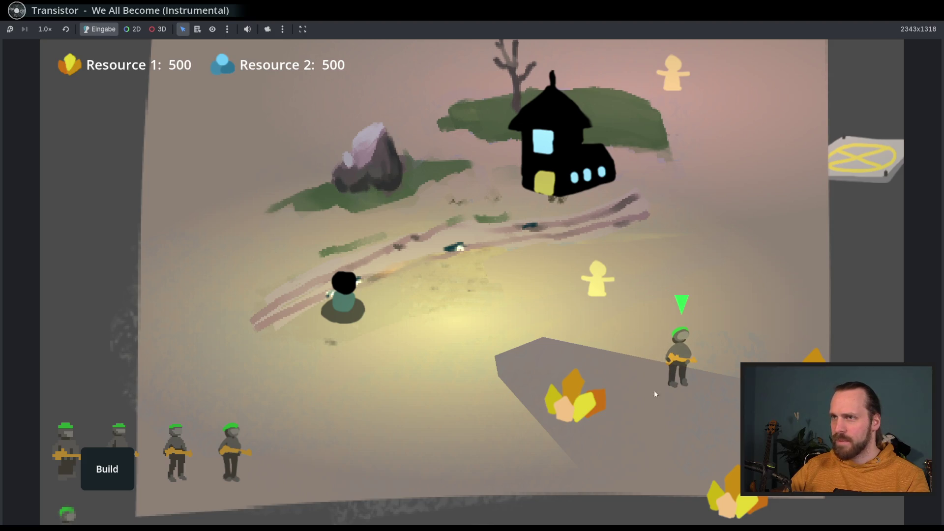
{"action": "scroll", "coordinate": [654, 393], "scroll_direction": "down", "scroll_amount": 3}
{"action": "right_click", "coordinate": [463, 356]}
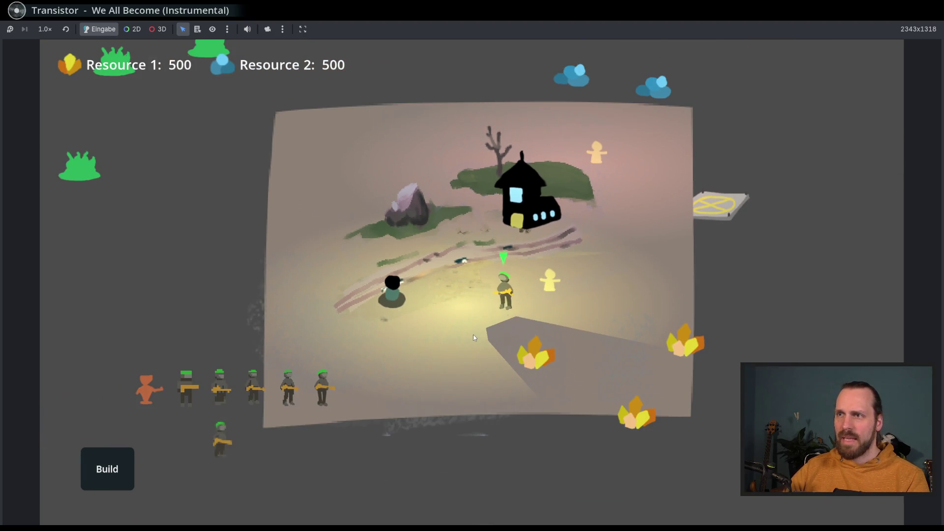
{"action": "scroll", "coordinate": [473, 337], "scroll_direction": "up", "scroll_amount": 3}
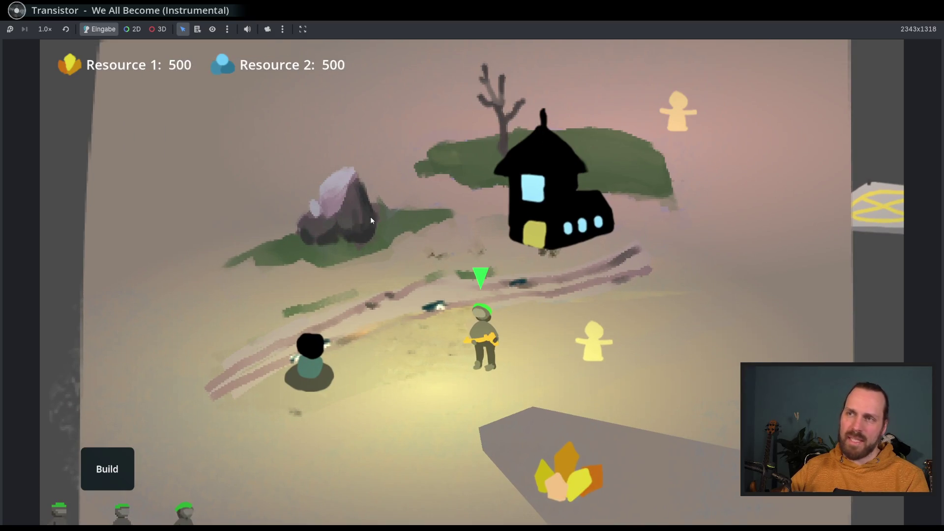
{"action": "scroll", "coordinate": [371, 220], "scroll_direction": "down", "scroll_amount": 3}
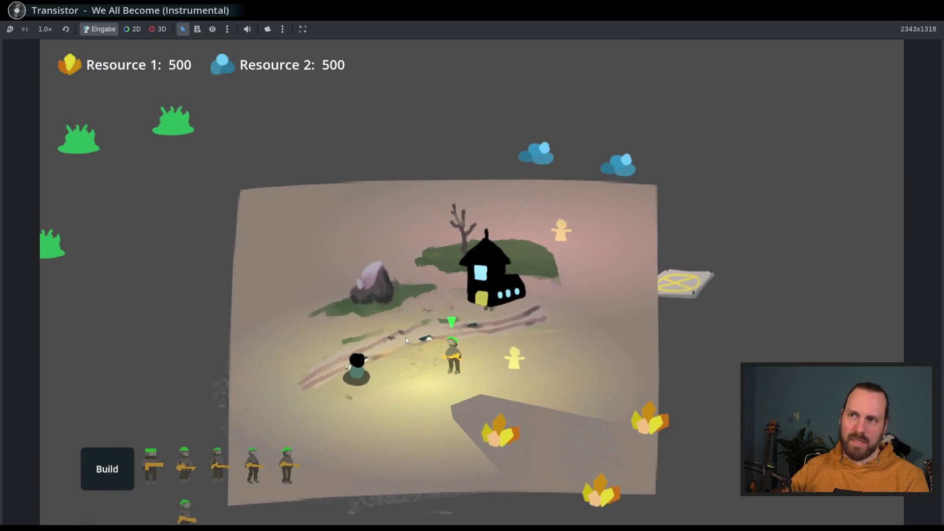
{"action": "right_click", "coordinate": [445, 397]}
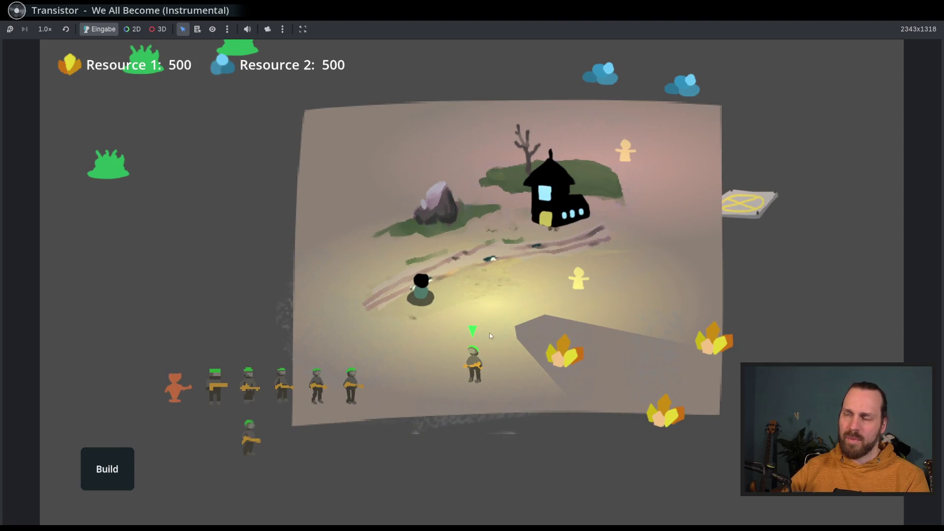
{"action": "scroll", "coordinate": [489, 332], "scroll_direction": "up", "scroll_amount": 3}
{"action": "scroll", "coordinate": [497, 331], "scroll_direction": "down", "scroll_amount": 3}
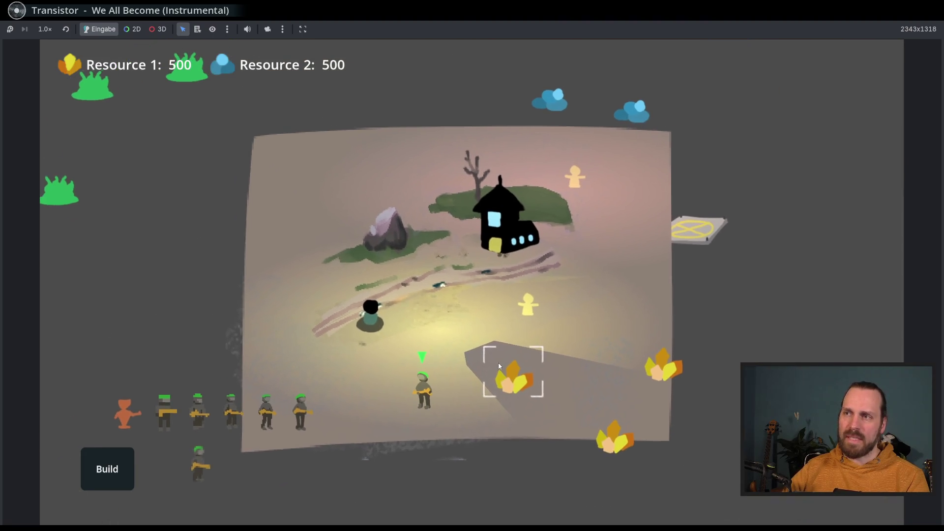
{"action": "key", "text": "F8"}
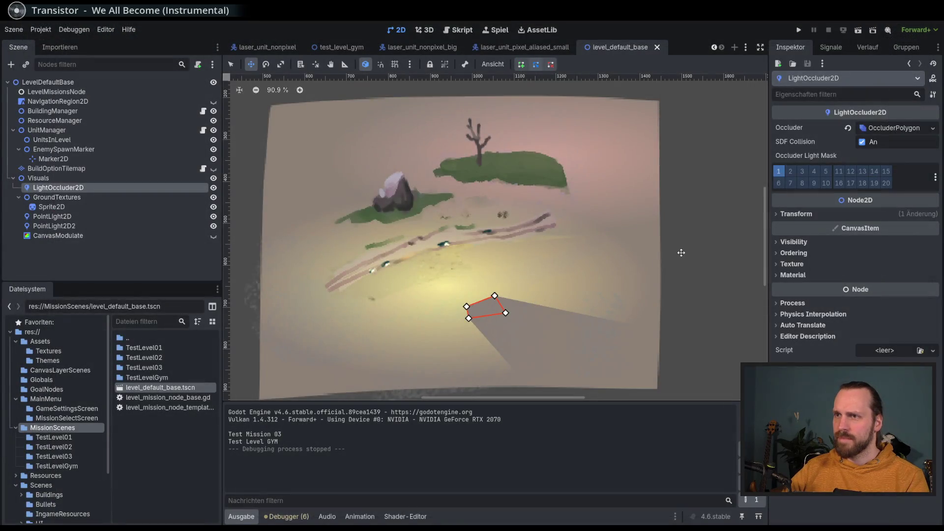
Delete the LightOccluder2D node from the level, then save and run the game with F5
{"action": "scroll", "coordinate": [581, 266], "scroll_direction": "down", "scroll_amount": 4}
{"action": "left_click", "coordinate": [122, 200]}
{"action": "left_click", "coordinate": [120, 188]}
{"action": "key", "text": "Delete"}
{"action": "key", "text": "Return"}
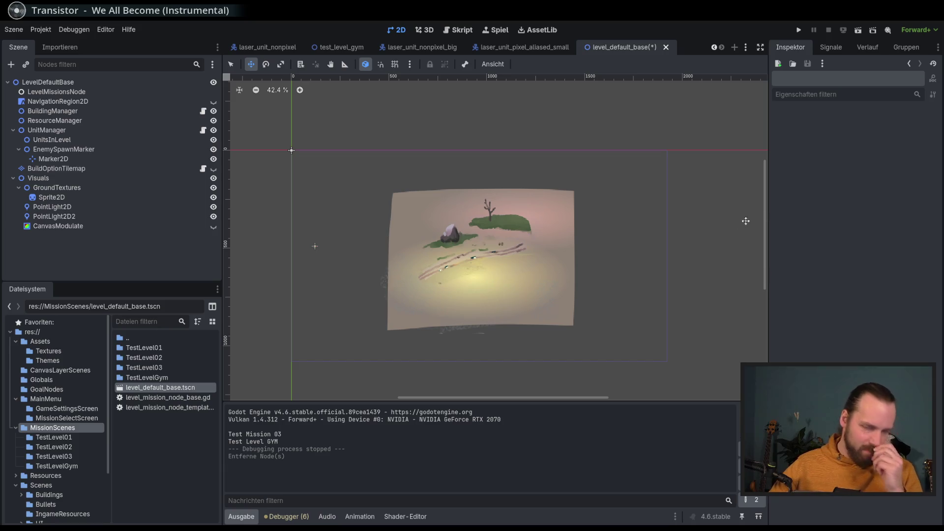
{"action": "key", "text": "F5"}
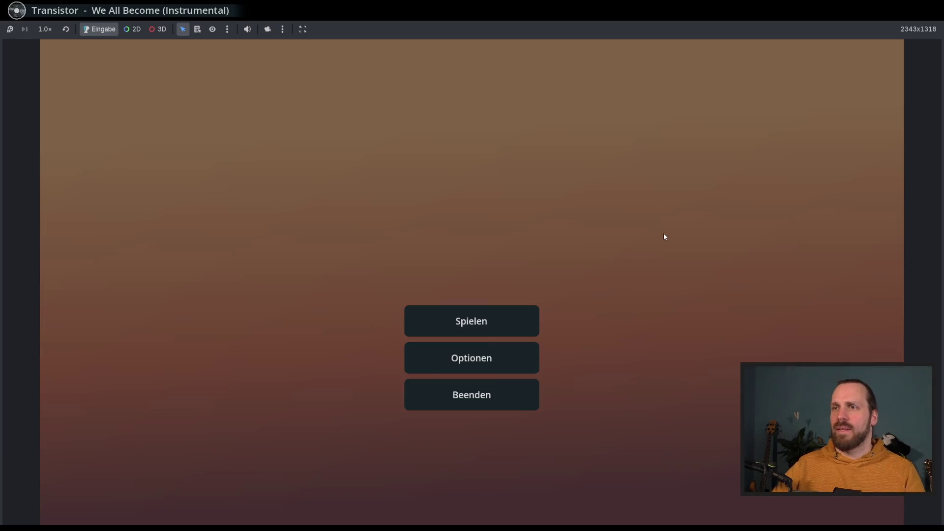
Start Test Level GYM, send a soldier from the row onto the map, then stop the game
{"action": "left_click", "coordinate": [497, 321]}
{"action": "left_click", "coordinate": [272, 120]}
{"action": "left_click", "coordinate": [585, 457]}
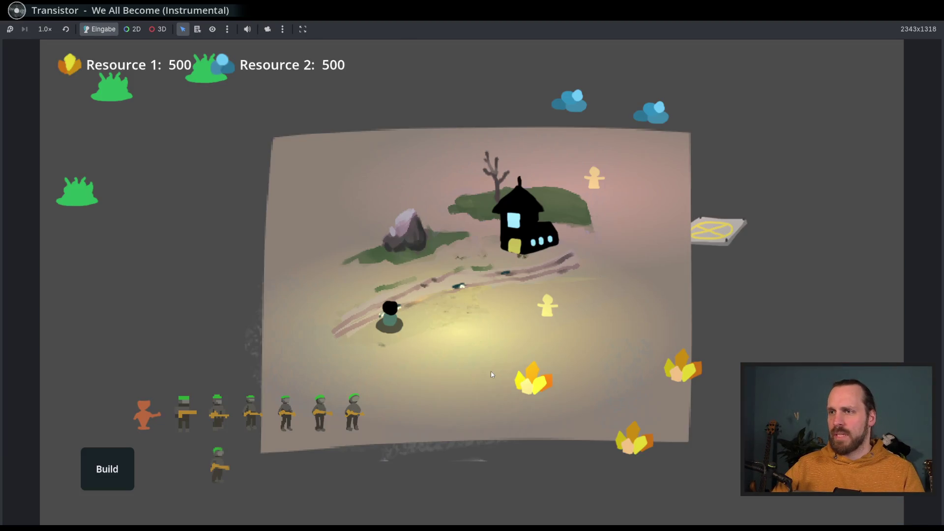
{"action": "right_click", "coordinate": [297, 369]}
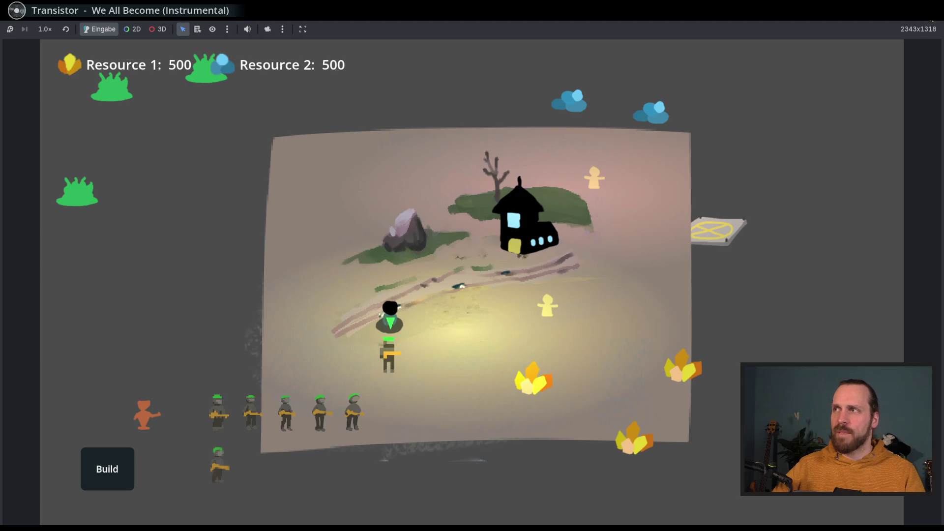
{"action": "key", "text": "F8"}
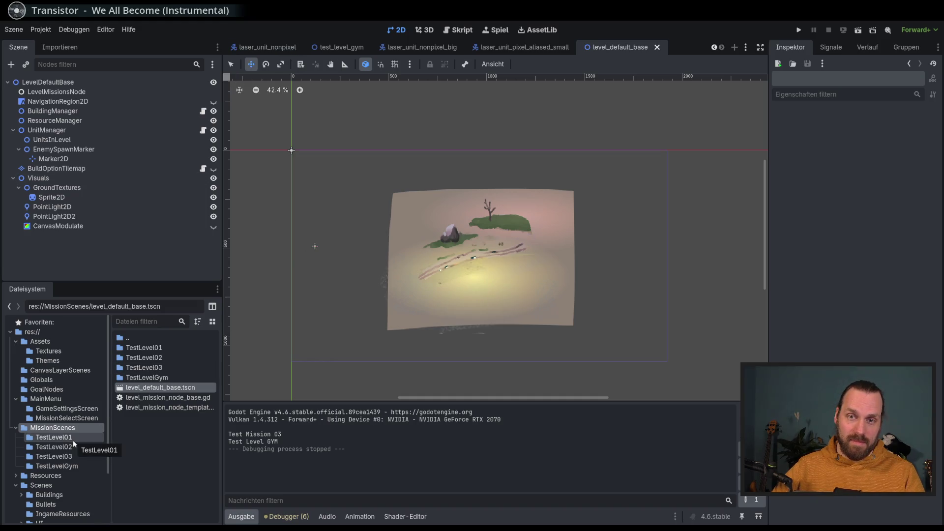
Switch to the test_level_gym scene and select the LaserUnitSmallPixel3 unit
{"action": "left_click", "coordinate": [347, 52]}
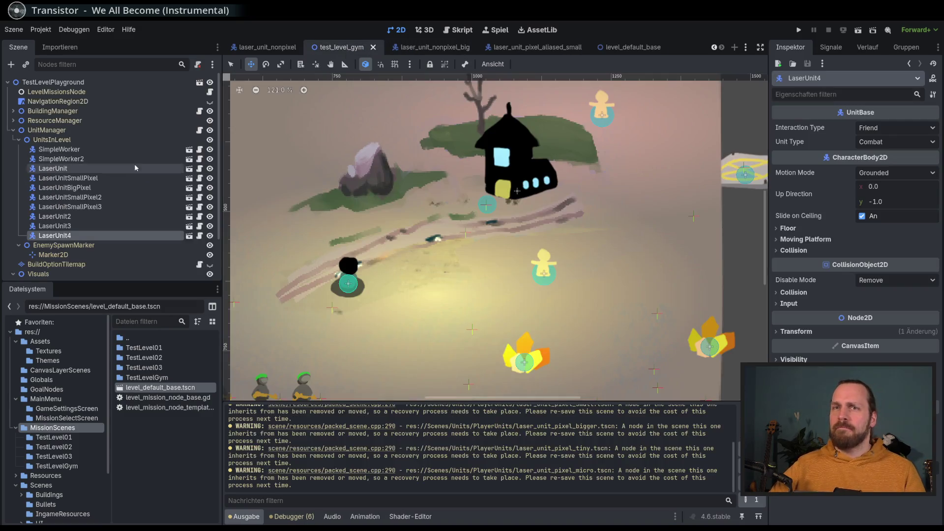
{"action": "left_click", "coordinate": [93, 149]}
{"action": "scroll", "coordinate": [383, 288], "scroll_direction": "down", "scroll_amount": 5}
{"action": "scroll", "coordinate": [383, 288], "scroll_direction": "left", "scroll_amount": 8}
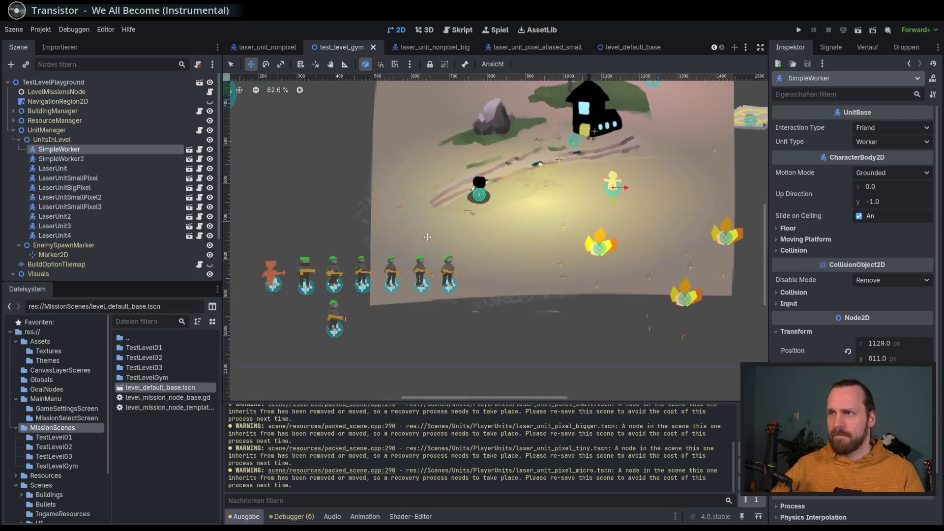
{"action": "scroll", "coordinate": [388, 226], "scroll_direction": "left", "scroll_amount": 2}
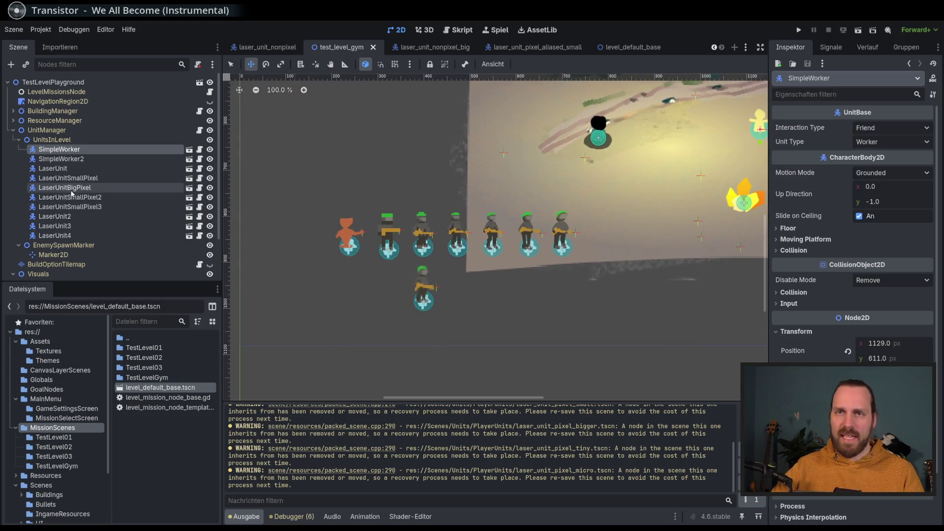
{"action": "left_click", "coordinate": [87, 207]}
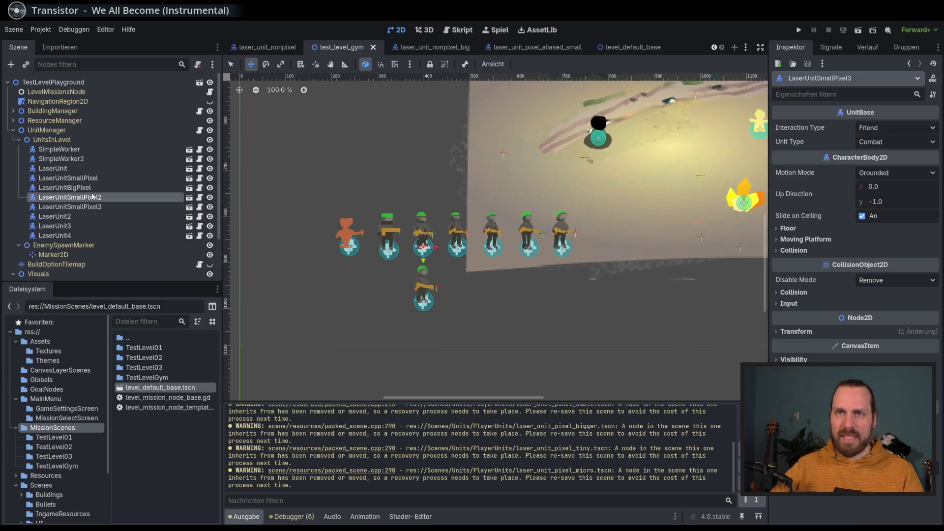
{"action": "scroll", "coordinate": [415, 214], "scroll_direction": "up", "scroll_amount": 4}
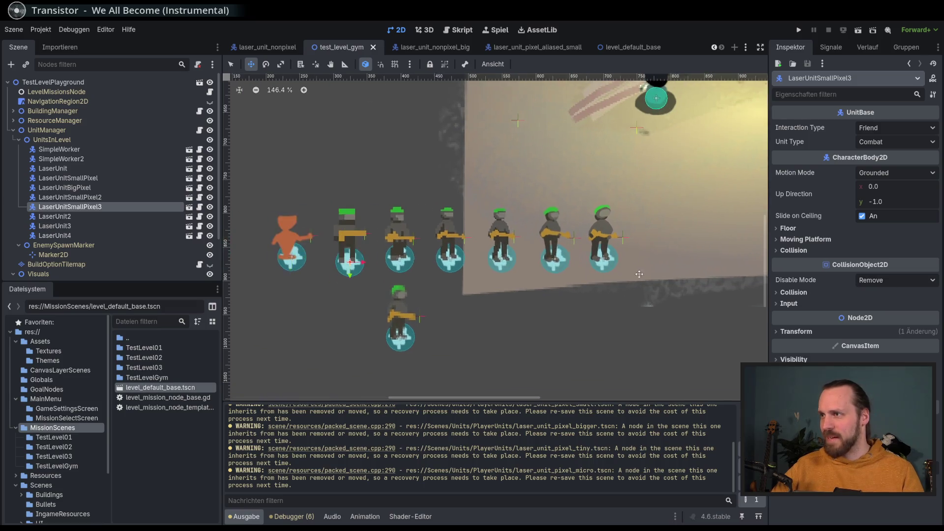
Review the unit's Transform properties, leaving the SimpleWorker2 node name unchanged
{"action": "left_click", "coordinate": [796, 332]}
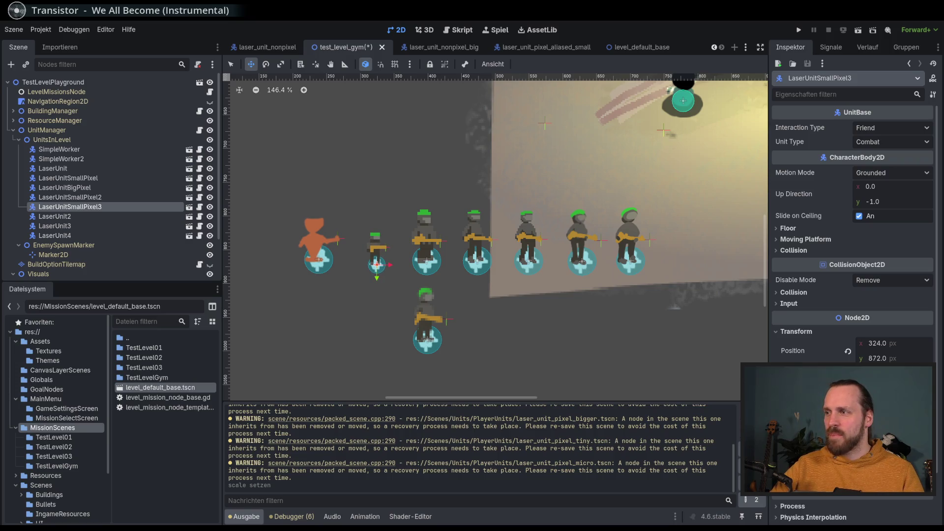
{"action": "scroll", "coordinate": [582, 285], "scroll_direction": "right", "scroll_amount": 2}
{"action": "scroll", "coordinate": [583, 286], "scroll_direction": "up", "scroll_amount": 1}
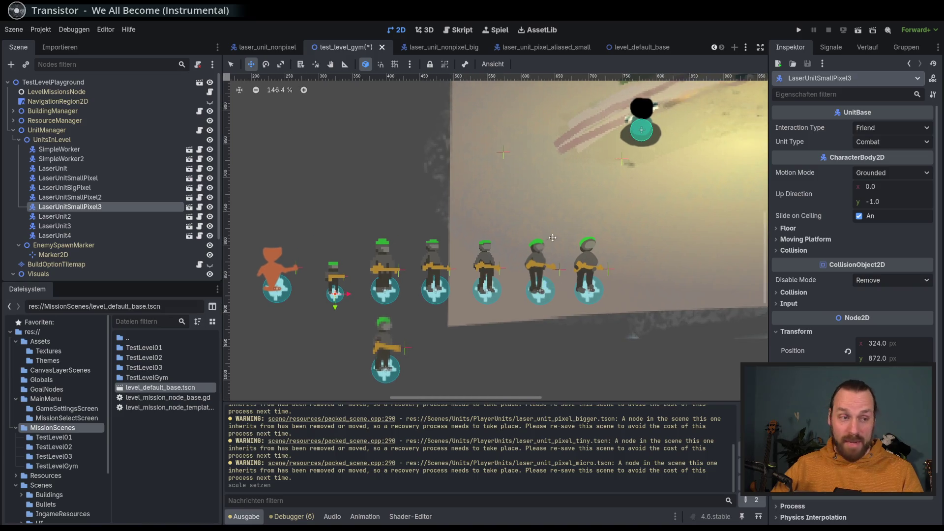
{"action": "scroll", "coordinate": [549, 250], "scroll_direction": "down", "scroll_amount": 1}
{"action": "scroll", "coordinate": [548, 251], "scroll_direction": "left", "scroll_amount": 2}
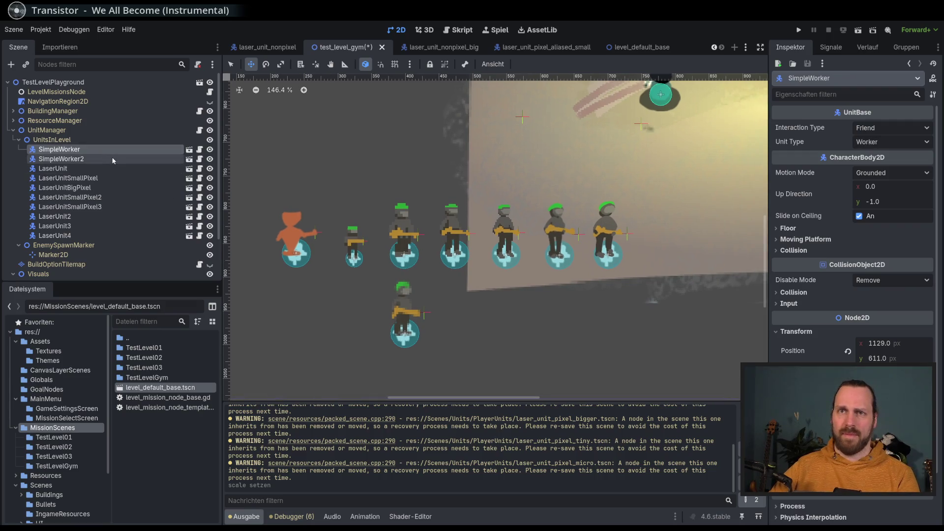
{"action": "double_click", "coordinate": [79, 158]}
{"action": "key", "text": "Escape"}
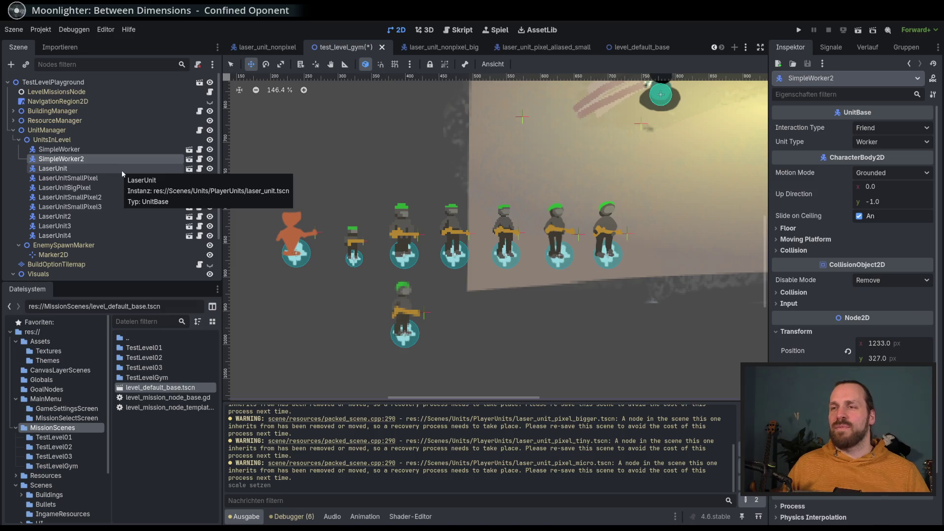
Undo the accidental move of SimpleWorker2
{"action": "mouse_move", "coordinate": [472, 266]}
{"action": "left_mouse_down"}
{"action": "mouse_move", "coordinate": [445, 251]}
{"action": "mouse_move", "coordinate": [472, 270]}
{"action": "mouse_move", "coordinate": [447, 275]}
{"action": "left_mouse_up"}
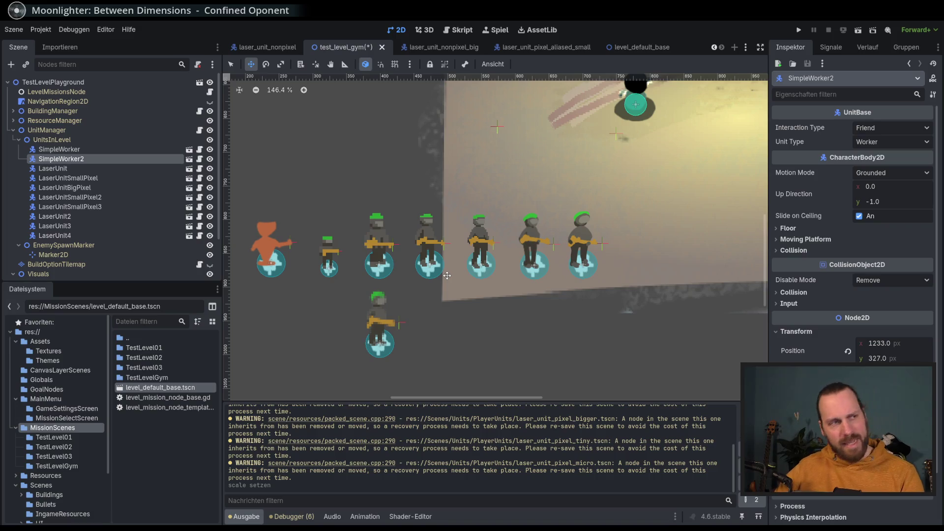
{"action": "mouse_move", "coordinate": [447, 288]}
{"action": "left_mouse_down"}
{"action": "mouse_move", "coordinate": [497, 260]}
{"action": "mouse_move", "coordinate": [459, 261]}
{"action": "left_mouse_up"}
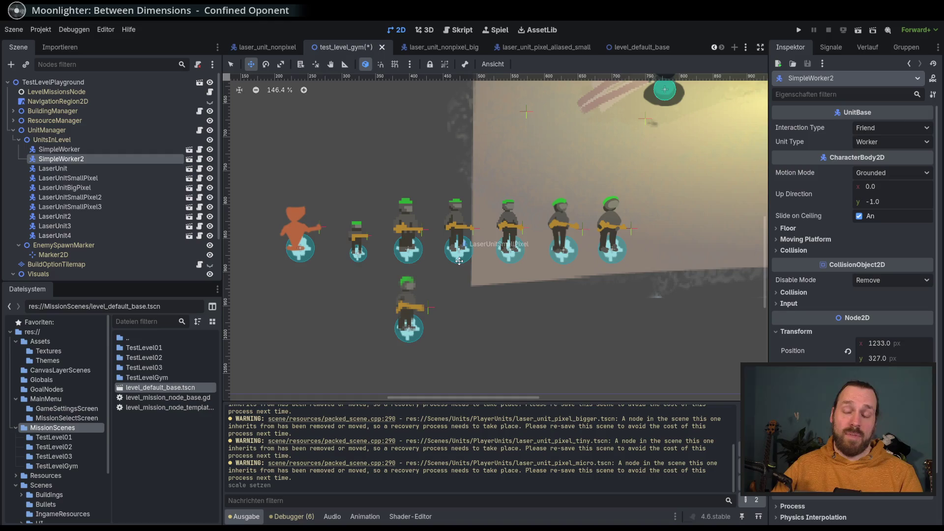
{"action": "scroll", "coordinate": [459, 261], "scroll_direction": "down", "scroll_amount": 2}
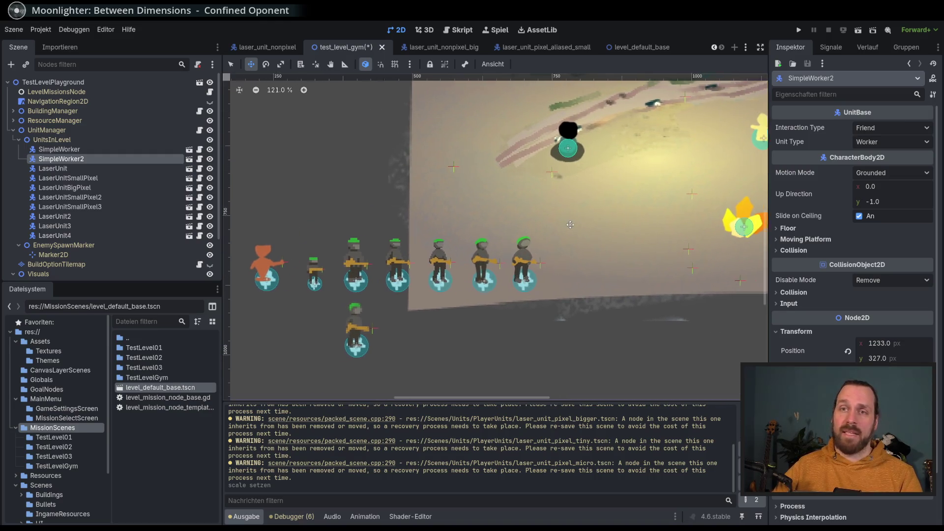
{"action": "scroll", "coordinate": [569, 224], "scroll_direction": "down", "scroll_amount": 1}
{"action": "key", "text": "ctrl+z"}
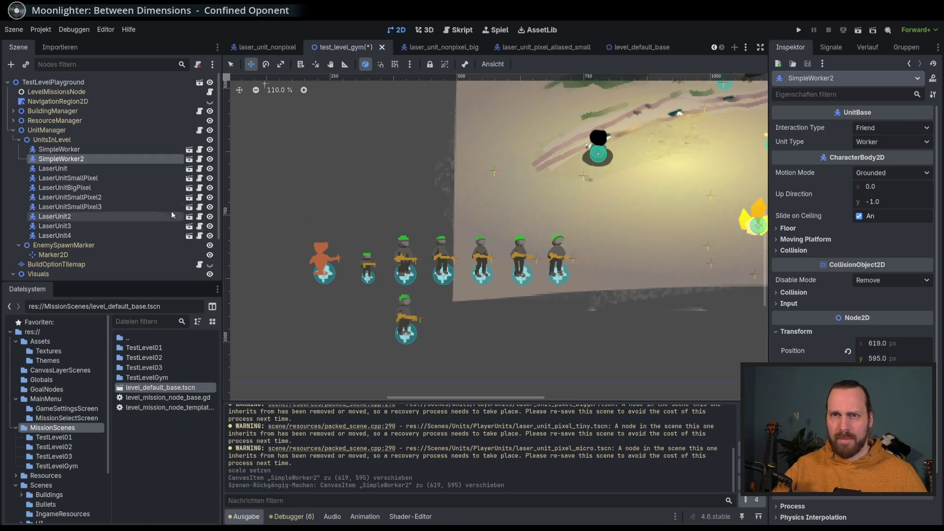
Select LaserUnit through LaserUnit4 and drag all eight laser units up-right onto the ground
{"action": "left_click", "coordinate": [119, 197]}
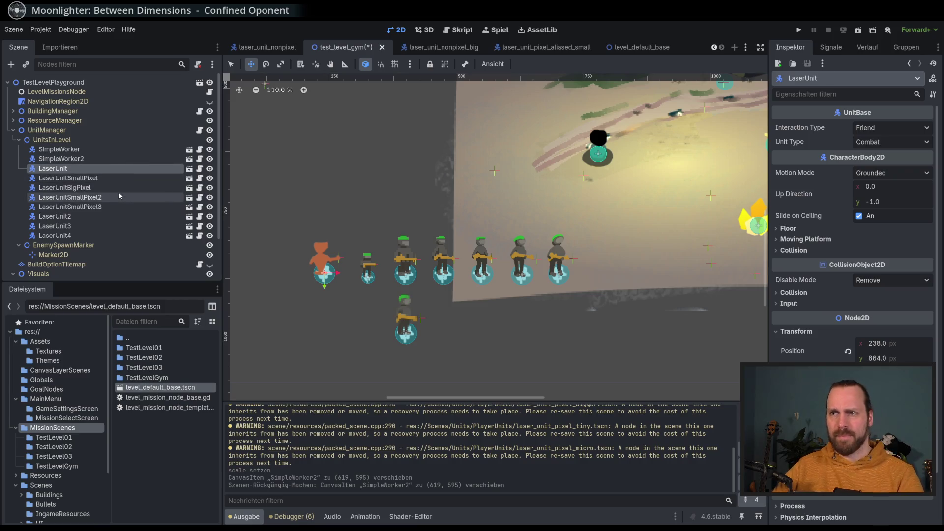
{"action": "left_click", "coordinate": [110, 168]}
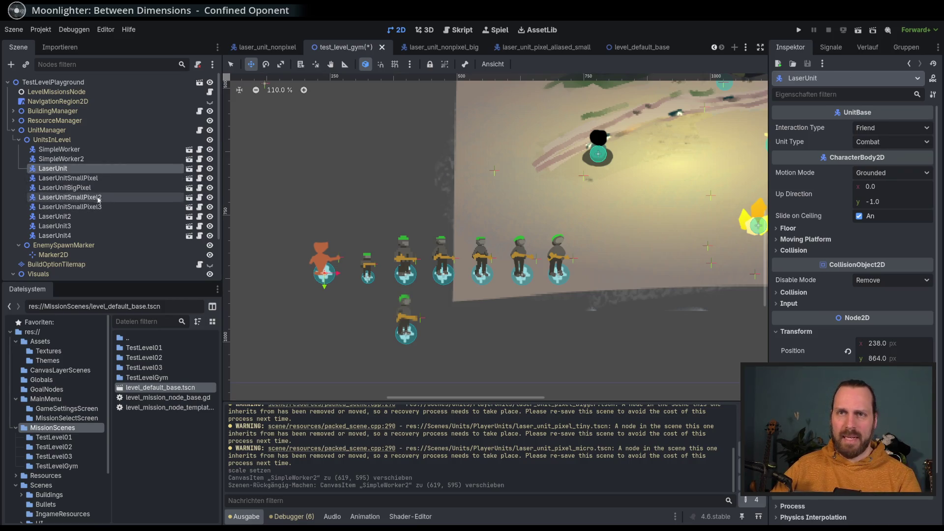
{"action": "left_click", "coordinate": [132, 236], "text": "shift"}
{"action": "scroll", "coordinate": [422, 280], "scroll_direction": "down", "scroll_amount": 3}
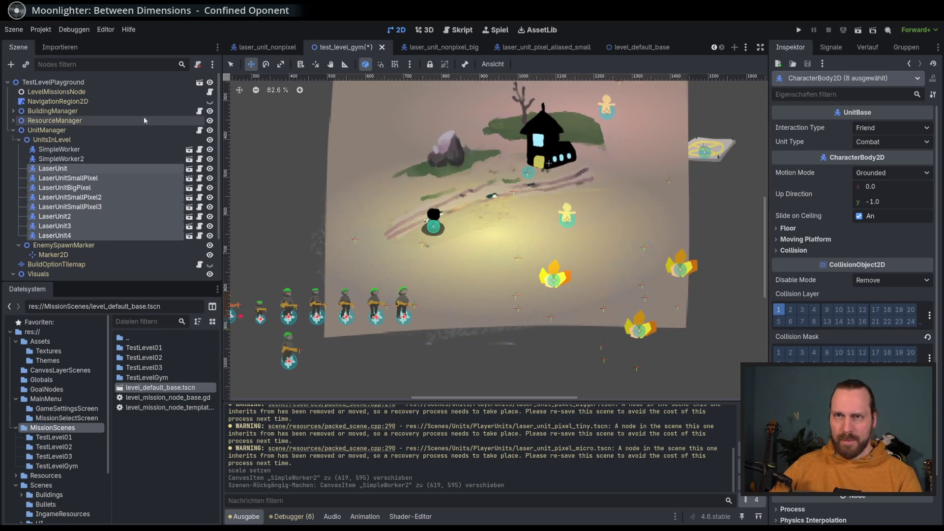
{"action": "mouse_move", "coordinate": [474, 224]}
{"action": "left_mouse_down"}
{"action": "mouse_move", "coordinate": [619, 175]}
{"action": "mouse_move", "coordinate": [587, 178]}
{"action": "mouse_move", "coordinate": [595, 213]}
{"action": "mouse_move", "coordinate": [619, 176]}
{"action": "left_mouse_up"}
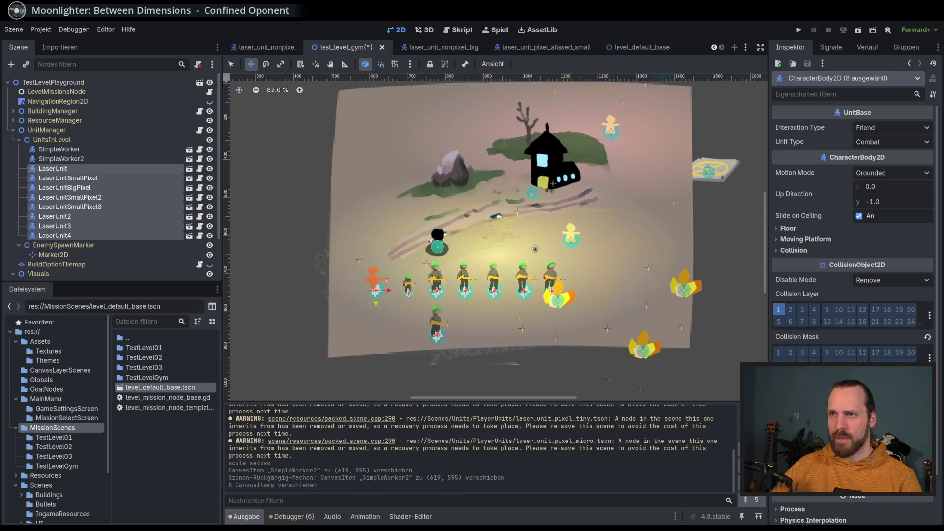
{"action": "scroll", "coordinate": [545, 127], "scroll_direction": "up", "scroll_amount": 3}
{"action": "scroll", "coordinate": [110, 241], "scroll_direction": "down", "scroll_amount": 2}
{"action": "scroll", "coordinate": [110, 241], "scroll_direction": "down", "scroll_amount": 2}
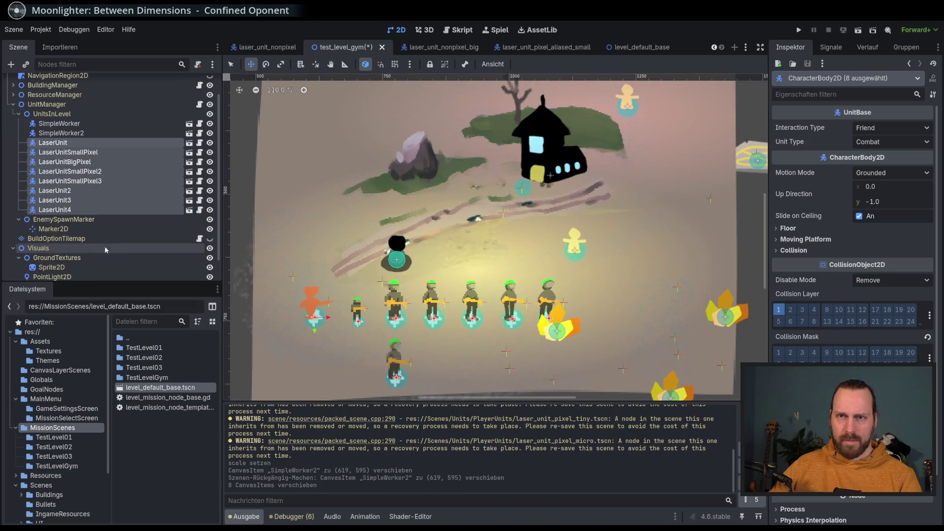
{"action": "left_click", "coordinate": [107, 253]}
Move the PointLight2D up-left toward the rock
{"action": "scroll", "coordinate": [592, 183], "scroll_direction": "down", "scroll_amount": 2}
{"action": "mouse_move", "coordinate": [547, 254]}
{"action": "left_mouse_down"}
{"action": "mouse_move", "coordinate": [491, 139]}
{"action": "mouse_move", "coordinate": [457, 172]}
{"action": "mouse_move", "coordinate": [443, 168]}
{"action": "mouse_move", "coordinate": [450, 160]}
{"action": "left_mouse_up"}
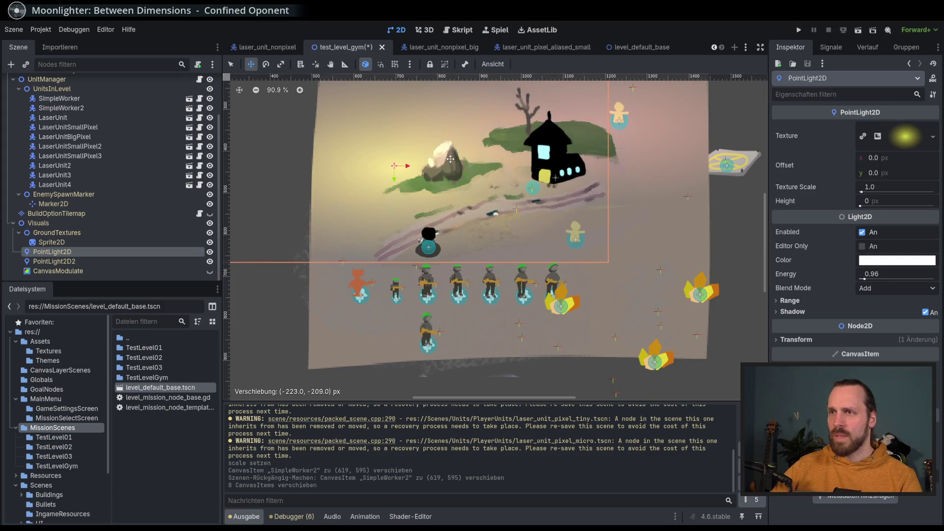
{"action": "scroll", "coordinate": [379, 241], "scroll_direction": "right", "scroll_amount": 2}
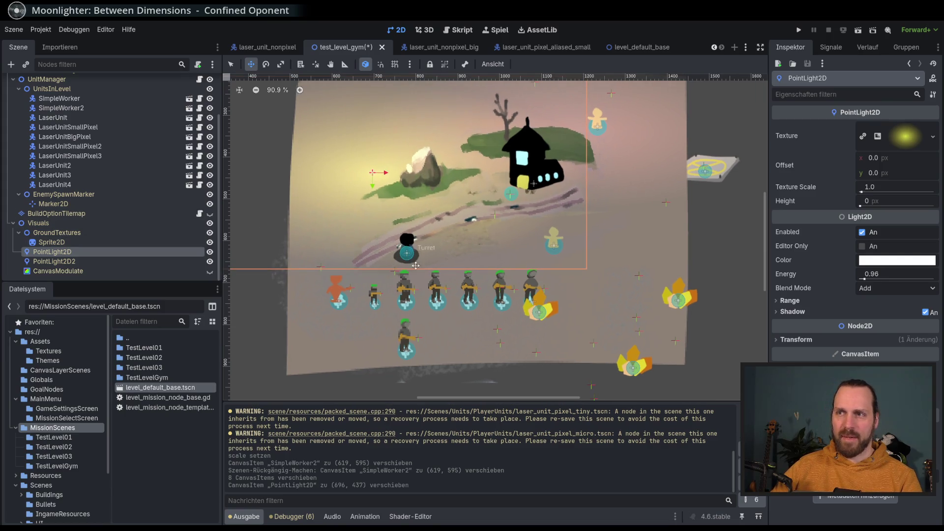
{"action": "scroll", "coordinate": [132, 181], "scroll_direction": "up", "scroll_amount": 3}
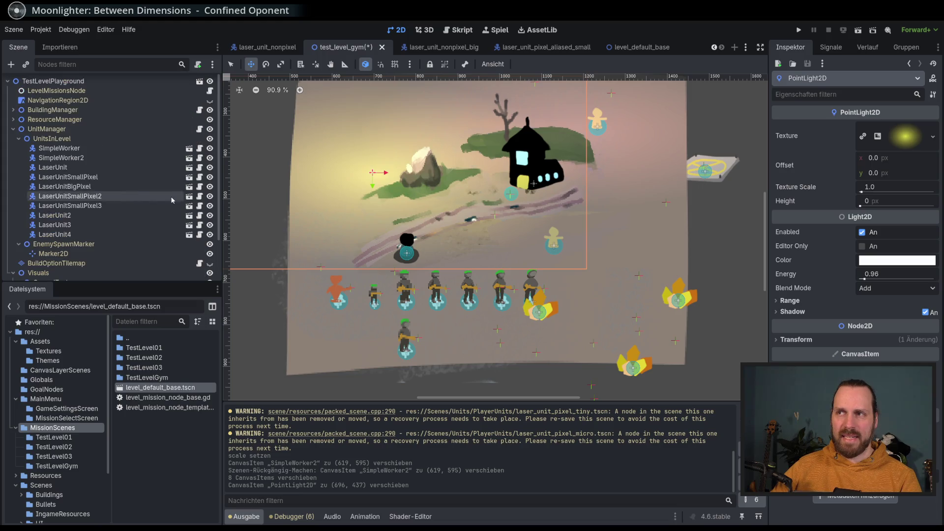
{"action": "scroll", "coordinate": [442, 293], "scroll_direction": "up", "scroll_amount": 2}
{"action": "scroll", "coordinate": [442, 293], "scroll_direction": "down", "scroll_amount": 2}
{"action": "scroll", "coordinate": [442, 275], "scroll_direction": "up", "scroll_amount": 1}
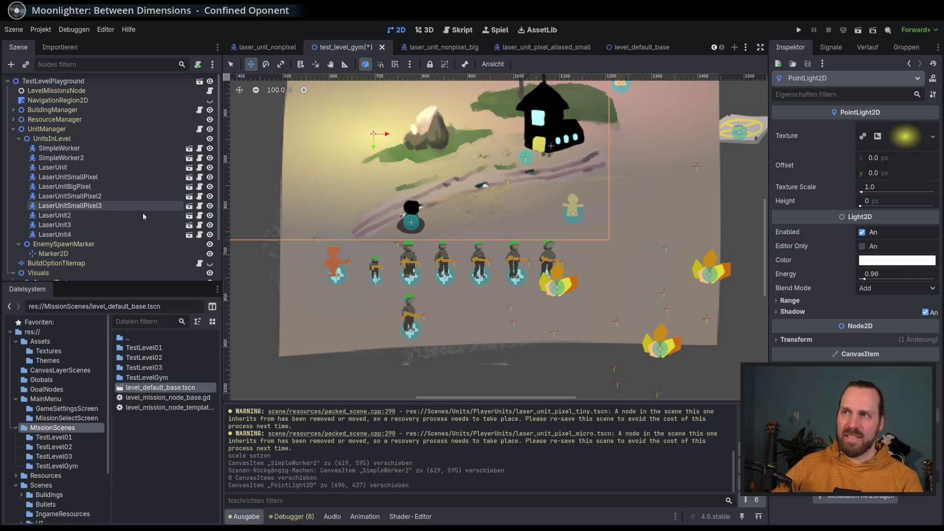
{"action": "scroll", "coordinate": [358, 247], "scroll_direction": "up", "scroll_amount": 3}
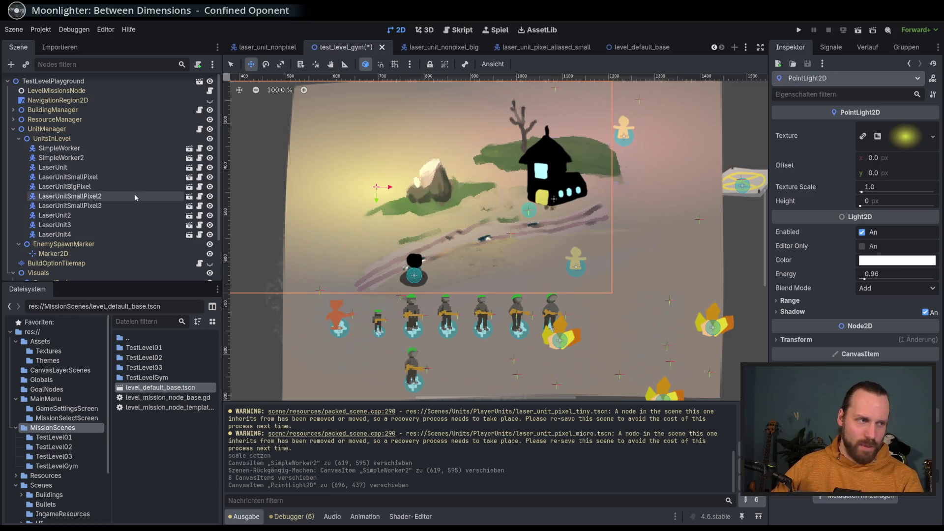
{"action": "scroll", "coordinate": [77, 156], "scroll_direction": "down", "scroll_amount": 2}
{"action": "scroll", "coordinate": [76, 156], "scroll_direction": "up", "scroll_amount": 2}
{"action": "left_click_drag", "start_coordinate": [486, 239], "coordinate": [435, 193]}
{"action": "scroll", "coordinate": [102, 210], "scroll_direction": "down", "scroll_amount": 2}
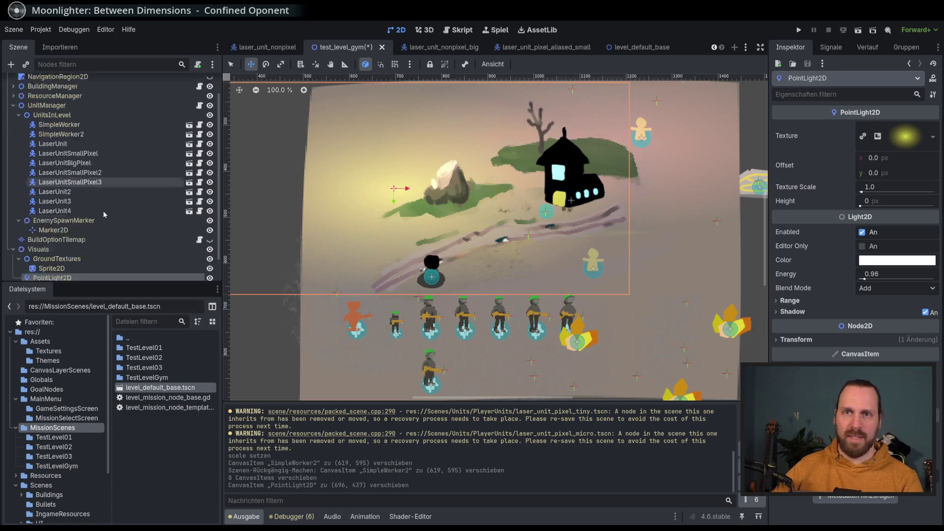
Lower the PointLight2D's Energy from 0.96 to 0.52
{"action": "left_click", "coordinate": [69, 242]}
{"action": "left_click", "coordinate": [69, 251]}
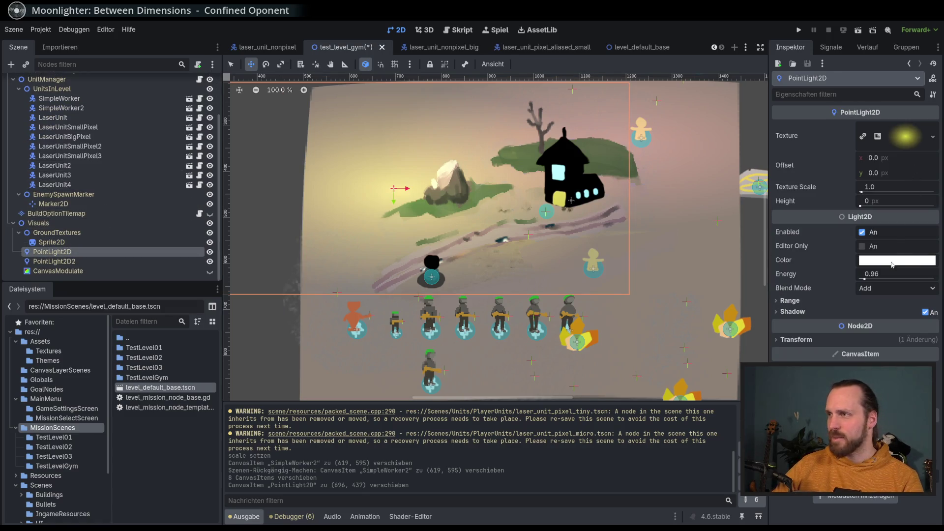
{"action": "left_click", "coordinate": [911, 140]}
{"action": "left_click", "coordinate": [909, 140]}
{"action": "left_click", "coordinate": [911, 141]}
{"action": "left_click", "coordinate": [912, 141]}
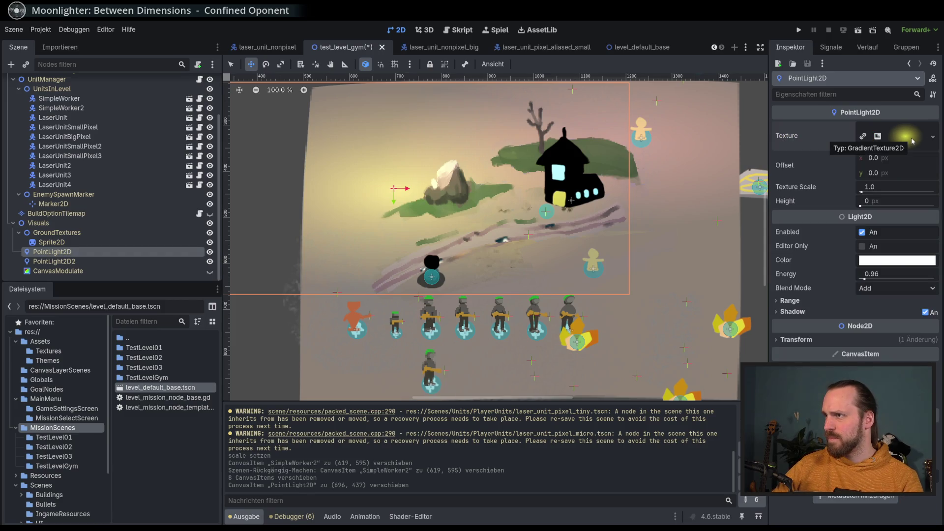
{"action": "left_click_drag", "start_coordinate": [872, 279], "coordinate": [863, 280]}
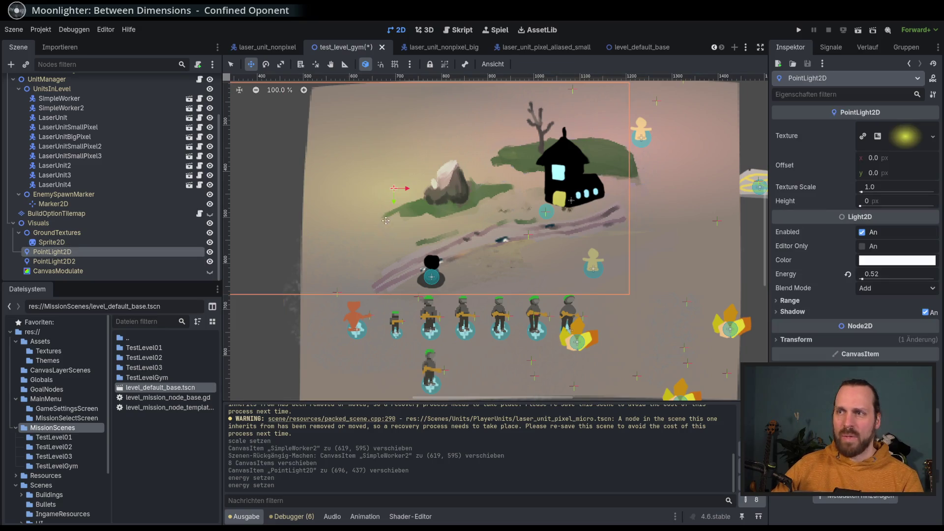
{"action": "scroll", "coordinate": [353, 195], "scroll_direction": "down", "scroll_amount": 2}
{"action": "scroll", "coordinate": [353, 195], "scroll_direction": "up", "scroll_amount": 1}
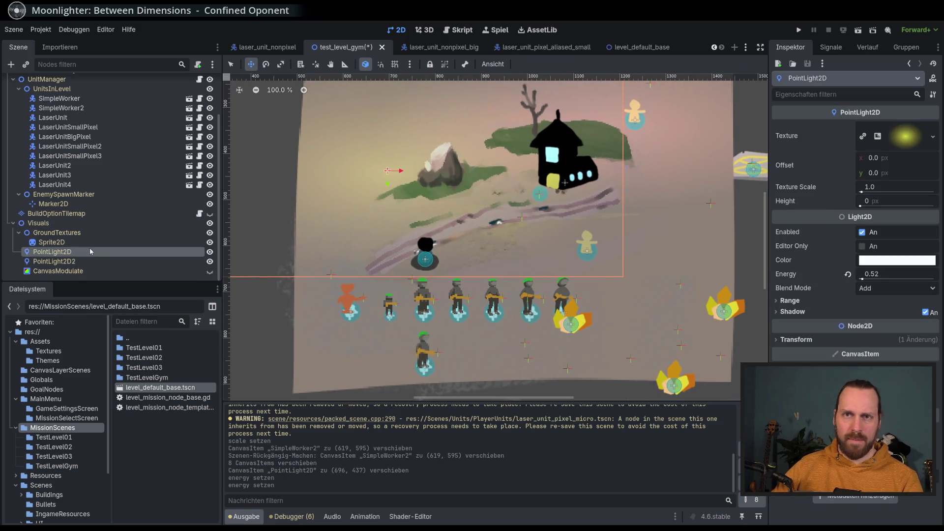
Center the view on the light and shift MainResource3 slightly in the viewport
{"action": "scroll", "coordinate": [82, 178], "scroll_direction": "up", "scroll_amount": 5}
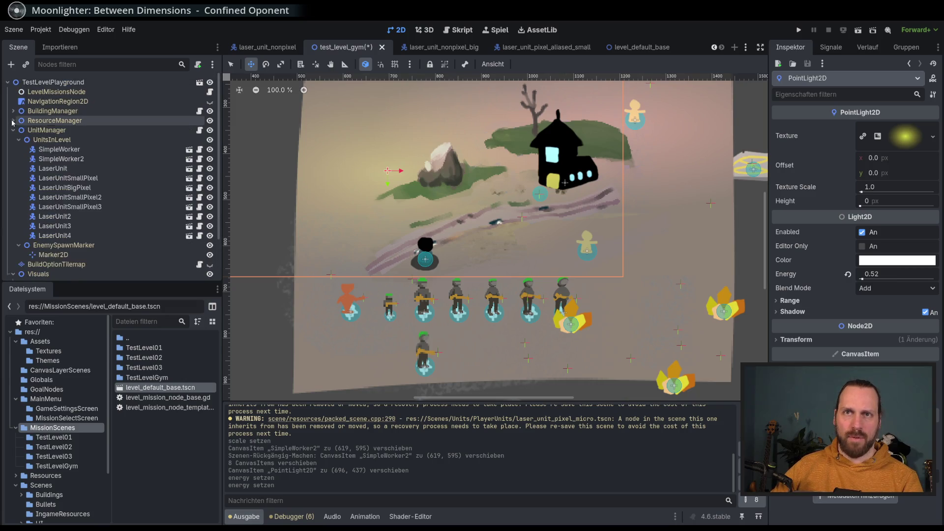
{"action": "key", "text": "f"}
{"action": "left_click_drag", "start_coordinate": [323, 221], "coordinate": [208, 150]}
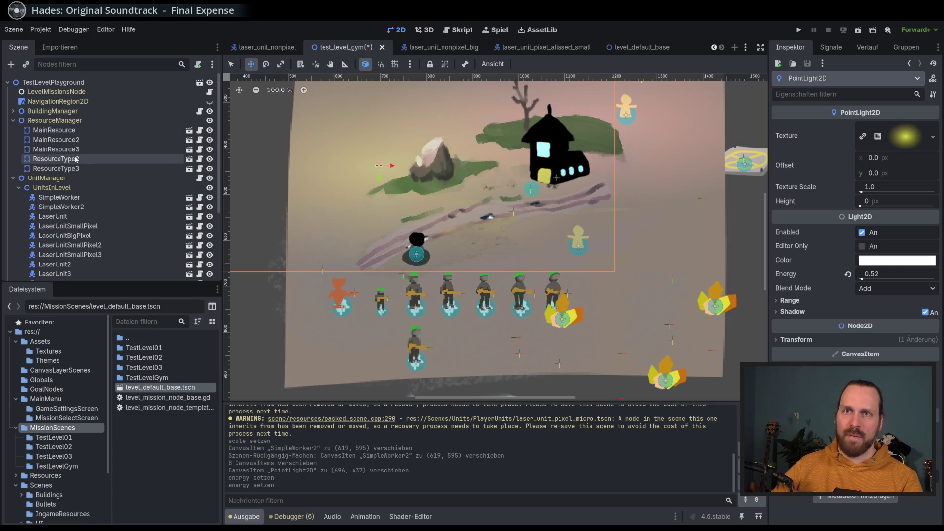
{"action": "left_click", "coordinate": [56, 149]}
{"action": "left_click_drag", "start_coordinate": [365, 207], "coordinate": [352, 216]}
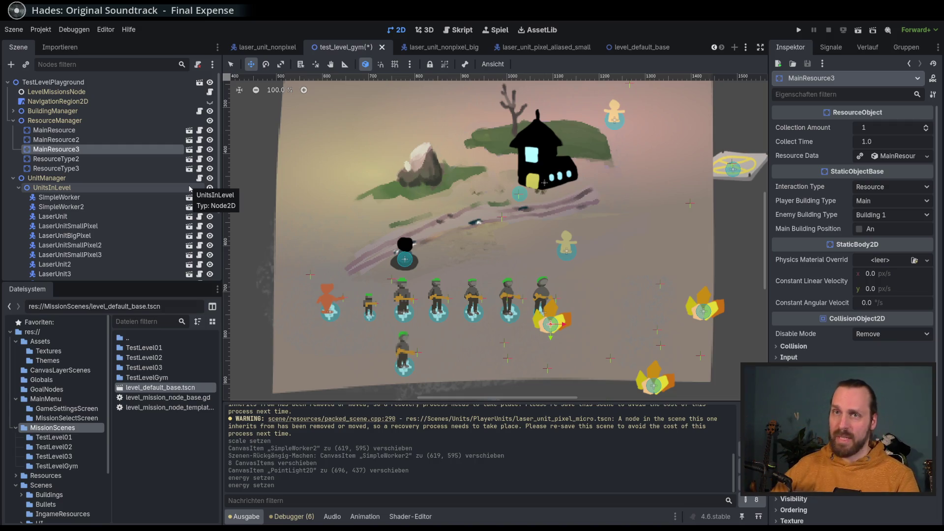
Duplicate the Turret under BuildingManager and place Turret2 and Turret on the path near the rock
{"action": "left_click", "coordinate": [13, 111]}
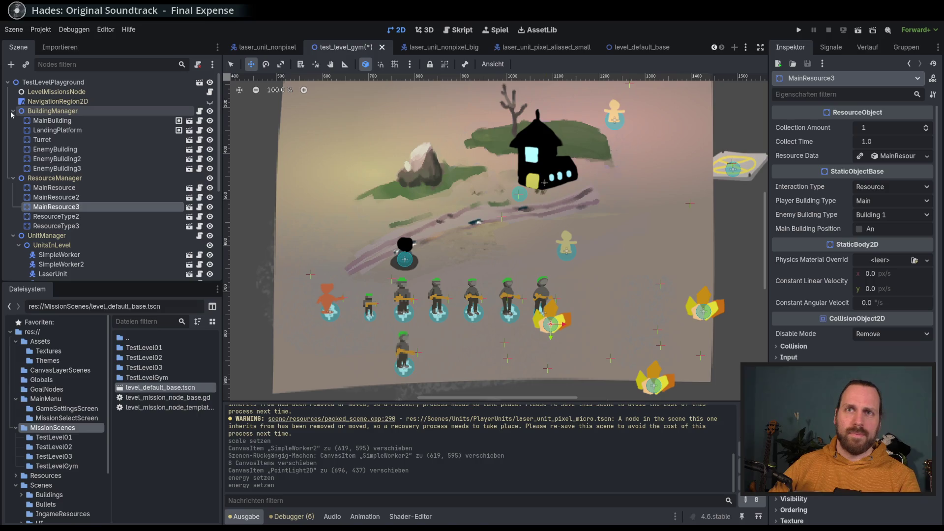
{"action": "left_click", "coordinate": [57, 150]}
{"action": "key", "text": "Down"}
{"action": "key", "text": "Down"}
{"action": "key", "text": "Down"}
{"action": "left_click", "coordinate": [57, 140]}
{"action": "left_click_drag", "start_coordinate": [427, 265], "coordinate": [428, 265]}
{"action": "left_click", "coordinate": [56, 139]}
{"action": "left_click_drag", "start_coordinate": [305, 225], "coordinate": [303, 223]}
Save the test_level_gym scene and run it with F6
{"action": "scroll", "coordinate": [464, 266], "scroll_direction": "left", "scroll_amount": 2}
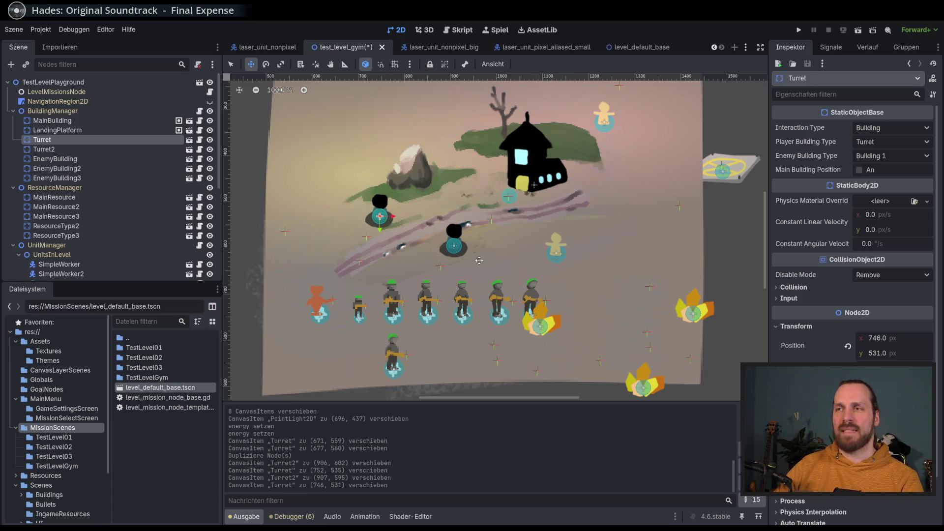
{"action": "scroll", "coordinate": [478, 260], "scroll_direction": "right", "scroll_amount": 3}
{"action": "scroll", "coordinate": [479, 261], "scroll_direction": "down", "scroll_amount": 1}
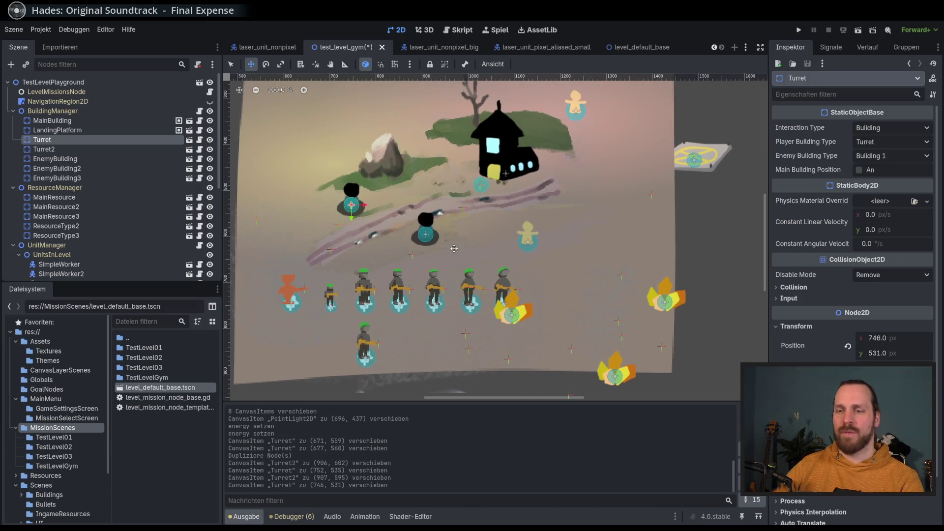
{"action": "key", "text": "F6"}
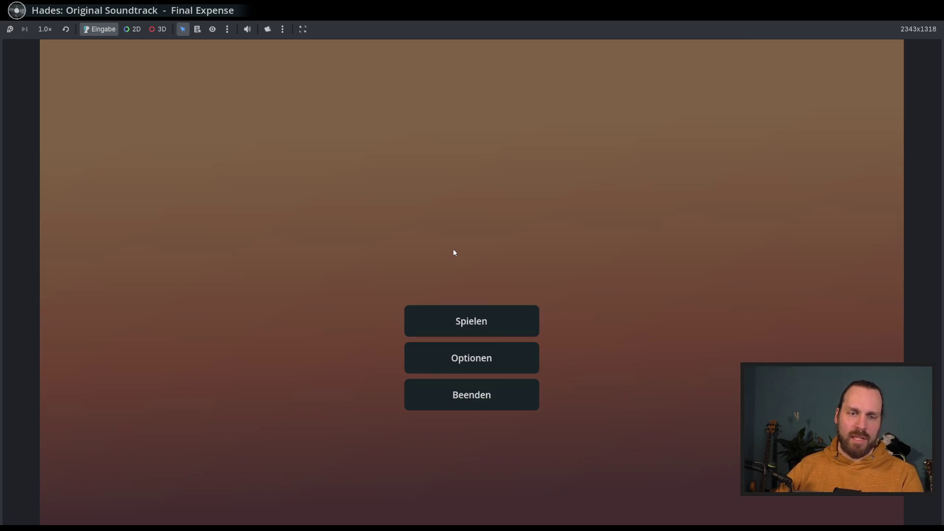
{"action": "left_click", "coordinate": [472, 320]}
{"action": "left_click", "coordinate": [206, 102]}
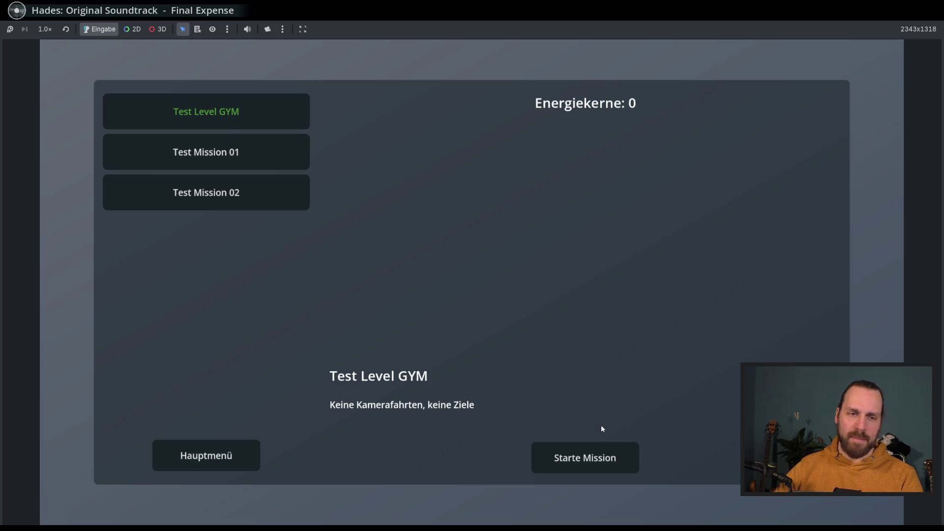
{"action": "left_click", "coordinate": [610, 466]}
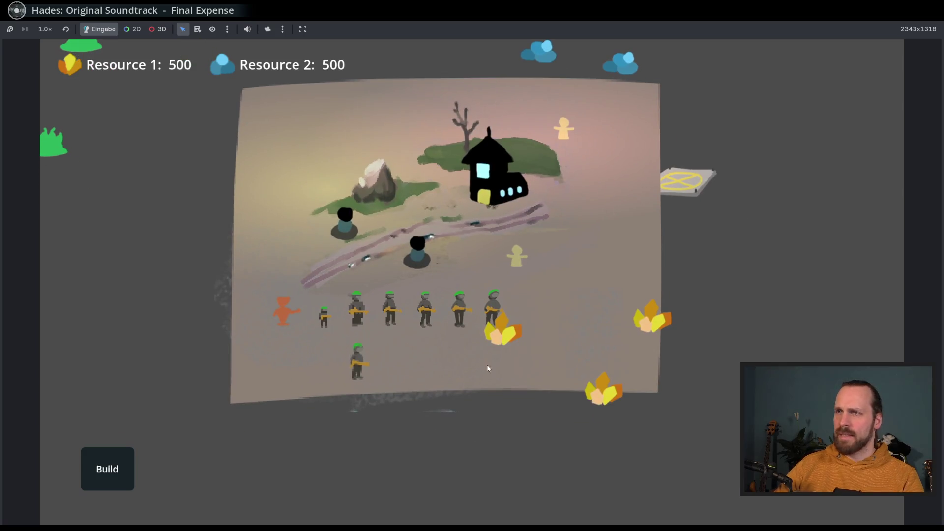
{"action": "left_click", "coordinate": [407, 319]}
{"action": "left_click", "coordinate": [423, 240]}
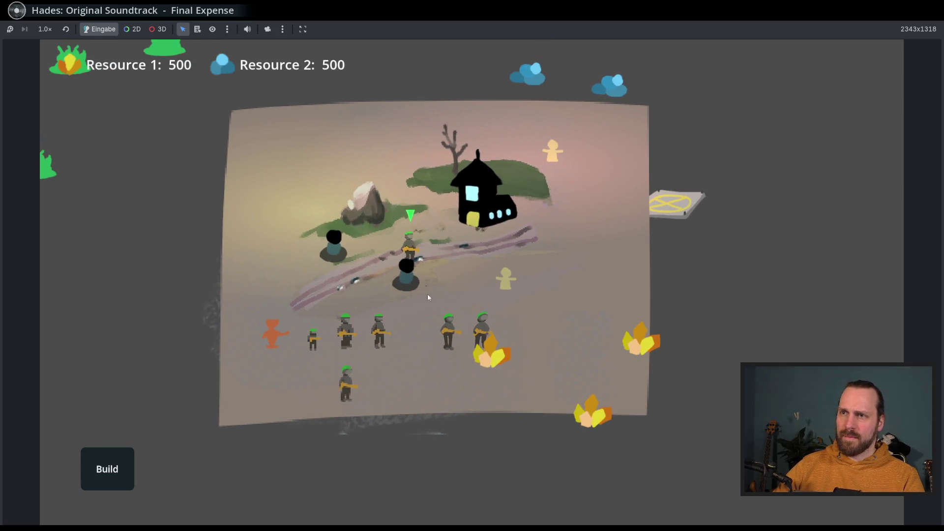
{"action": "left_click", "coordinate": [515, 243]}
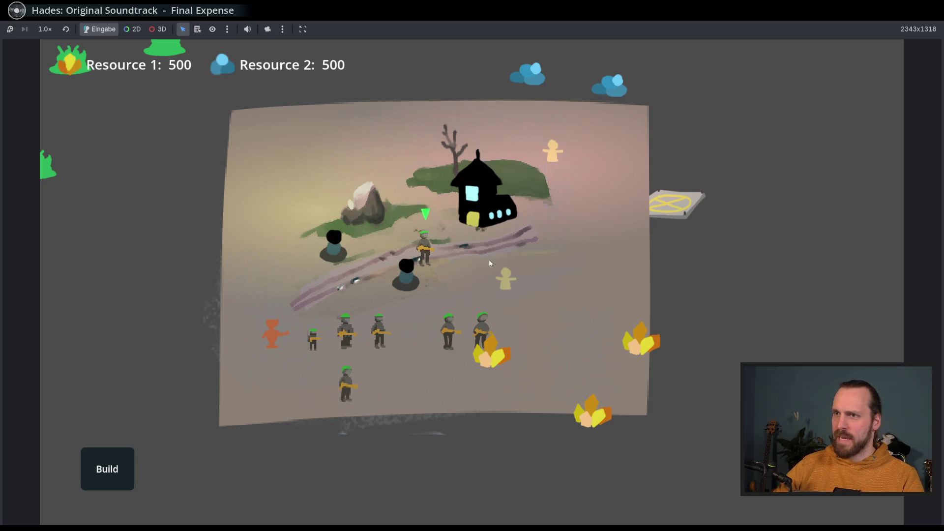
{"action": "left_click", "coordinate": [304, 293]}
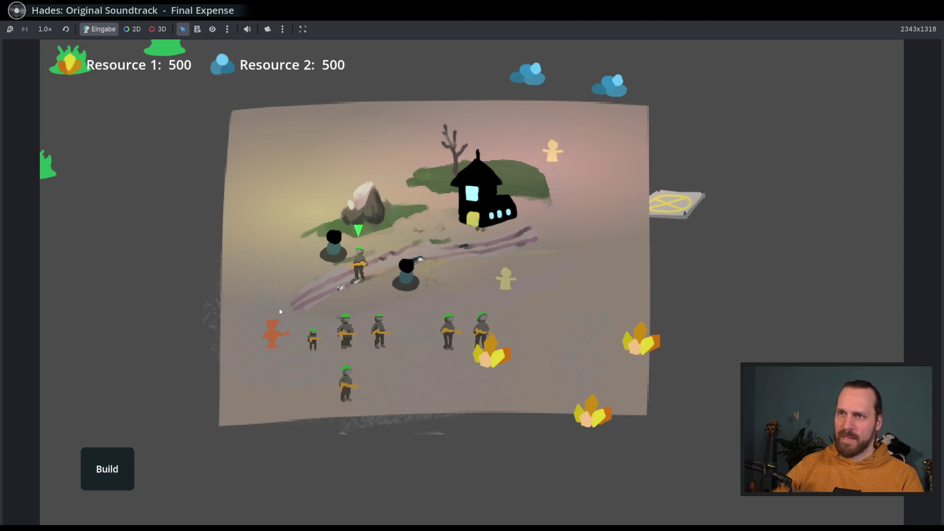
{"action": "left_click", "coordinate": [399, 262]}
{"action": "left_click", "coordinate": [518, 249]}
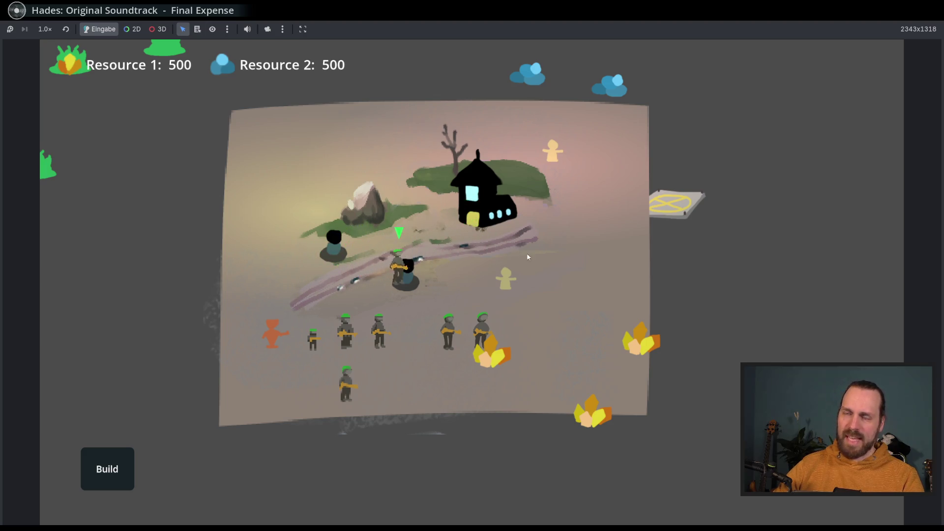
{"action": "left_click", "coordinate": [621, 270]}
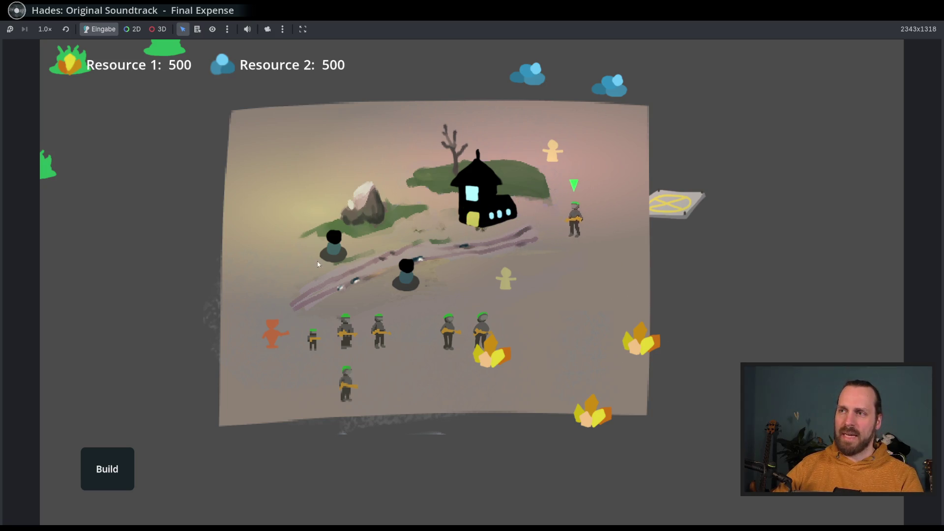
{"action": "left_click", "coordinate": [521, 232]}
{"action": "left_click", "coordinate": [282, 303]}
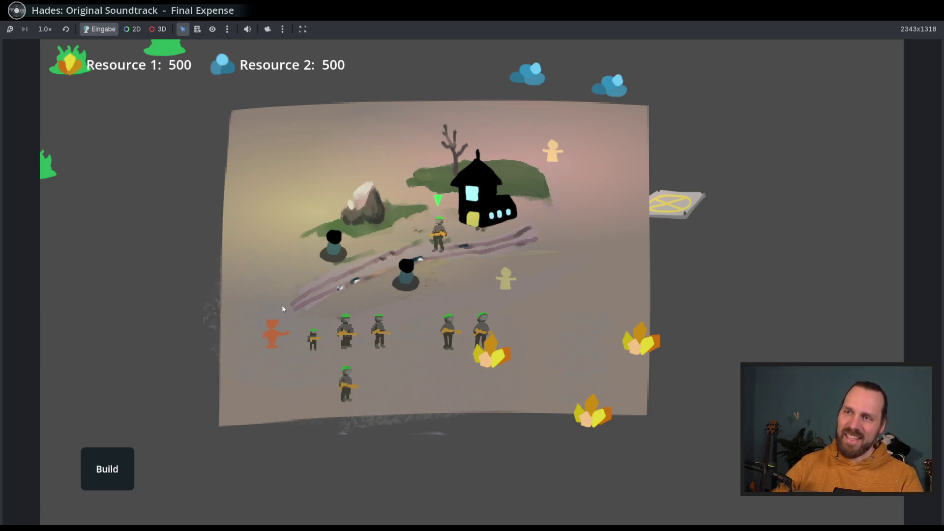
{"action": "left_click", "coordinate": [493, 375]}
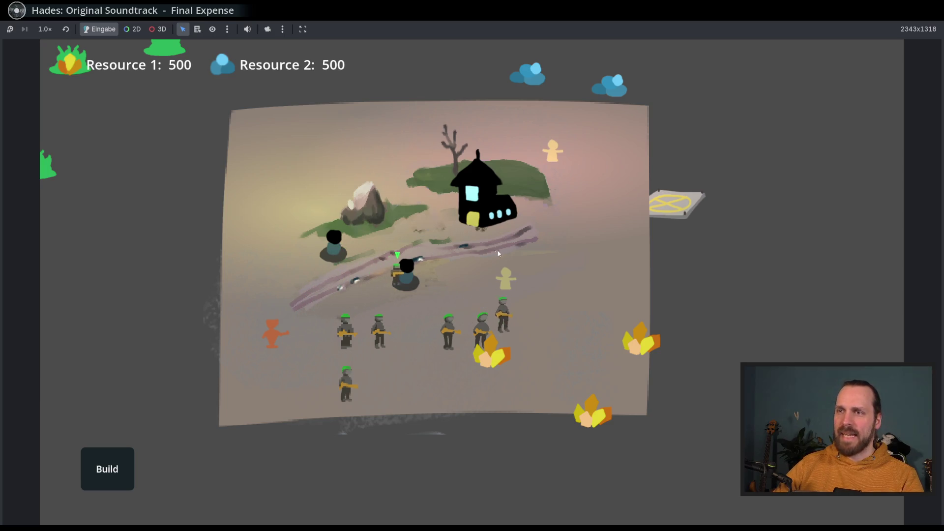
{"action": "left_click", "coordinate": [388, 253]}
{"action": "left_click", "coordinate": [356, 276]}
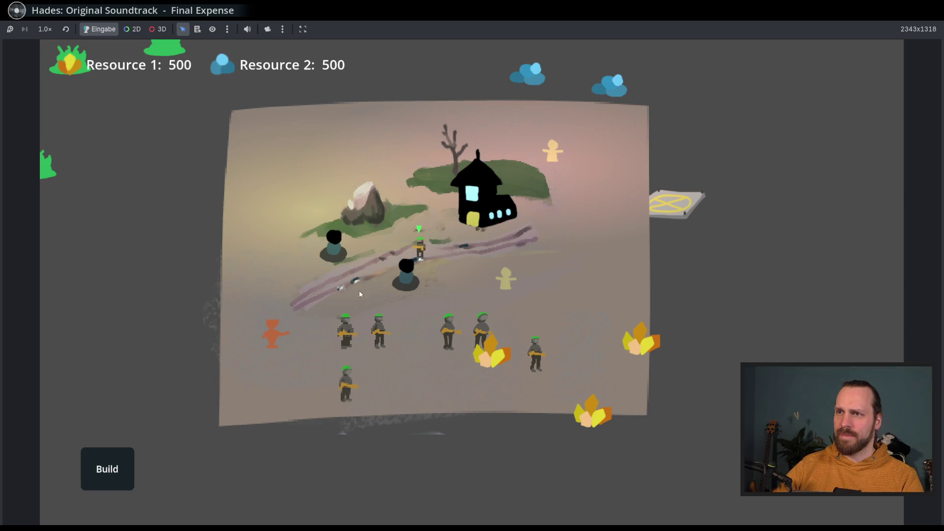
{"action": "mouse_move", "coordinate": [317, 310]}
{"action": "left_mouse_down"}
{"action": "mouse_move", "coordinate": [509, 304]}
{"action": "mouse_move", "coordinate": [408, 338]}
{"action": "mouse_move", "coordinate": [434, 281]}
{"action": "left_mouse_up"}
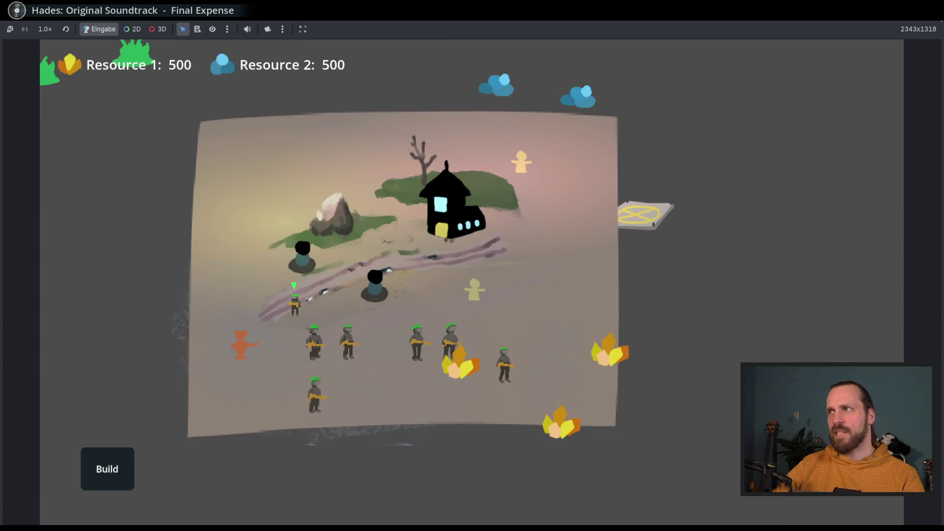
{"action": "key", "text": "F8"}
Set the project's window Mode to Fullscreen in Project Settings > Display > Window
{"action": "left_click", "coordinate": [41, 29]}
{"action": "left_click", "coordinate": [59, 41]}
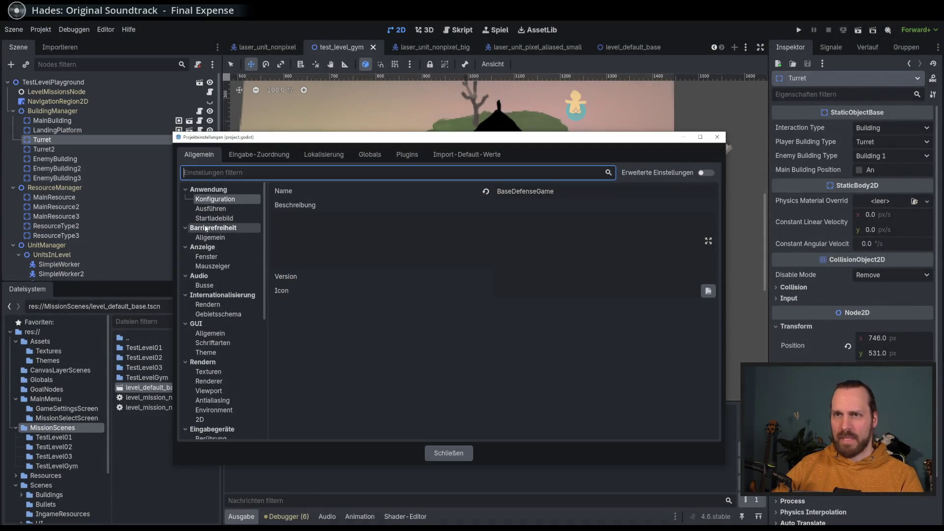
{"action": "left_click", "coordinate": [218, 305]}
{"action": "left_click", "coordinate": [218, 314]}
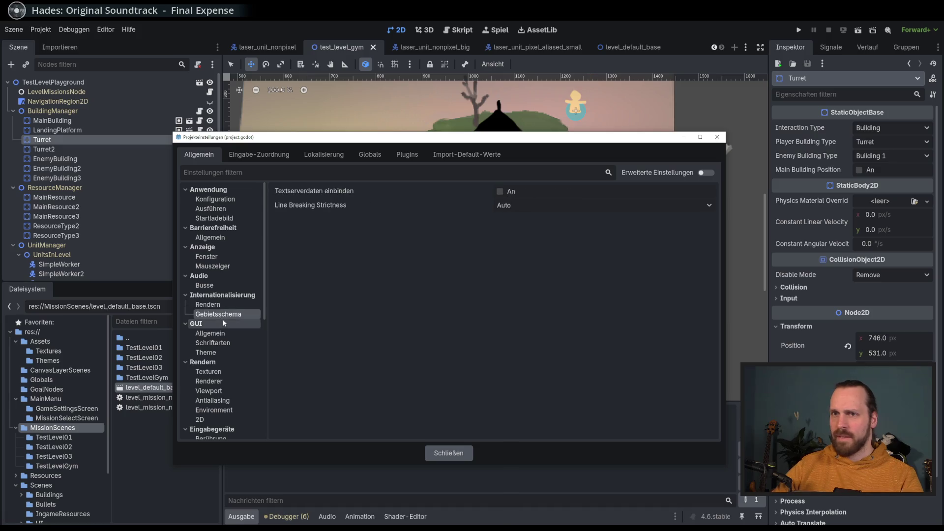
{"action": "left_click", "coordinate": [214, 339]}
{"action": "left_click", "coordinate": [215, 352]}
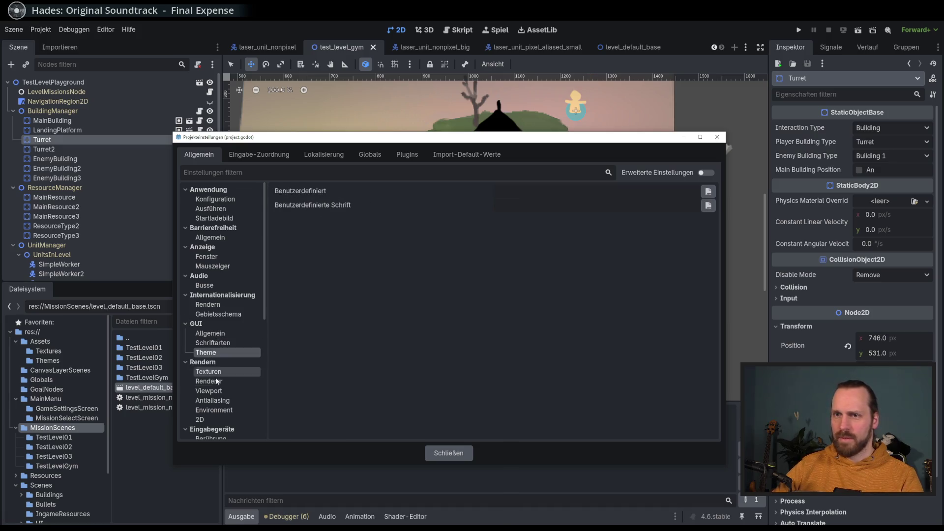
{"action": "left_click", "coordinate": [210, 237]}
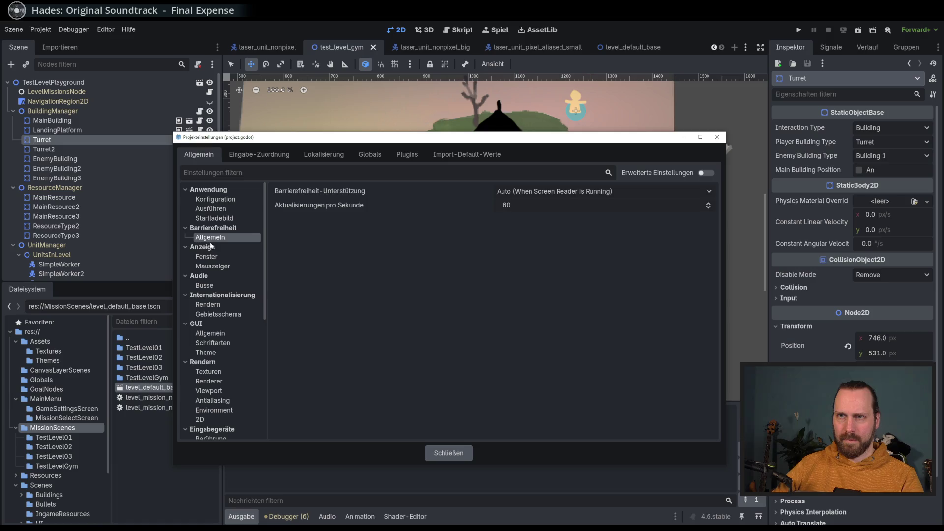
{"action": "left_click", "coordinate": [207, 256]}
{"action": "left_click", "coordinate": [506, 230]}
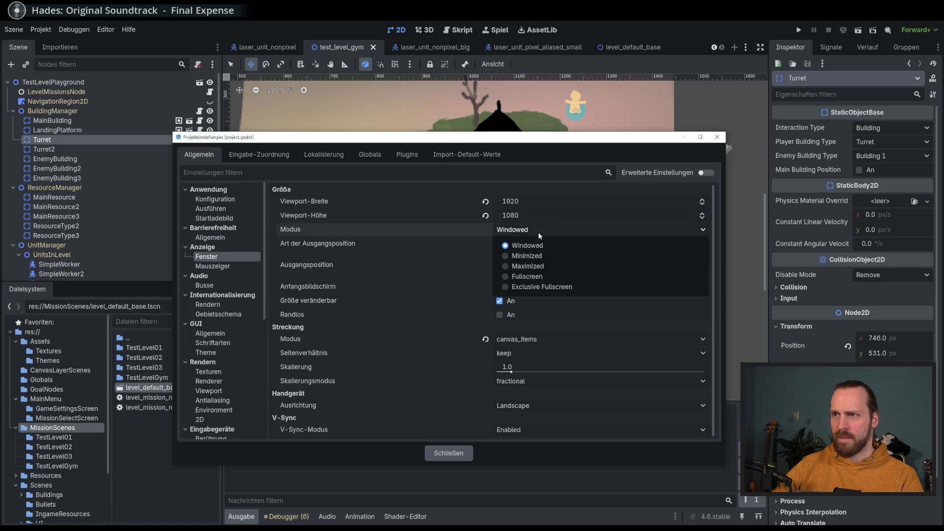
{"action": "left_click", "coordinate": [547, 274]}
{"action": "left_click", "coordinate": [464, 455]}
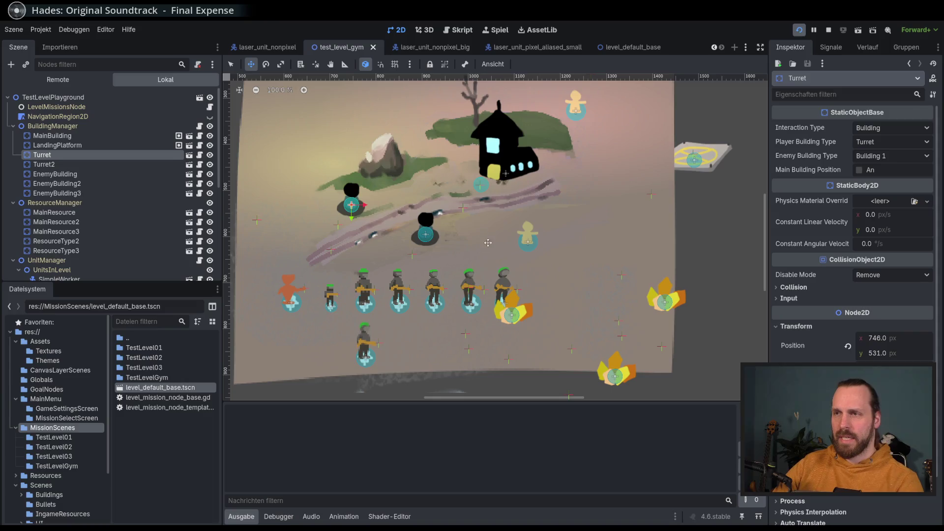
Run the project and load the Test Level GYM mission
{"action": "key", "text": "F5"}
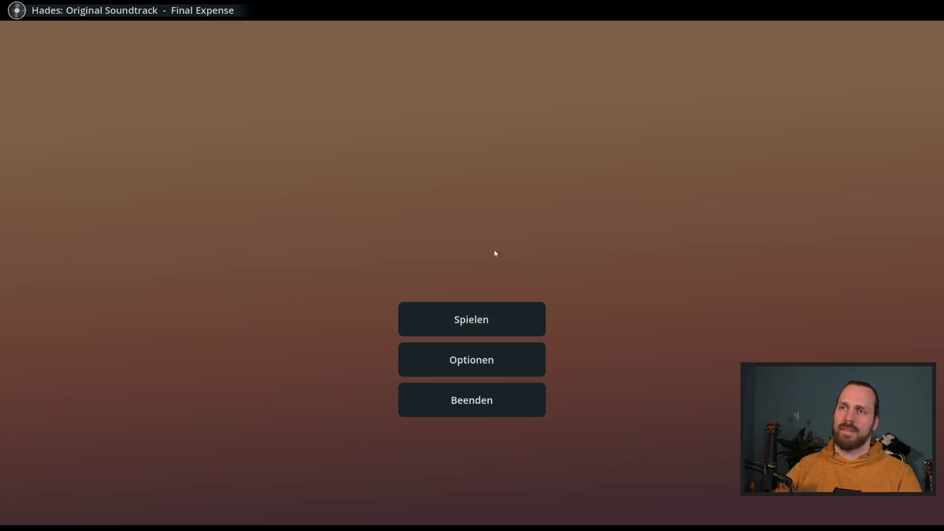
{"action": "left_click", "coordinate": [468, 315]}
{"action": "left_click", "coordinate": [252, 79]}
{"action": "left_click", "coordinate": [607, 453]}
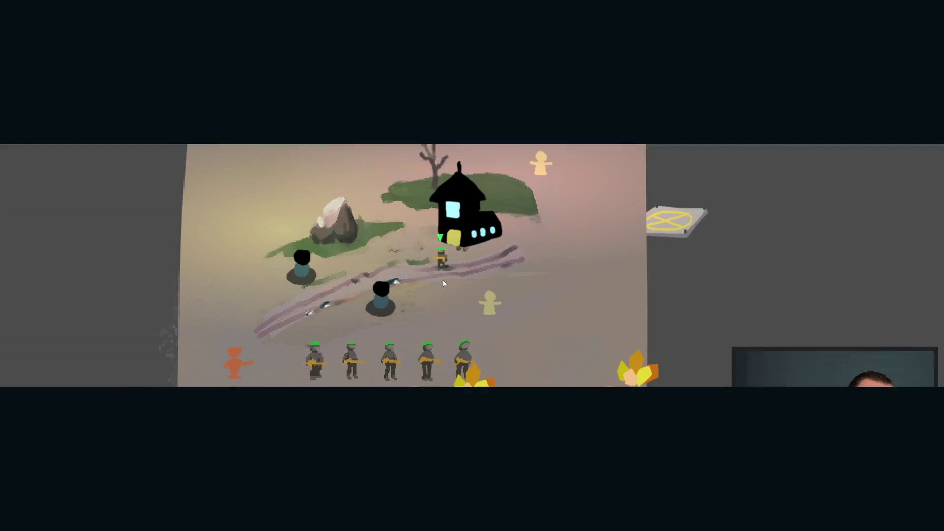
Walk the selected soldier along the path to the dark tower figure
{"action": "key", "text": "a"}
{"action": "key", "text": "s"}
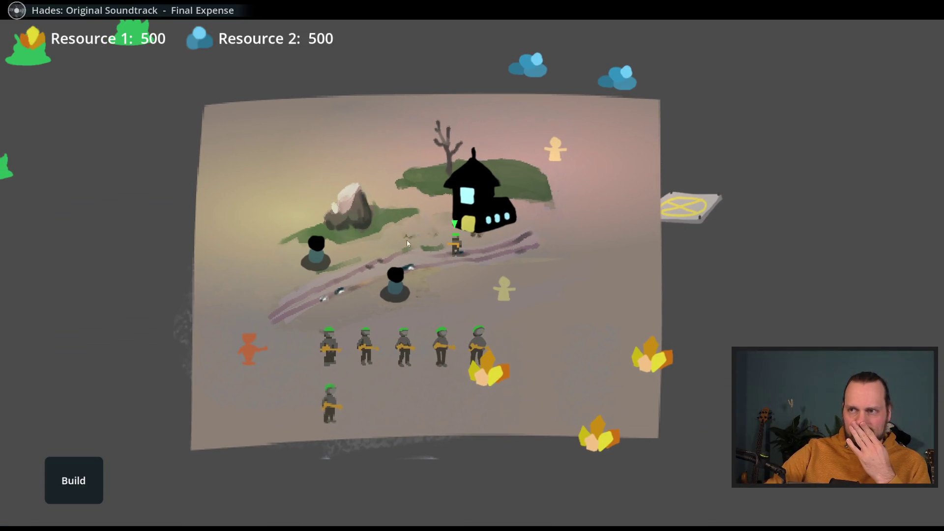
{"action": "right_click", "coordinate": [349, 287]}
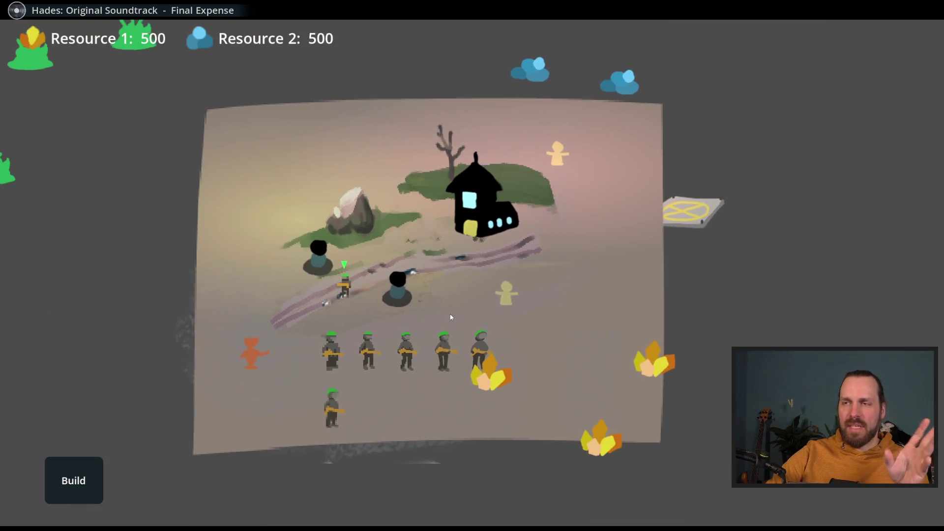
{"action": "key", "text": "w"}
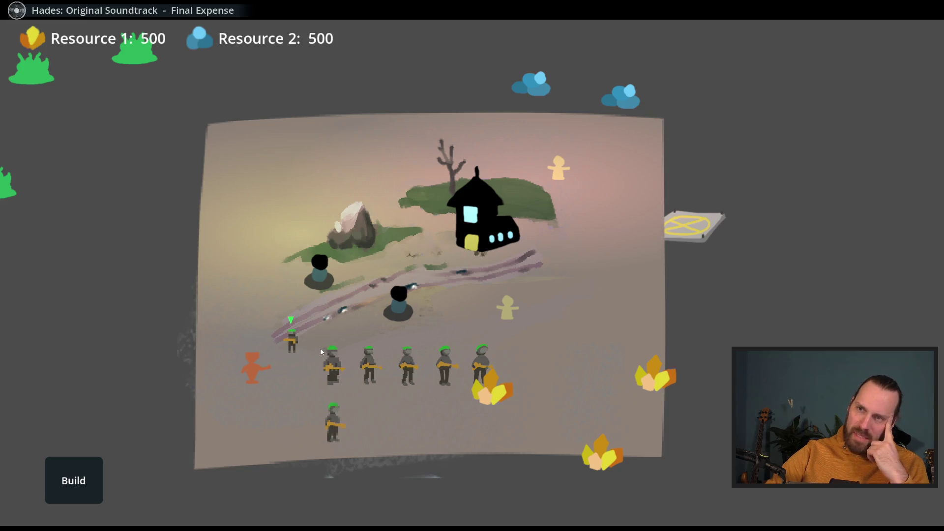
{"action": "scroll", "coordinate": [309, 339], "scroll_direction": "up", "scroll_amount": 3}
{"action": "scroll", "coordinate": [308, 338], "scroll_direction": "down", "scroll_amount": 5}
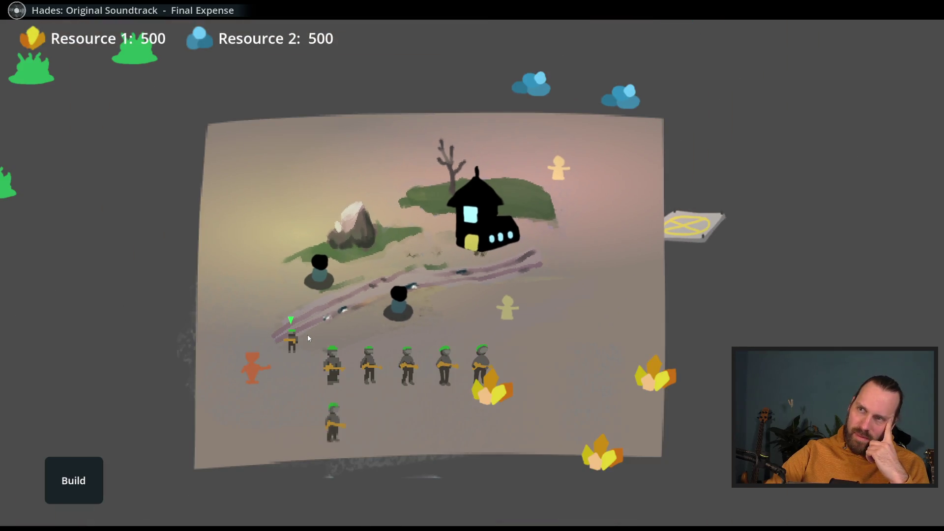
{"action": "right_click", "coordinate": [343, 322]}
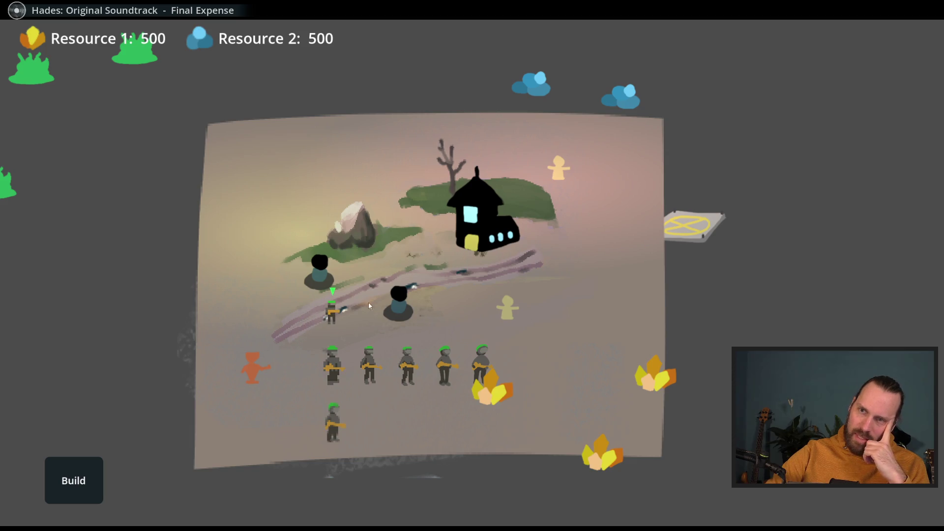
{"action": "right_click", "coordinate": [508, 336]}
{"action": "right_click", "coordinate": [451, 301]}
{"action": "right_click", "coordinate": [467, 314]}
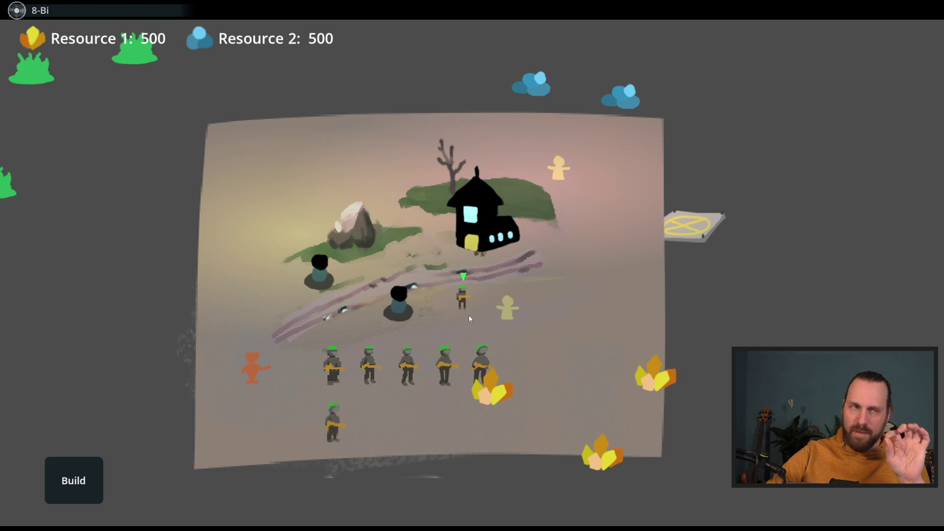
{"action": "right_click", "coordinate": [415, 284]}
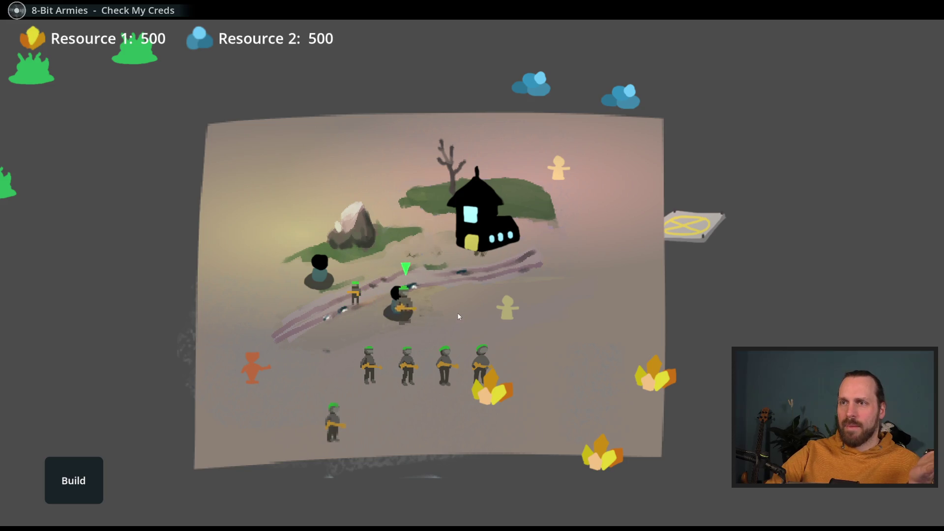
Select individual soldiers, order the small one to a new spot, and box-select five soldiers
{"action": "left_click", "coordinate": [357, 285]}
{"action": "right_click", "coordinate": [420, 267]}
{"action": "left_click", "coordinate": [452, 301]}
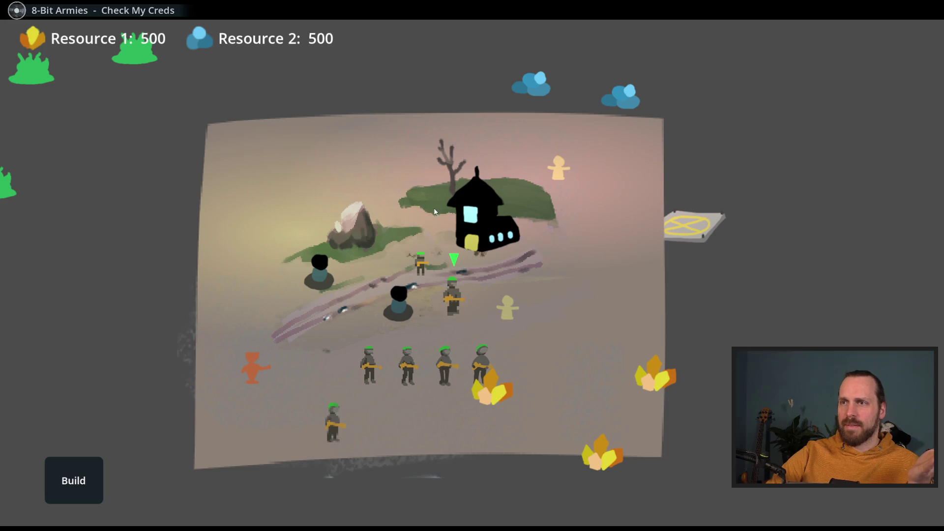
{"action": "left_click_drag", "start_coordinate": [307, 333], "coordinate": [545, 480]}
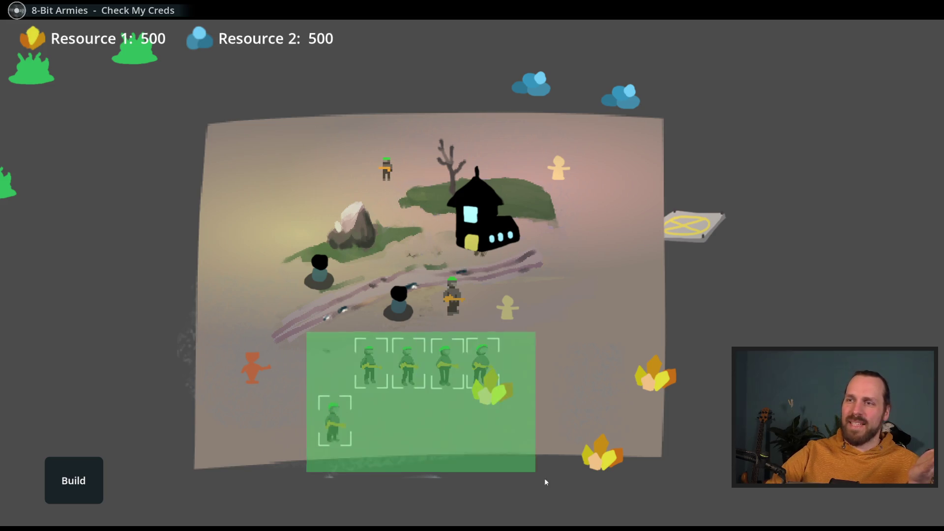
{"action": "left_click", "coordinate": [462, 308]}
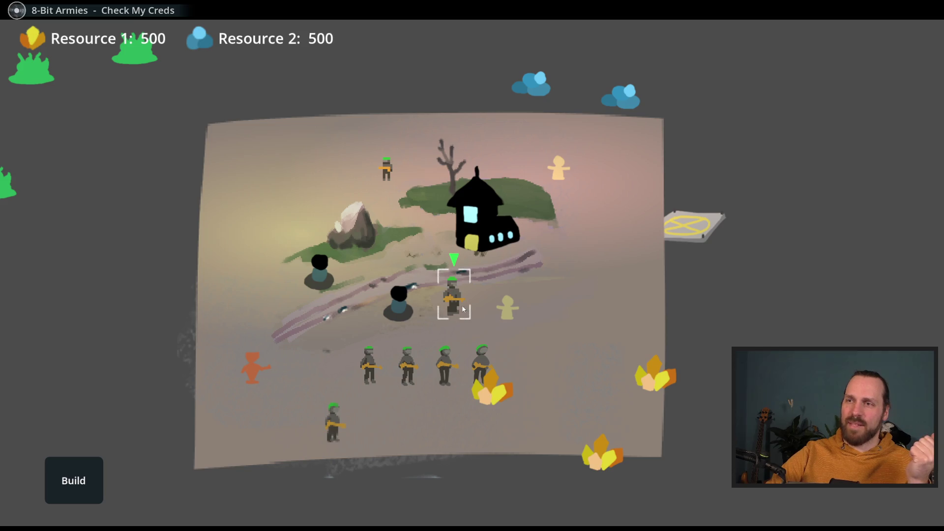
{"action": "left_click", "coordinate": [387, 170]}
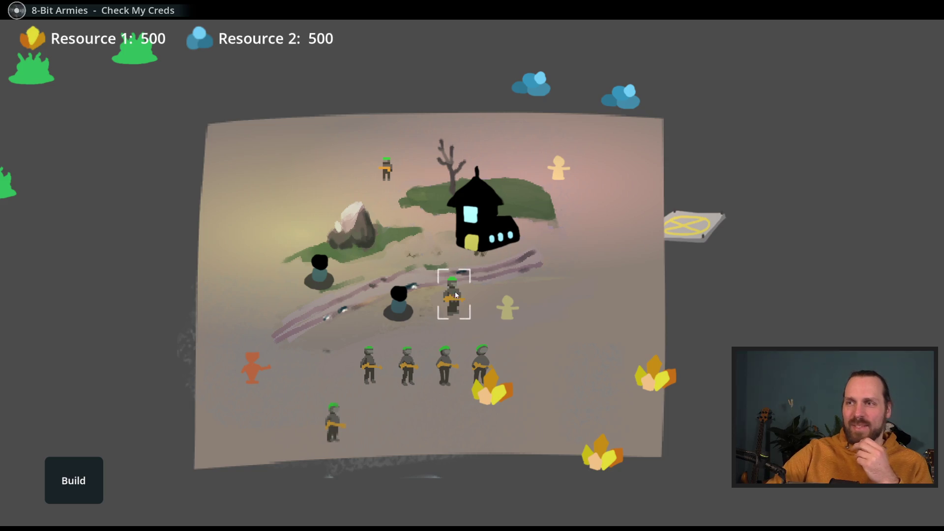
Send the top soldier down-left, walk the middle soldier beside the house, then across the road
{"action": "right_click", "coordinate": [259, 297]}
{"action": "left_click", "coordinate": [453, 295]}
{"action": "right_click", "coordinate": [422, 231]}
{"action": "right_click", "coordinate": [373, 132]}
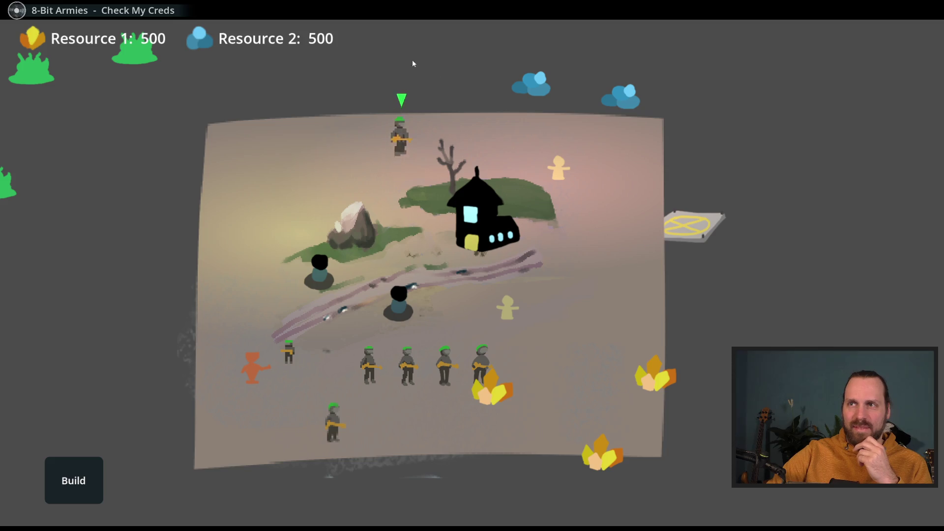
{"action": "right_click", "coordinate": [471, 274]}
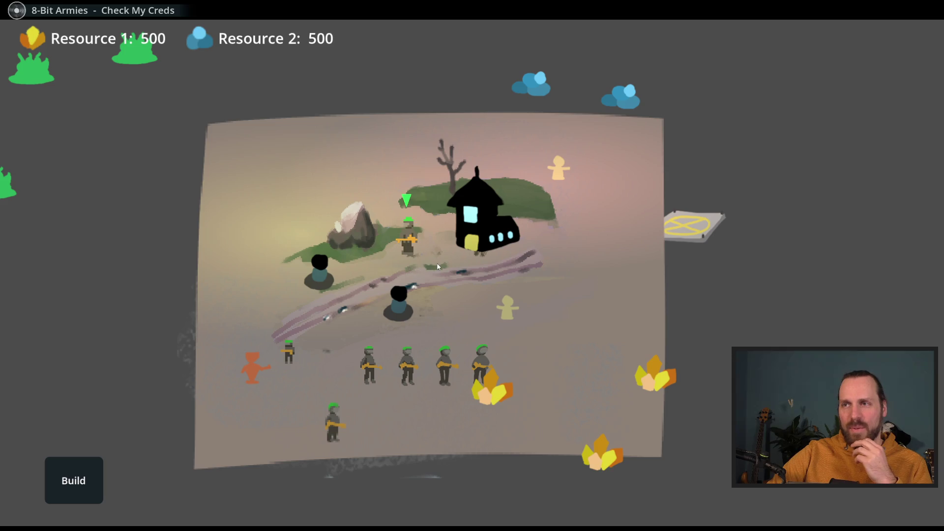
{"action": "left_click", "coordinate": [509, 280]}
{"action": "left_click", "coordinate": [431, 246]}
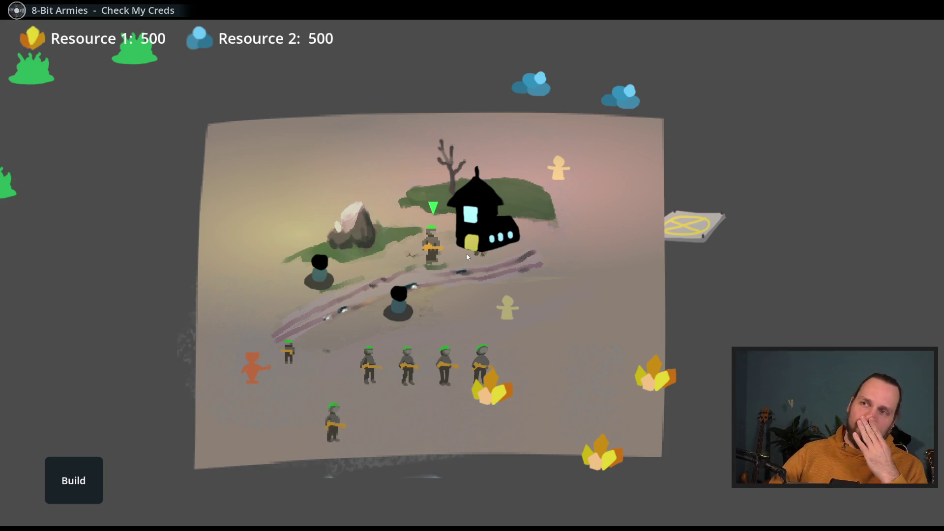
{"action": "right_click", "coordinate": [466, 300]}
Send the soldier up near the rock, then down-left across the board
{"action": "right_click", "coordinate": [414, 257]}
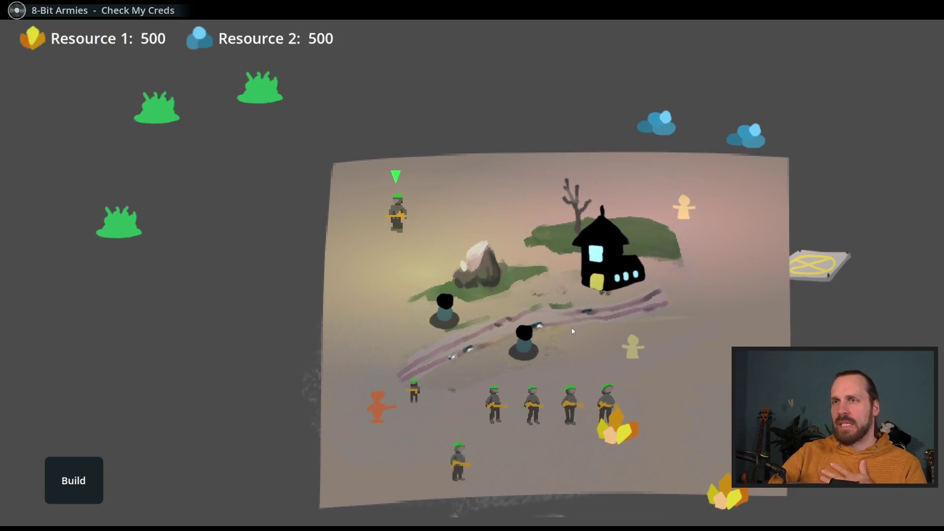
{"action": "mouse_move", "coordinate": [572, 330]}
{"action": "left_mouse_down"}
{"action": "mouse_move", "coordinate": [362, 244]}
{"action": "mouse_move", "coordinate": [478, 284]}
{"action": "left_mouse_up"}
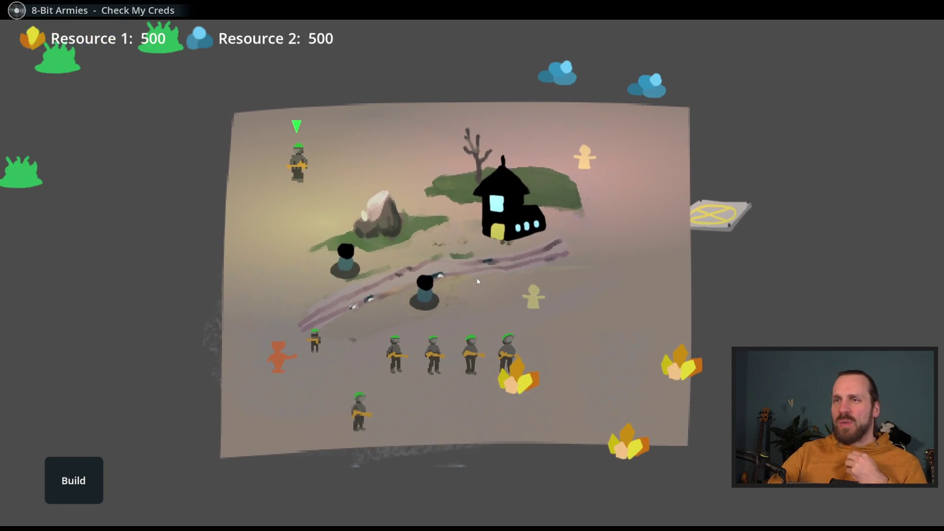
{"action": "scroll", "coordinate": [477, 283], "scroll_direction": "up", "scroll_amount": 2}
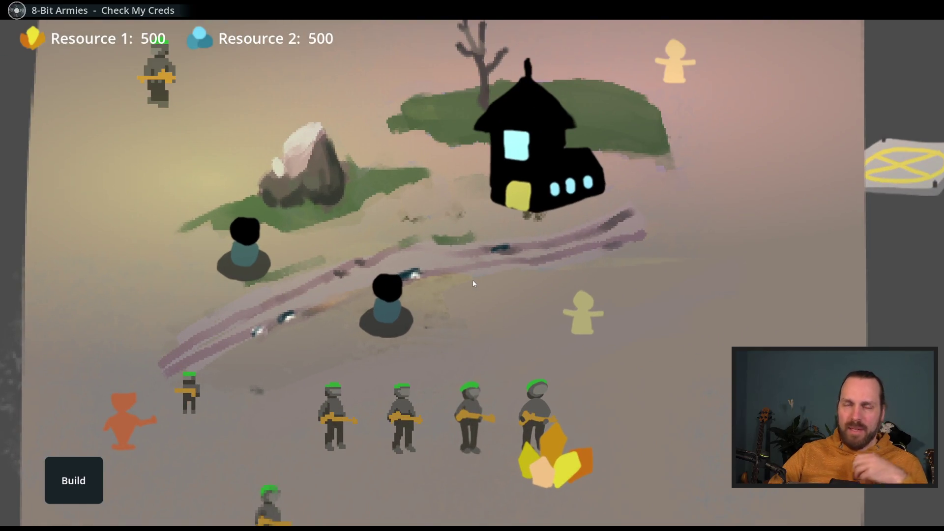
{"action": "scroll", "coordinate": [471, 277], "scroll_direction": "down", "scroll_amount": 2}
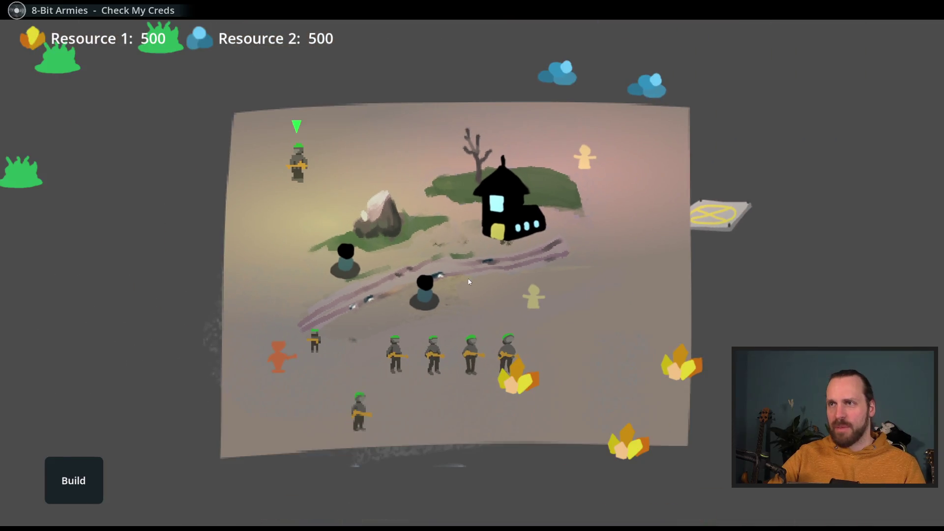
{"action": "scroll", "coordinate": [421, 269], "scroll_direction": "up", "scroll_amount": 2}
{"action": "scroll", "coordinate": [419, 269], "scroll_direction": "down", "scroll_amount": 3}
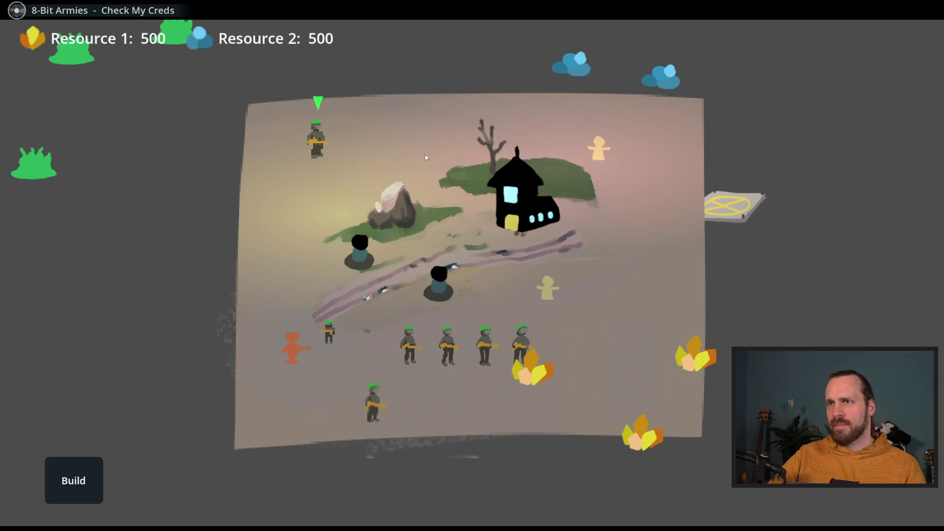
{"action": "scroll", "coordinate": [436, 222], "scroll_direction": "up", "scroll_amount": 3}
{"action": "scroll", "coordinate": [376, 248], "scroll_direction": "down", "scroll_amount": 3}
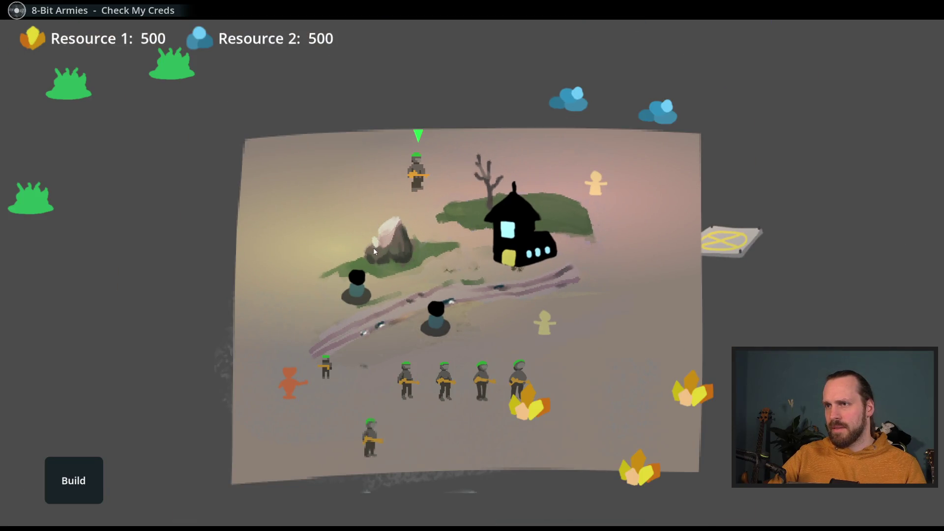
{"action": "scroll", "coordinate": [374, 251], "scroll_direction": "up", "scroll_amount": 3}
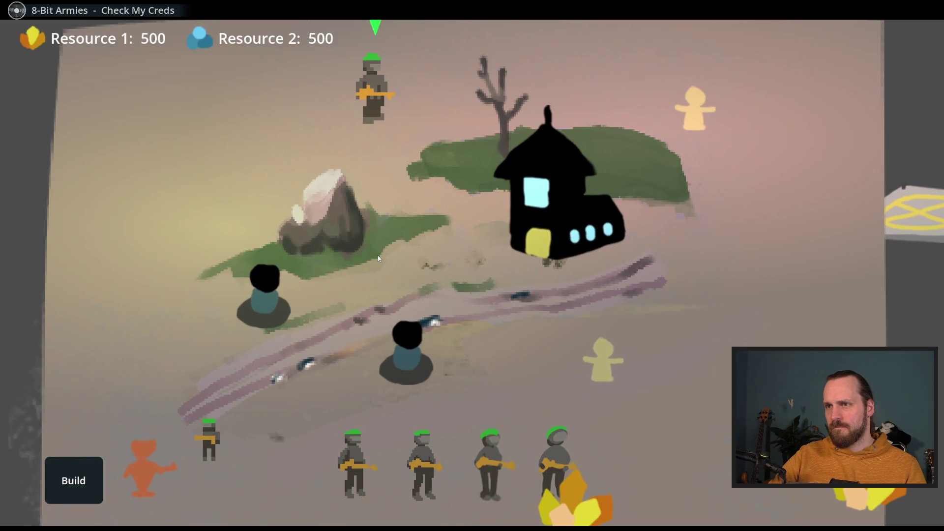
{"action": "scroll", "coordinate": [378, 255], "scroll_direction": "down", "scroll_amount": 3}
{"action": "right_click", "coordinate": [295, 241]}
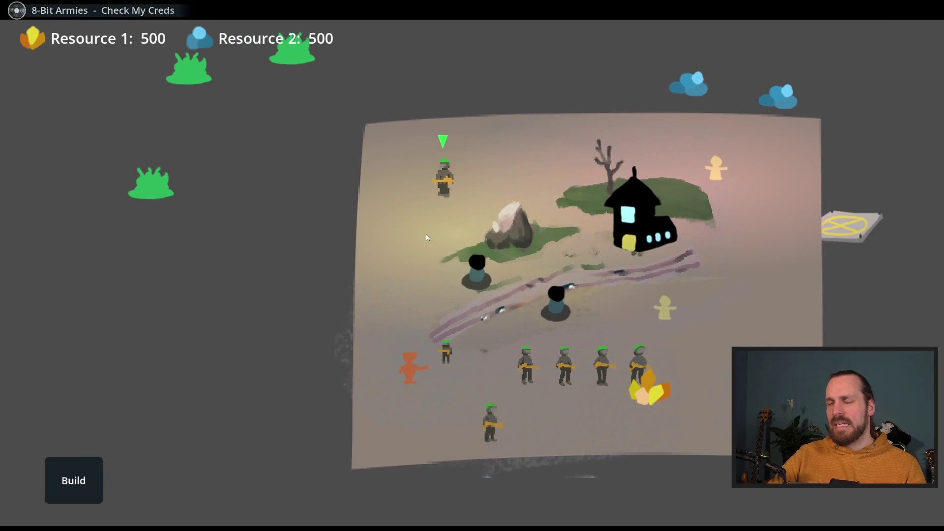
Pan the camera around the map with WASD keys and drags, then stop the game
{"action": "key", "text": "d"}
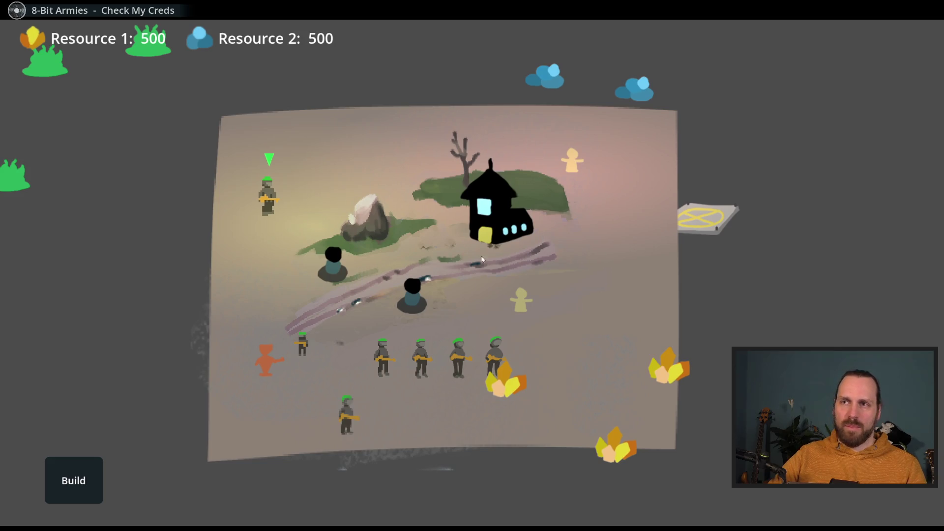
{"action": "key", "text": "w"}
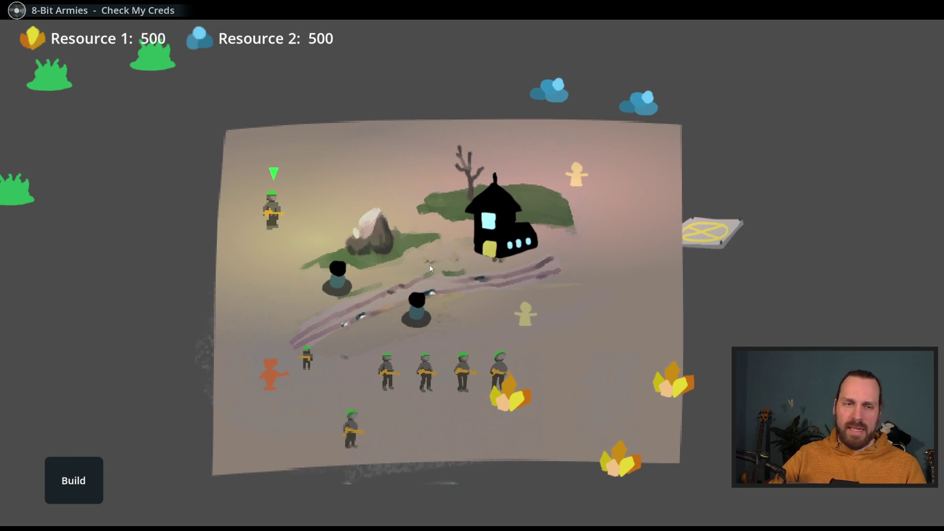
{"action": "key", "text": "a"}
{"action": "key", "text": "w"}
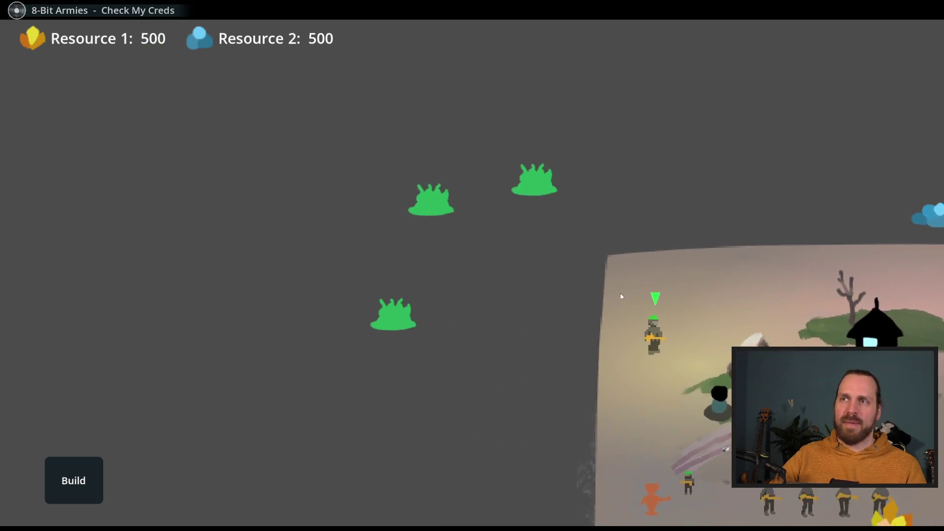
{"action": "key", "text": "d"}
{"action": "key", "text": "s"}
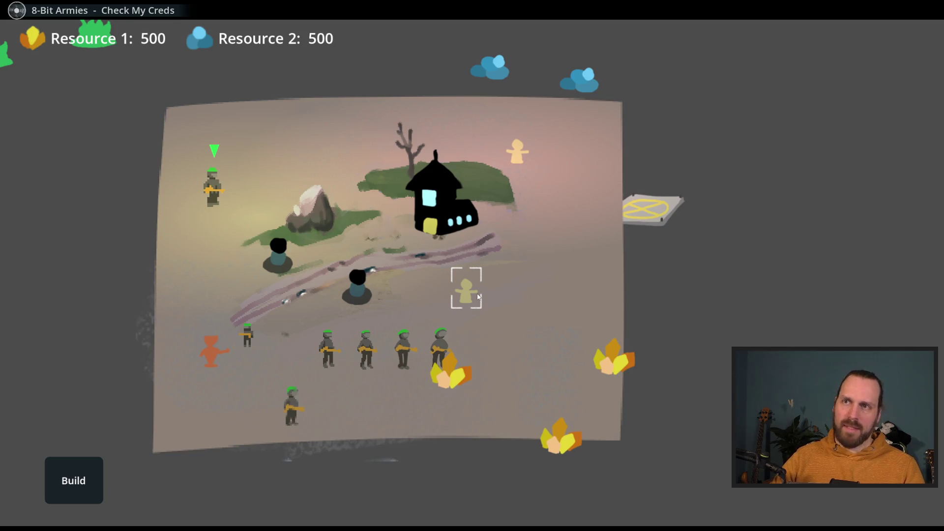
{"action": "key", "text": "a"}
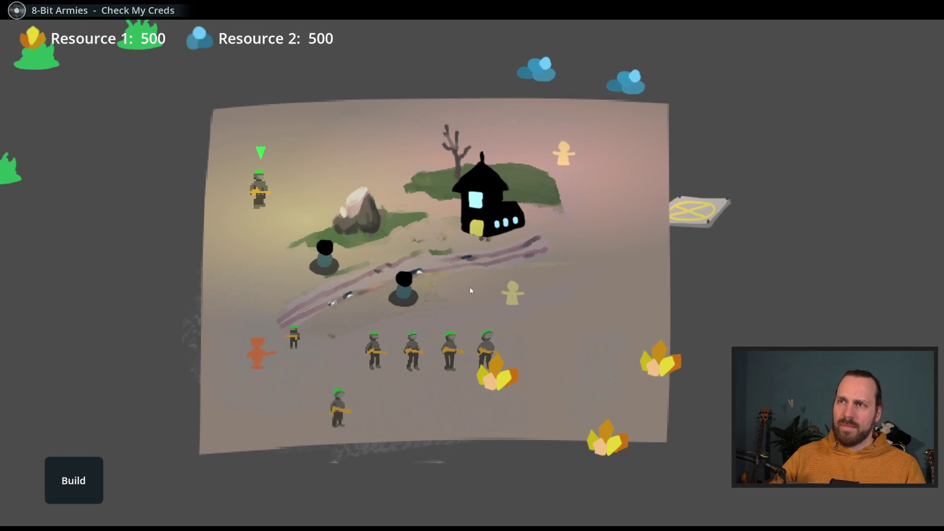
{"action": "key", "text": "d"}
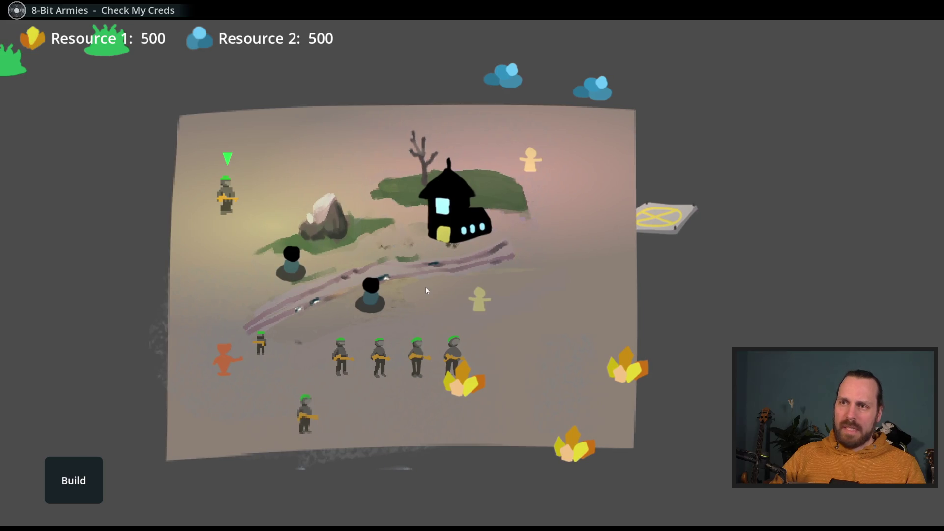
{"action": "key", "text": "a"}
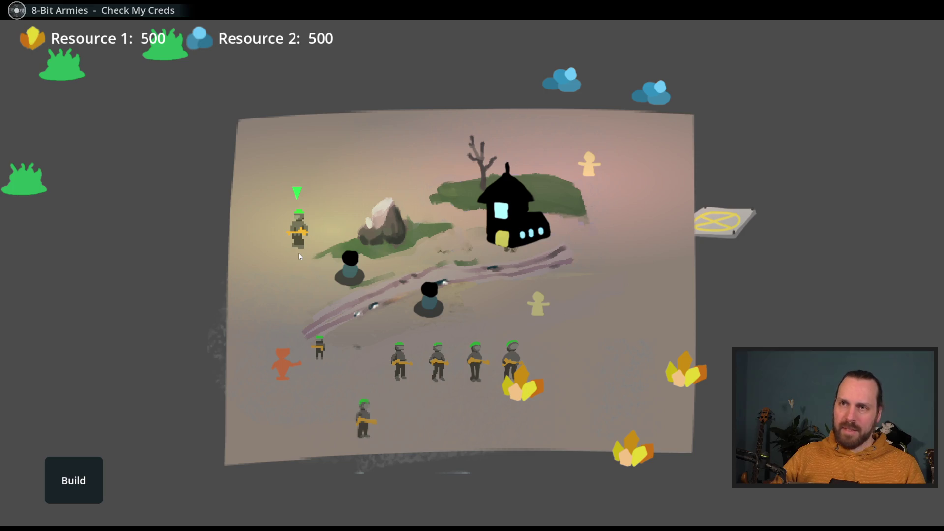
{"action": "left_click_drag", "start_coordinate": [299, 256], "coordinate": [243, 238]}
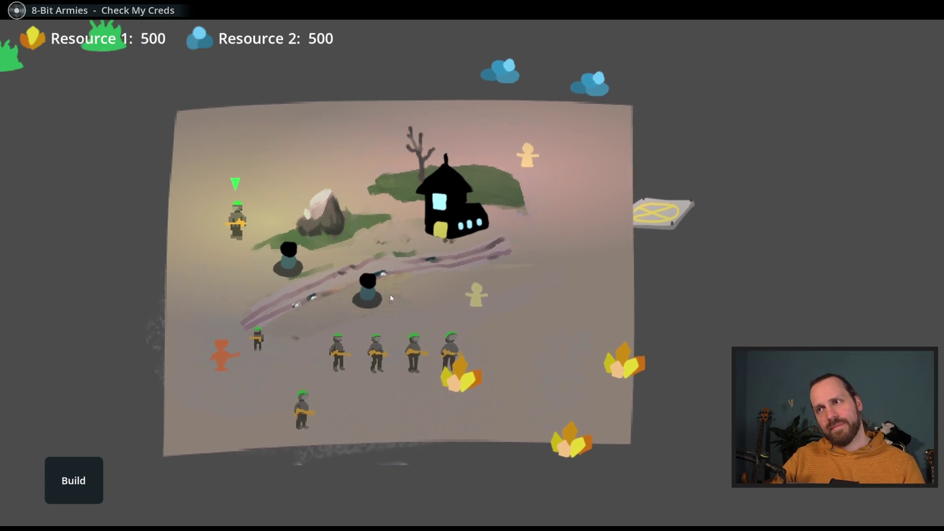
{"action": "mouse_move", "coordinate": [418, 307]}
{"action": "left_mouse_down"}
{"action": "mouse_move", "coordinate": [435, 293]}
{"action": "mouse_move", "coordinate": [406, 291]}
{"action": "mouse_move", "coordinate": [390, 309]}
{"action": "left_mouse_up"}
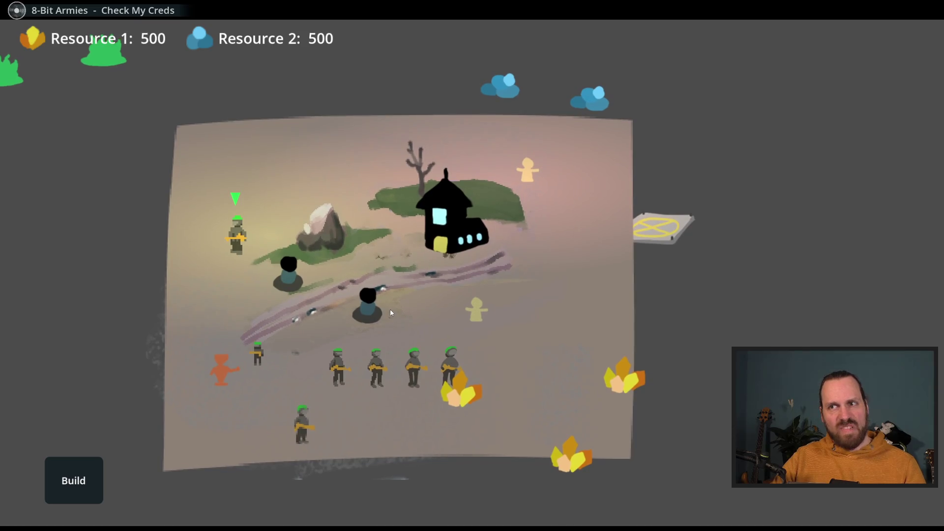
{"action": "key", "text": "Escape"}
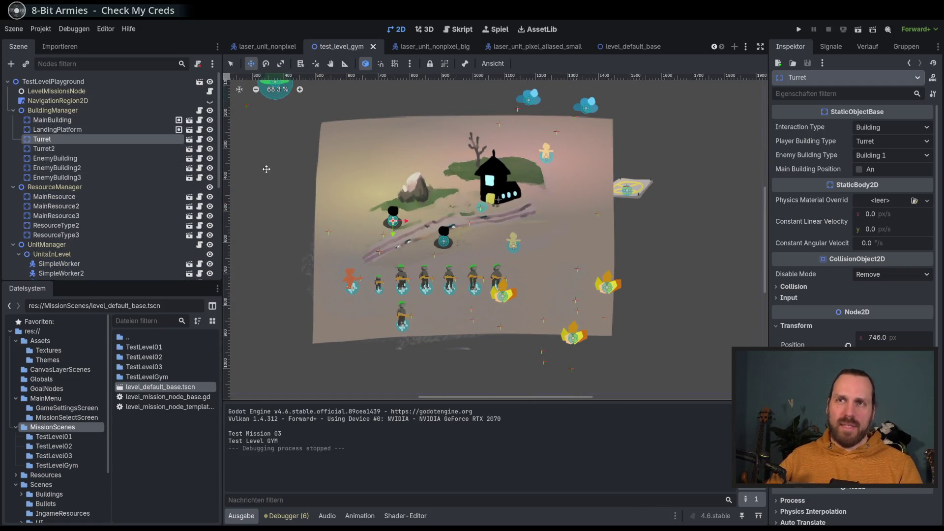
Zoom out the 2D view and fold the UnitsInLevel, ResourceManager and BuildingManager branches
{"action": "scroll", "coordinate": [565, 207], "scroll_direction": "down", "scroll_amount": 3}
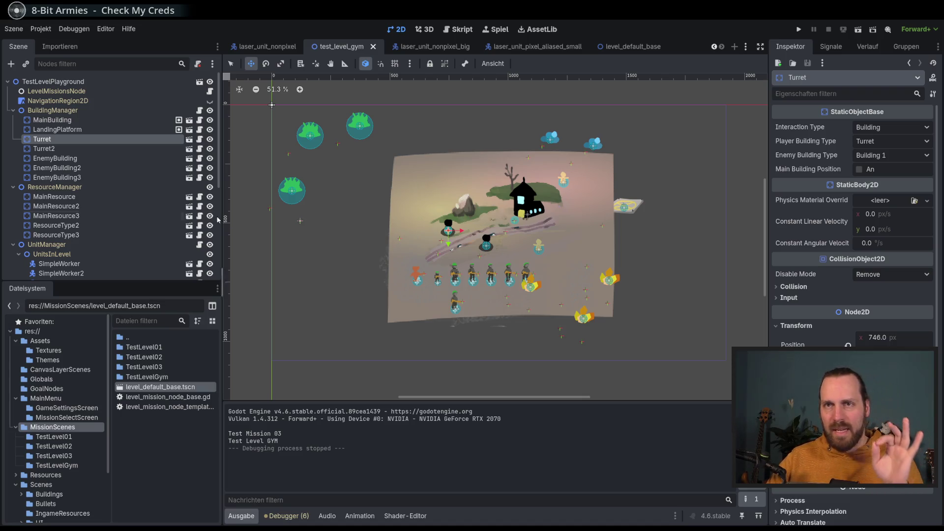
{"action": "scroll", "coordinate": [136, 223], "scroll_direction": "down", "scroll_amount": 1}
{"action": "scroll", "coordinate": [137, 224], "scroll_direction": "up", "scroll_amount": 1}
{"action": "scroll", "coordinate": [137, 224], "scroll_direction": "down", "scroll_amount": 5}
{"action": "scroll", "coordinate": [137, 222], "scroll_direction": "up", "scroll_amount": 5}
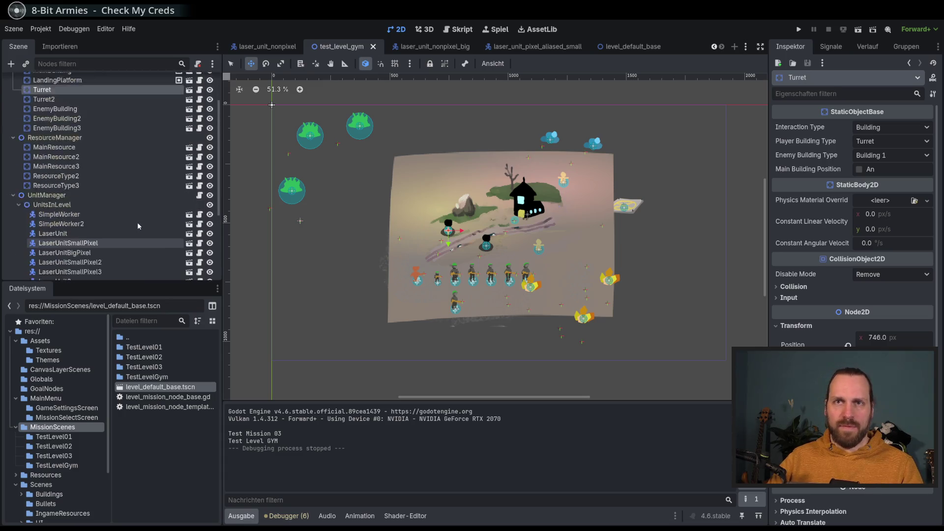
{"action": "scroll", "coordinate": [137, 222], "scroll_direction": "down", "scroll_amount": 3}
{"action": "scroll", "coordinate": [137, 222], "scroll_direction": "up", "scroll_amount": 3}
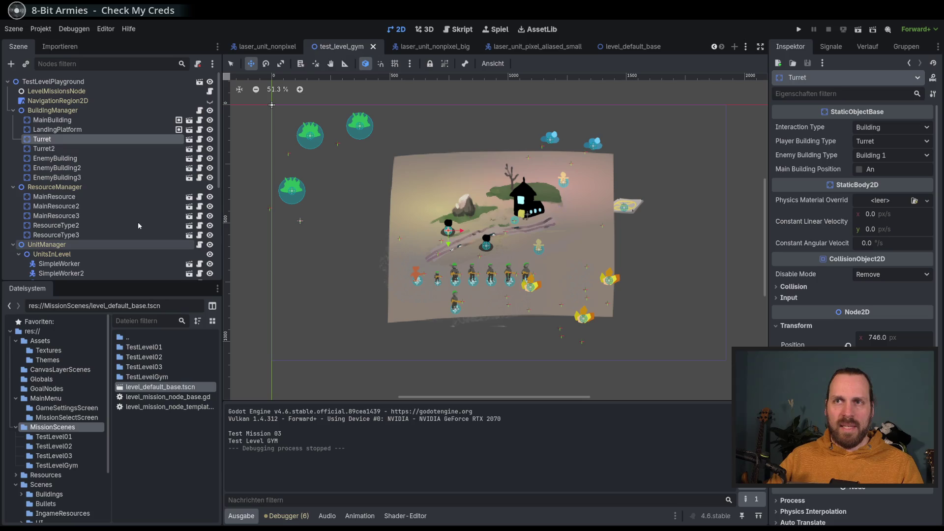
{"action": "scroll", "coordinate": [127, 221], "scroll_direction": "down", "scroll_amount": 2}
{"action": "left_click", "coordinate": [19, 204]}
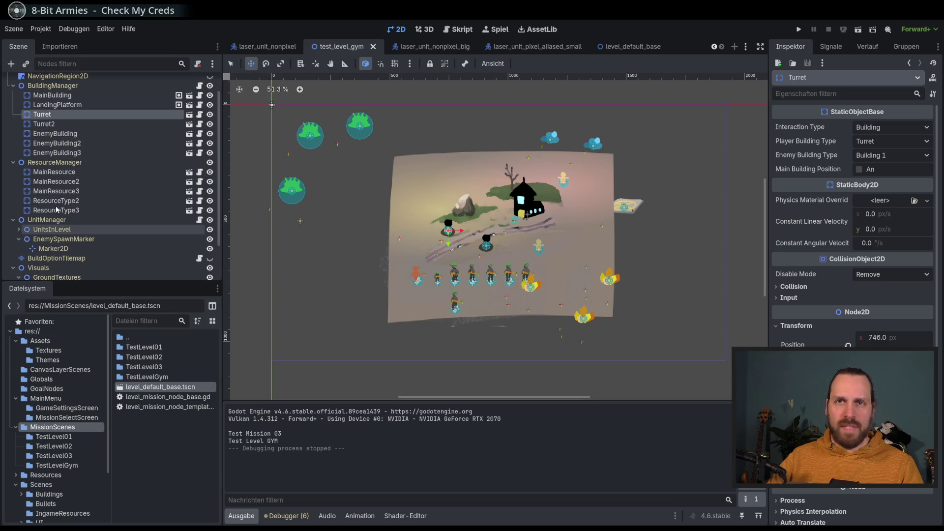
{"action": "left_click", "coordinate": [13, 172]}
{"action": "scroll", "coordinate": [14, 128], "scroll_direction": "up", "scroll_amount": 1}
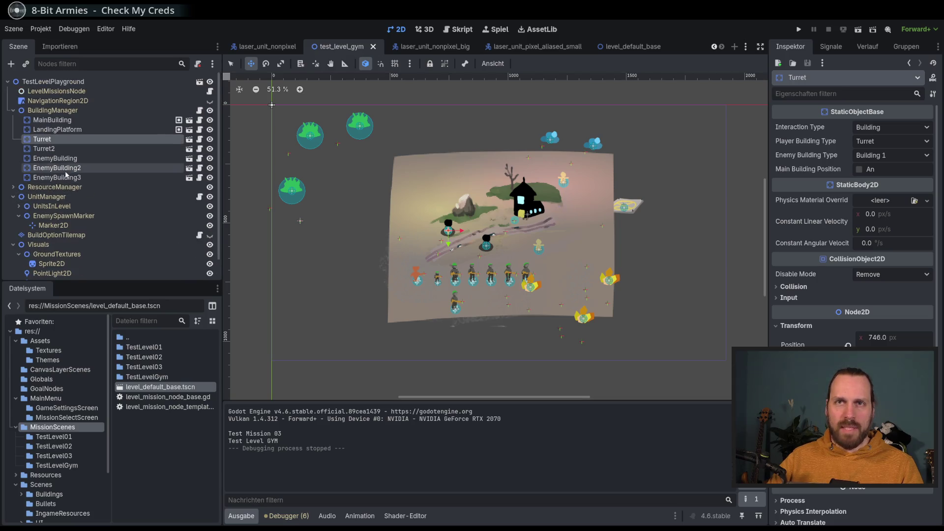
{"action": "left_click", "coordinate": [12, 110]}
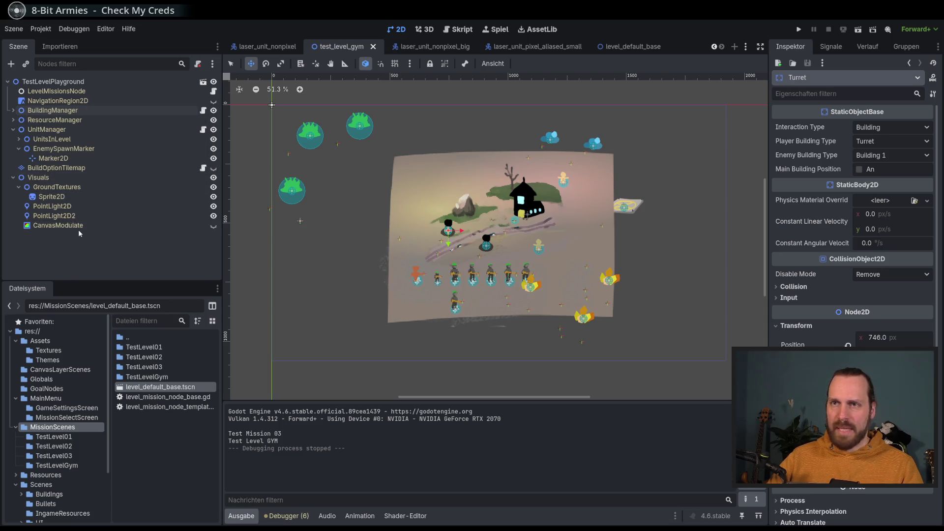
Toggle the CanvasModulate node's visibility off and back on
{"action": "left_click", "coordinate": [213, 226]}
{"action": "left_click", "coordinate": [213, 227]}
{"action": "left_click", "coordinate": [151, 228]}
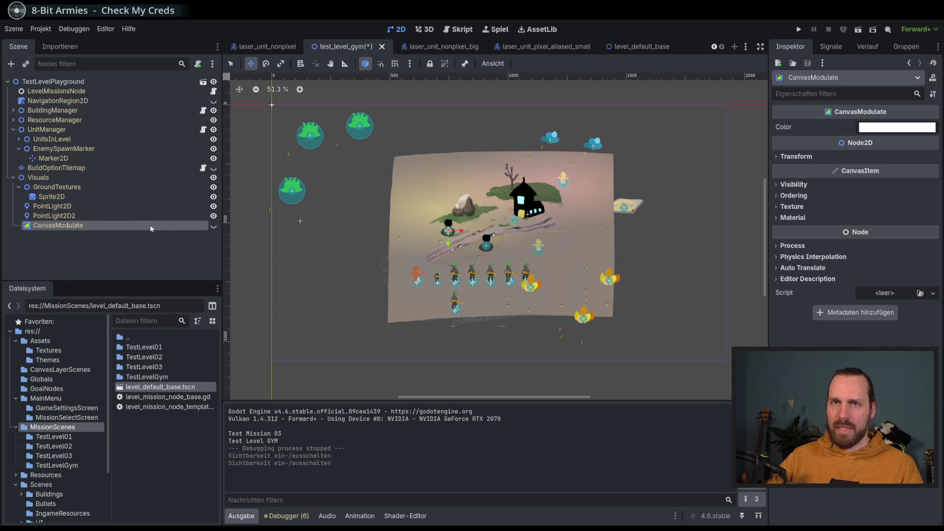
Look through the laser_unit_nonpixel, laser_unit_nonpixel_big and laser_unit_pixel_aliased_small scenes
{"action": "left_click", "coordinate": [271, 50]}
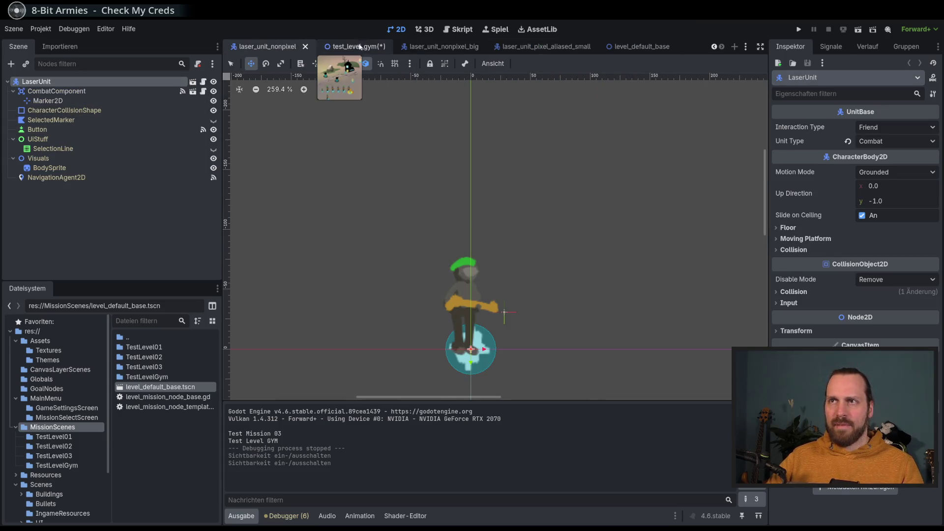
{"action": "left_click", "coordinate": [360, 46]}
{"action": "left_click", "coordinate": [447, 47]}
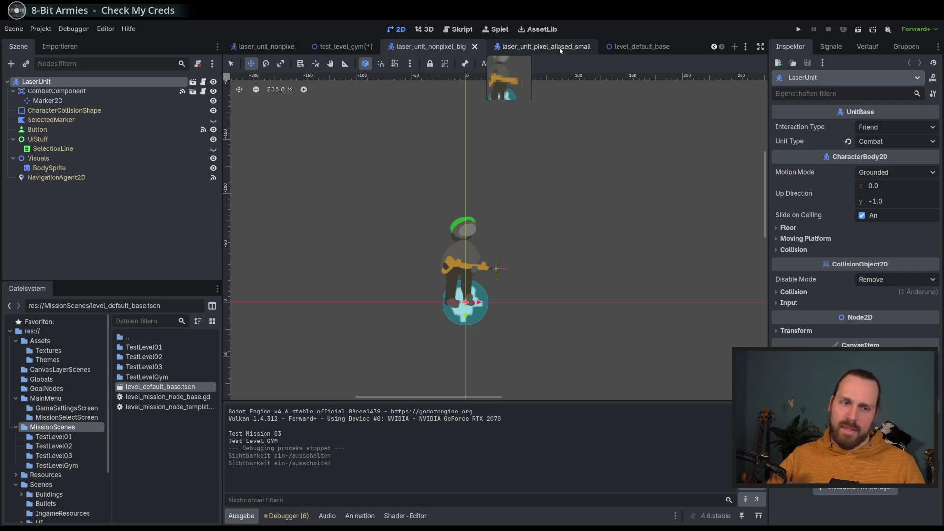
{"action": "left_click", "coordinate": [560, 47]}
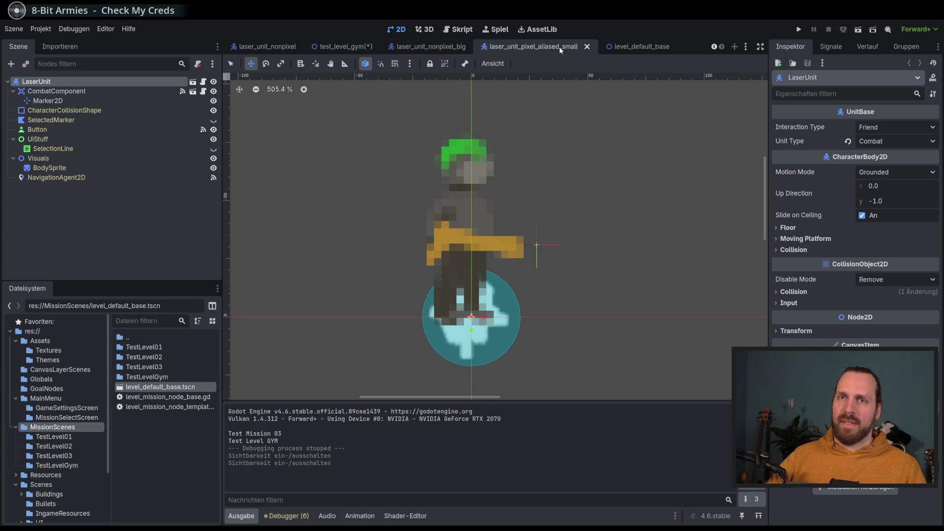
Delete the CanvasModulate node from level_default_base and save the scene
{"action": "left_click", "coordinate": [612, 48]}
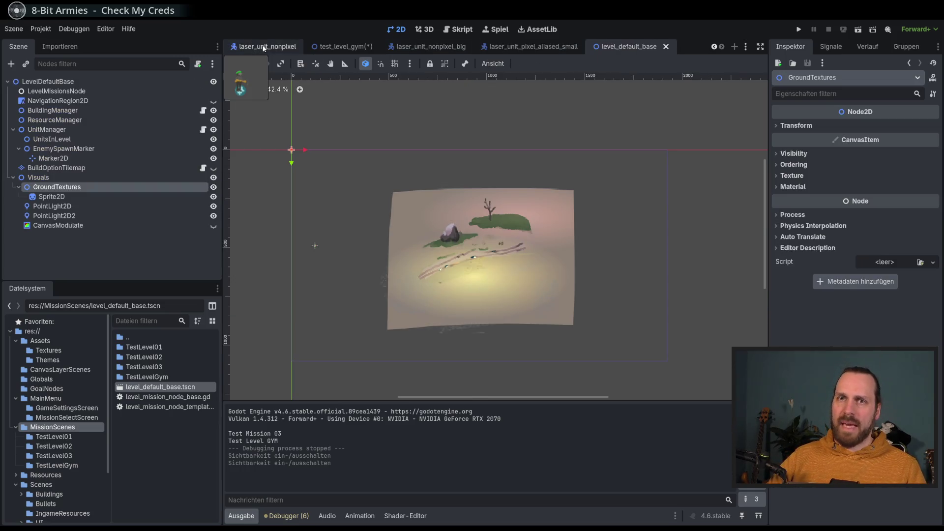
{"action": "left_click", "coordinate": [99, 224]}
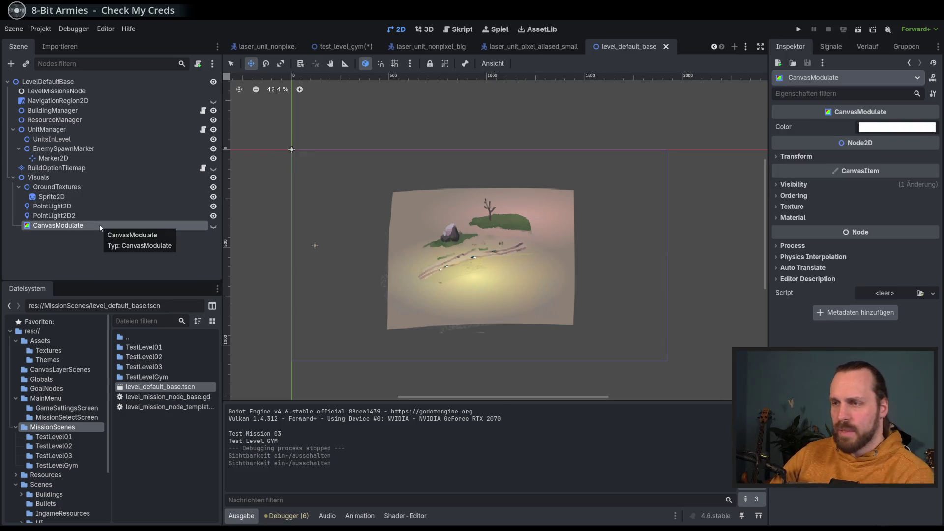
{"action": "key", "text": "Delete"}
{"action": "key", "text": "ctrl+s"}
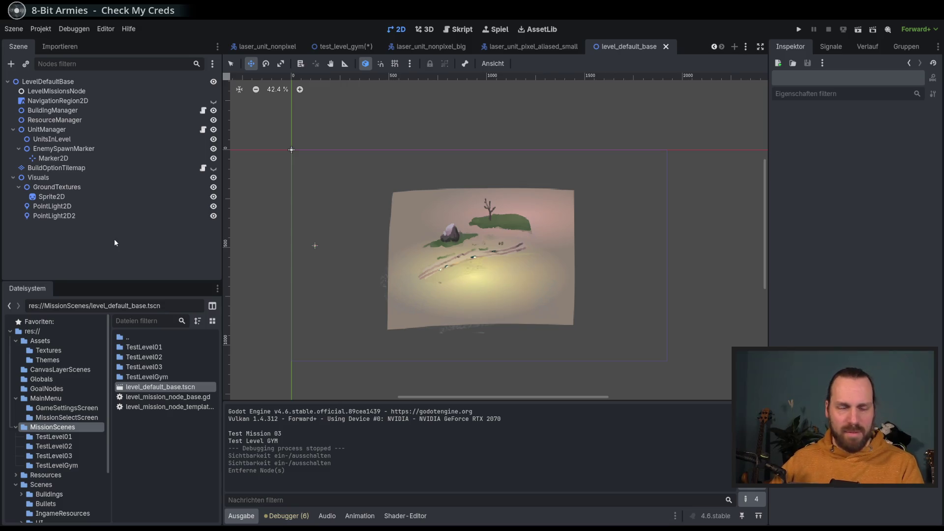
{"action": "scroll", "coordinate": [479, 222], "scroll_direction": "up", "scroll_amount": 1}
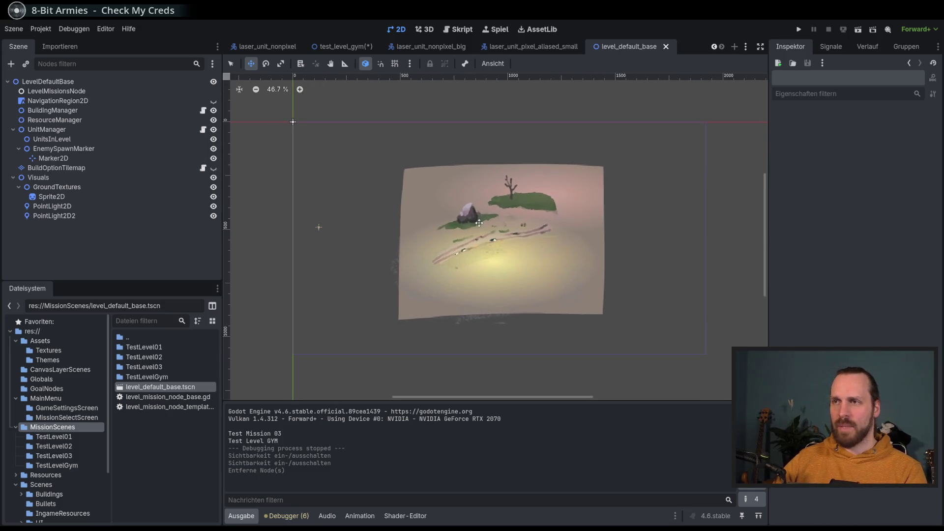
{"action": "left_click", "coordinate": [79, 214]}
{"action": "left_click", "coordinate": [96, 205]}
{"action": "left_click", "coordinate": [101, 216]}
{"action": "left_click", "coordinate": [106, 205]}
{"action": "left_click", "coordinate": [108, 216]}
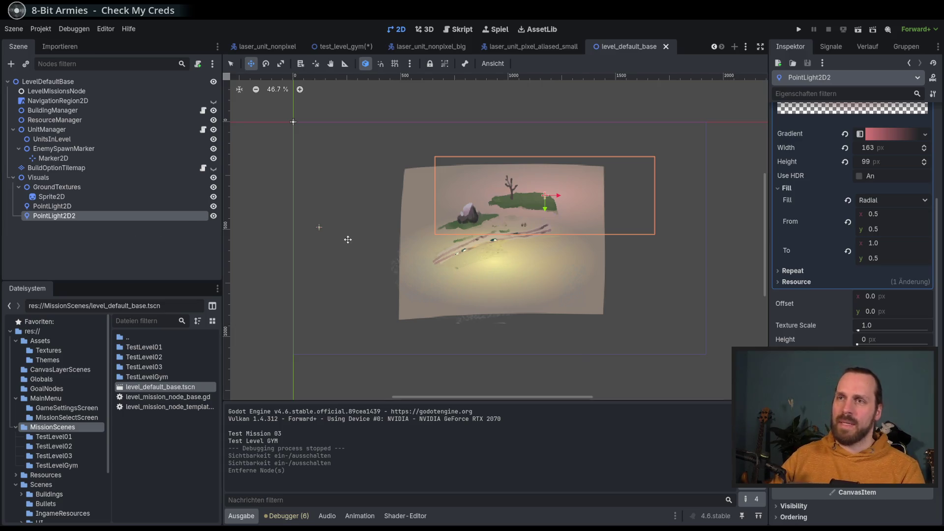
{"action": "scroll", "coordinate": [345, 238], "scroll_direction": "right", "scroll_amount": 1}
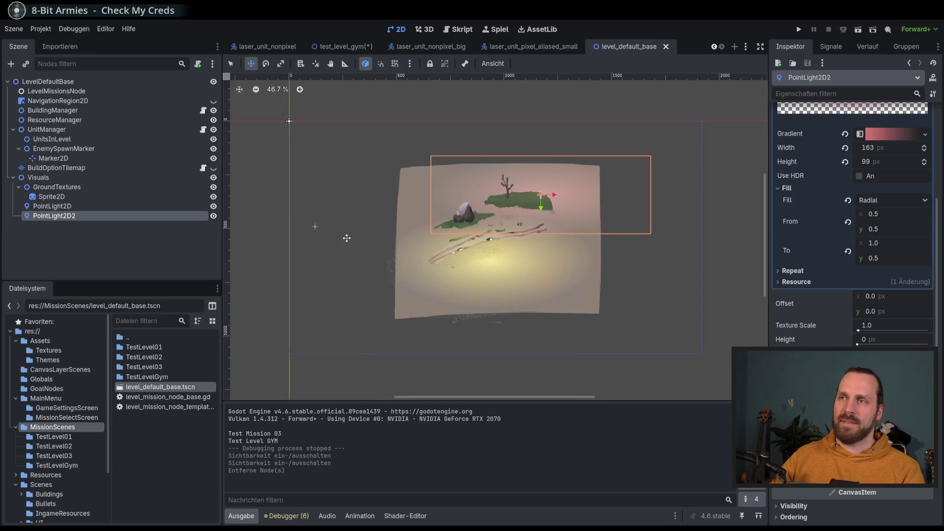
{"action": "left_click", "coordinate": [81, 157]}
{"action": "left_click", "coordinate": [86, 167]}
{"action": "left_click", "coordinate": [67, 123]}
{"action": "left_click", "coordinate": [80, 190]}
{"action": "left_click", "coordinate": [68, 205]}
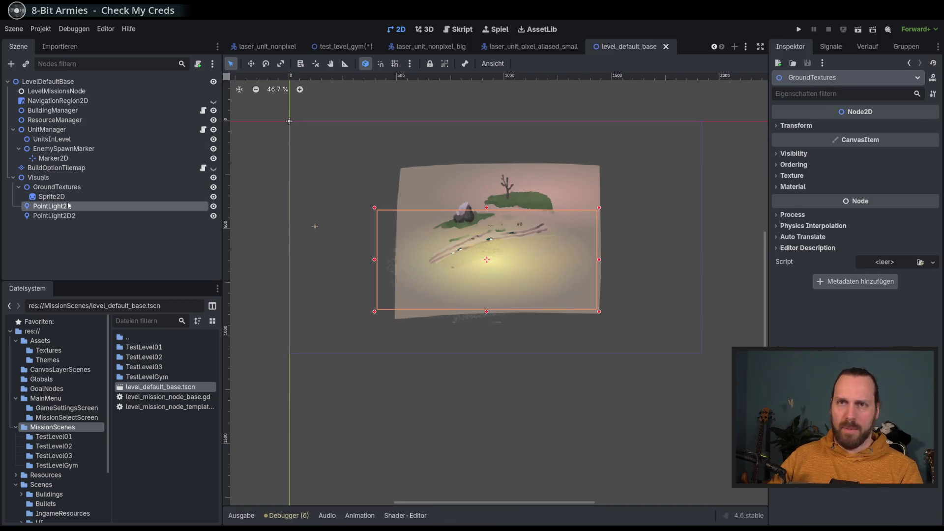
{"action": "left_click", "coordinate": [69, 215]}
{"action": "left_click", "coordinate": [67, 205]}
{"action": "left_click", "coordinate": [69, 215]}
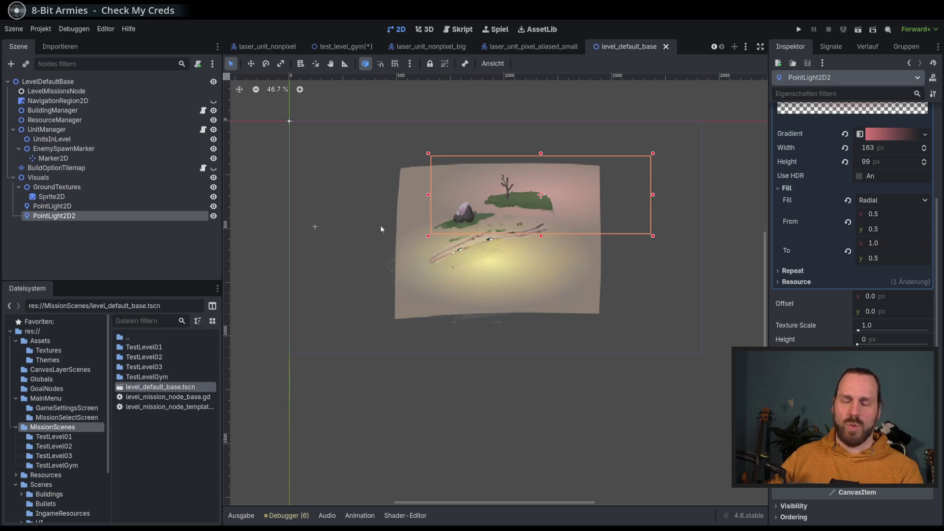
{"action": "scroll", "coordinate": [391, 226], "scroll_direction": "up", "scroll_amount": 1}
{"action": "left_click", "coordinate": [64, 168]}
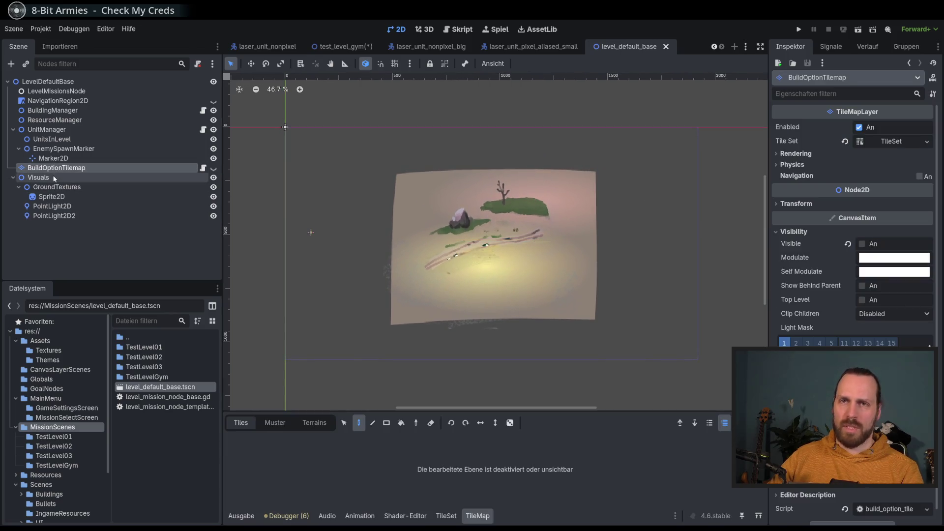
Reset the ground texture Sprite2D's scale, set scale x to 2, then save and run with F5
{"action": "left_click", "coordinate": [64, 178]}
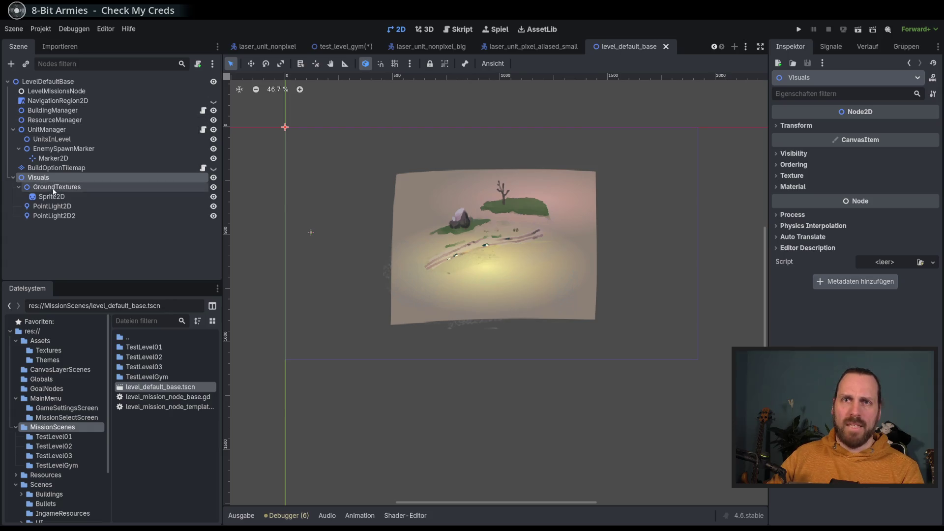
{"action": "left_click", "coordinate": [49, 196]}
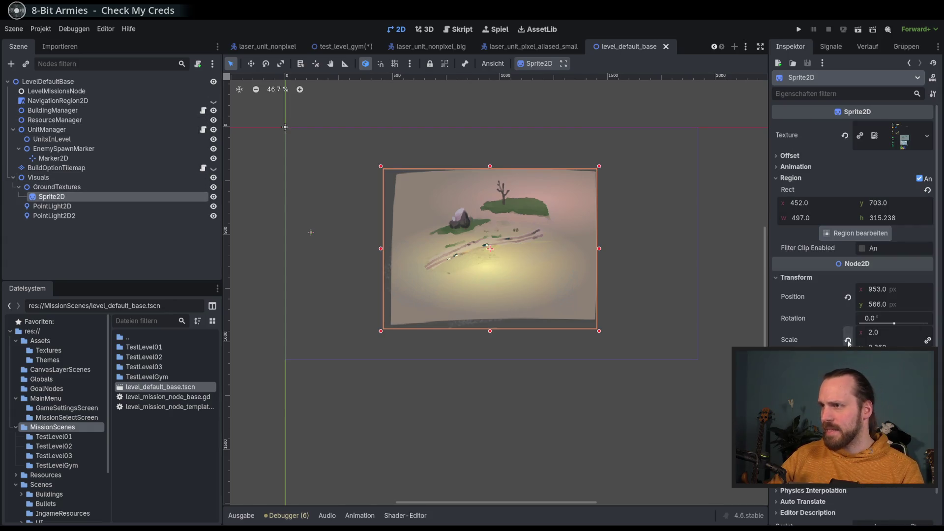
{"action": "left_click", "coordinate": [848, 341]}
{"action": "left_click", "coordinate": [892, 334]}
{"action": "type", "text": "2"}
{"action": "key", "text": "Return"}
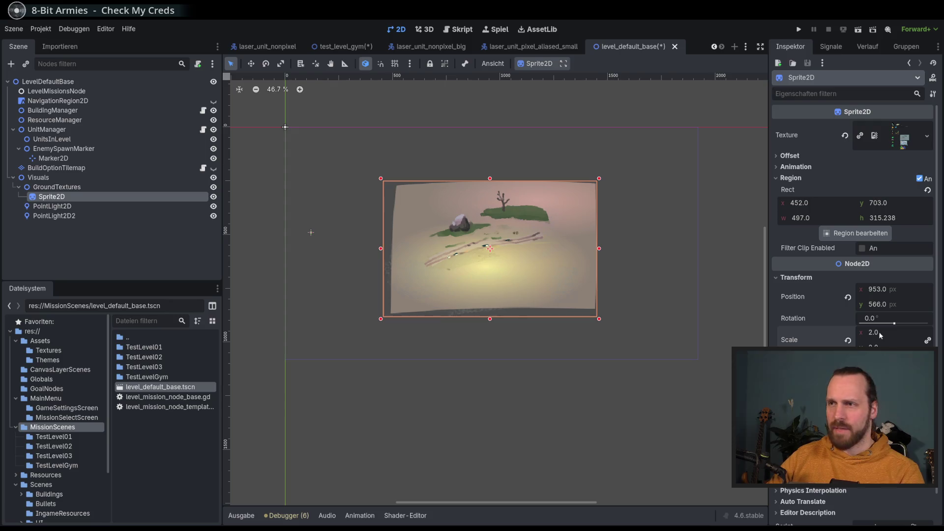
{"action": "key", "text": "F5"}
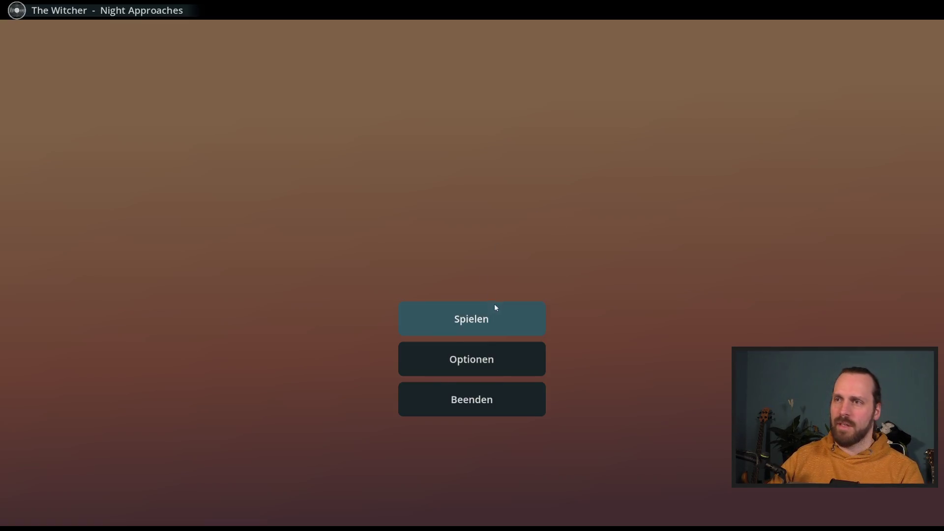
Start the Test Level GYM mission, look around the map, then stop the game
{"action": "left_click", "coordinate": [496, 308]}
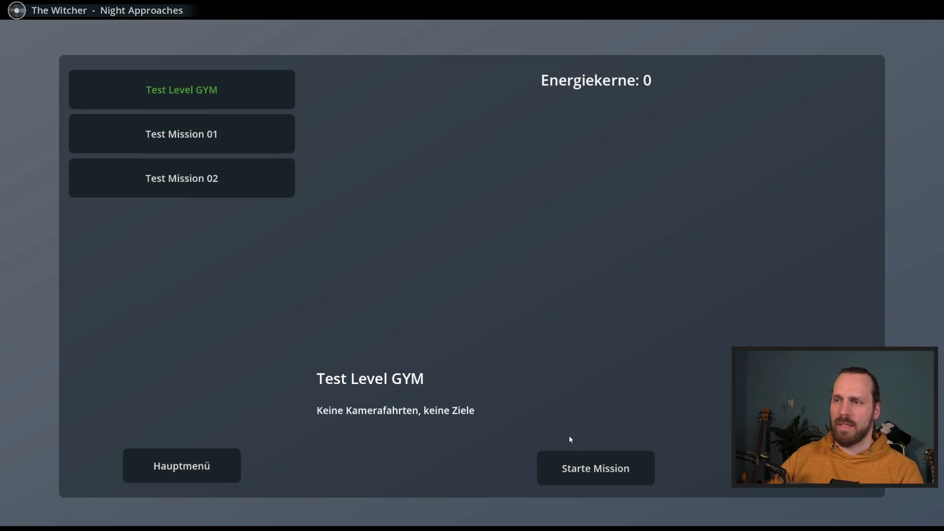
{"action": "left_click", "coordinate": [580, 467]}
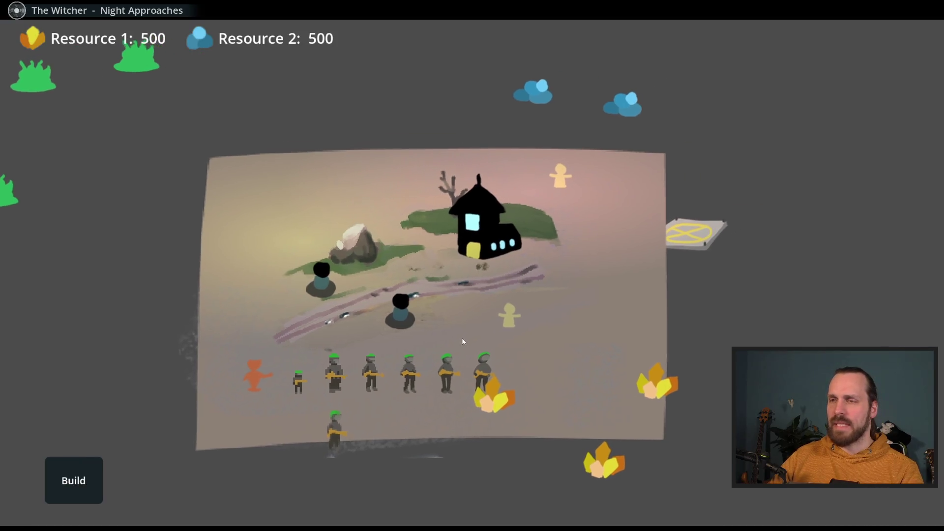
{"action": "left_click", "coordinate": [499, 207]}
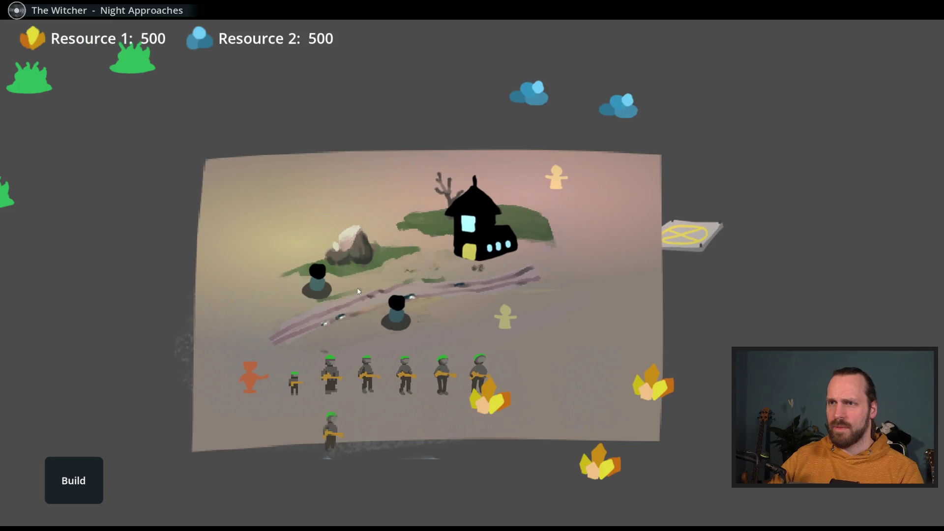
{"action": "left_click_drag", "start_coordinate": [366, 289], "coordinate": [406, 286]}
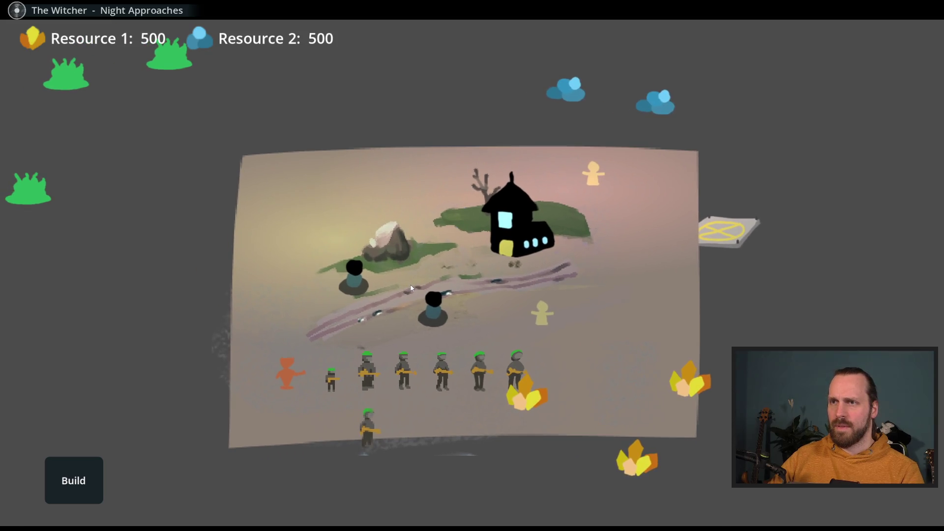
{"action": "scroll", "coordinate": [412, 288], "scroll_direction": "up", "scroll_amount": 3}
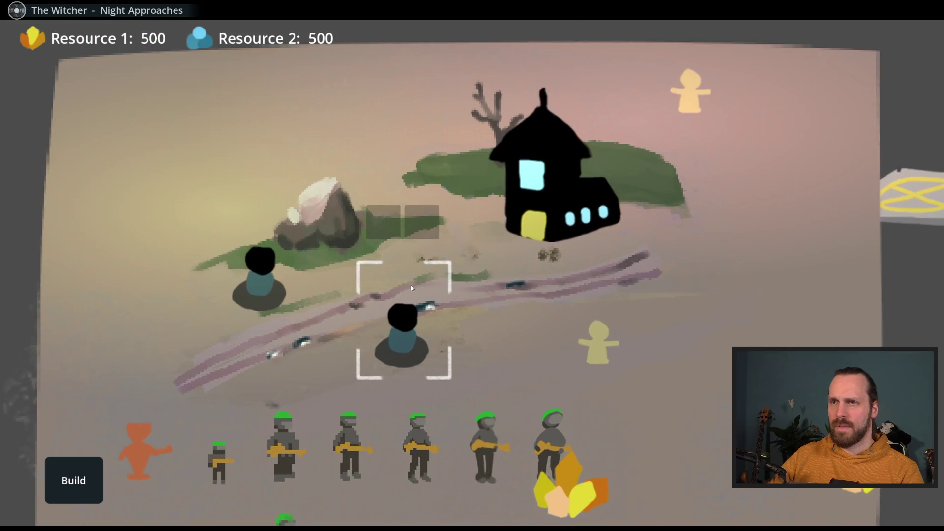
{"action": "scroll", "coordinate": [411, 287], "scroll_direction": "down", "scroll_amount": 3}
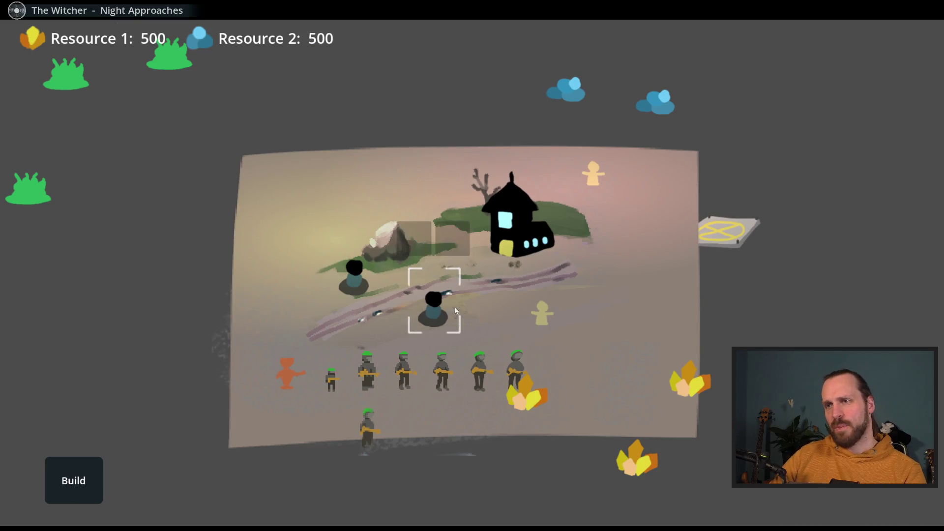
{"action": "scroll", "coordinate": [389, 263], "scroll_direction": "up", "scroll_amount": 3}
{"action": "scroll", "coordinate": [462, 268], "scroll_direction": "down", "scroll_amount": 3}
{"action": "mouse_move", "coordinate": [459, 265]}
{"action": "left_mouse_down"}
{"action": "mouse_move", "coordinate": [437, 282]}
{"action": "mouse_move", "coordinate": [463, 248]}
{"action": "mouse_move", "coordinate": [535, 232]}
{"action": "left_mouse_up"}
{"action": "scroll", "coordinate": [436, 283], "scroll_direction": "up", "scroll_amount": 3}
{"action": "scroll", "coordinate": [456, 252], "scroll_direction": "up", "scroll_amount": 2}
{"action": "scroll", "coordinate": [540, 255], "scroll_direction": "down", "scroll_amount": 3}
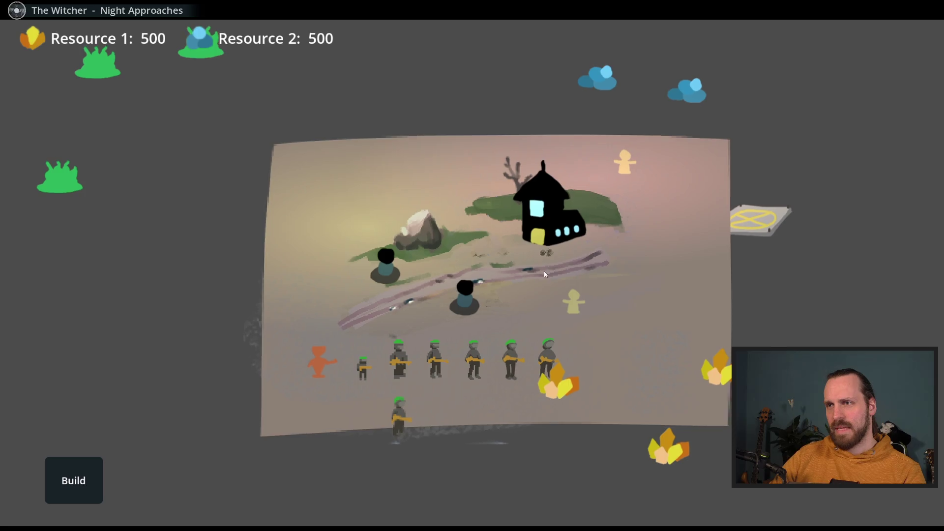
{"action": "scroll", "coordinate": [544, 271], "scroll_direction": "up", "scroll_amount": 3}
{"action": "scroll", "coordinate": [456, 246], "scroll_direction": "down", "scroll_amount": 3}
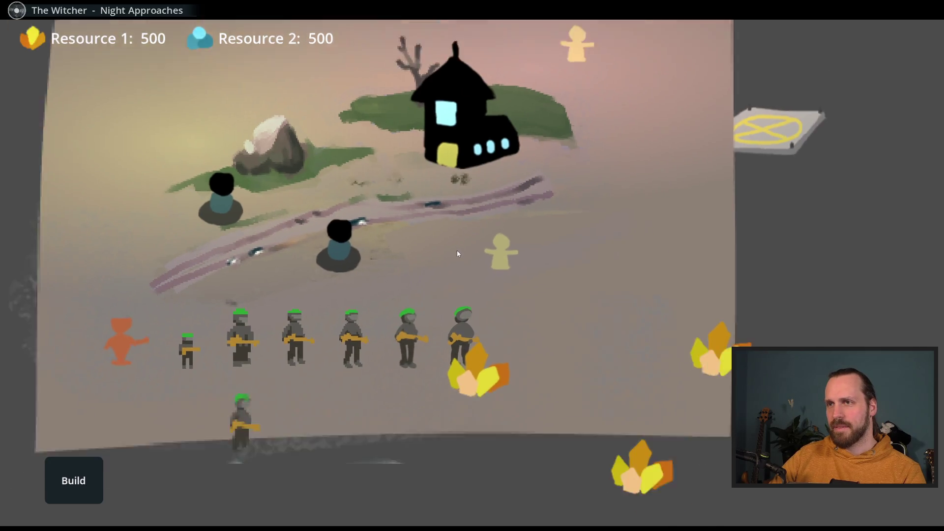
{"action": "scroll", "coordinate": [372, 231], "scroll_direction": "up", "scroll_amount": 3}
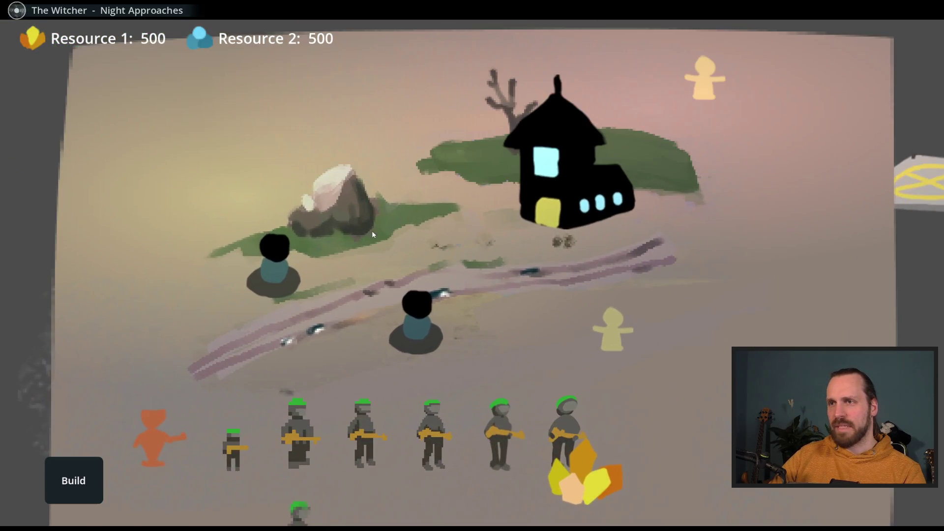
{"action": "scroll", "coordinate": [484, 294], "scroll_direction": "down", "scroll_amount": 3}
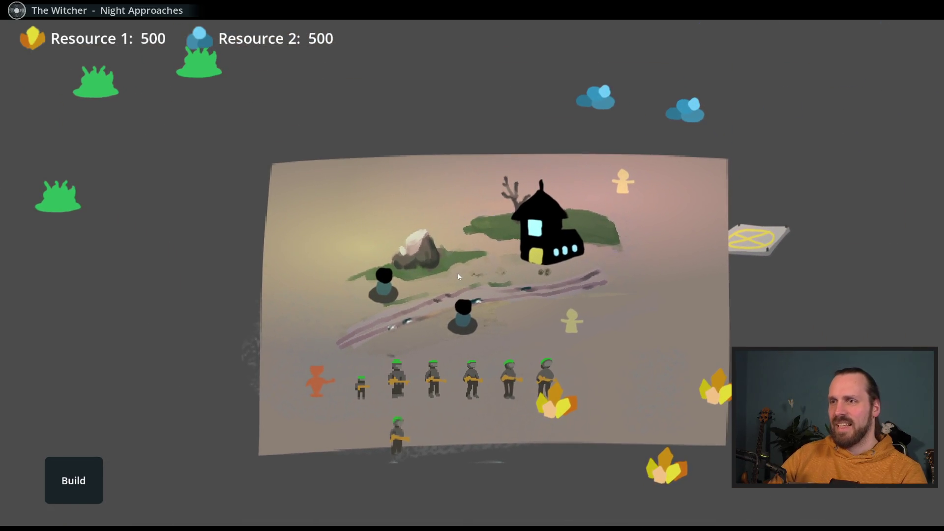
{"action": "scroll", "coordinate": [443, 283], "scroll_direction": "down", "scroll_amount": 2}
{"action": "key", "text": "F8"}
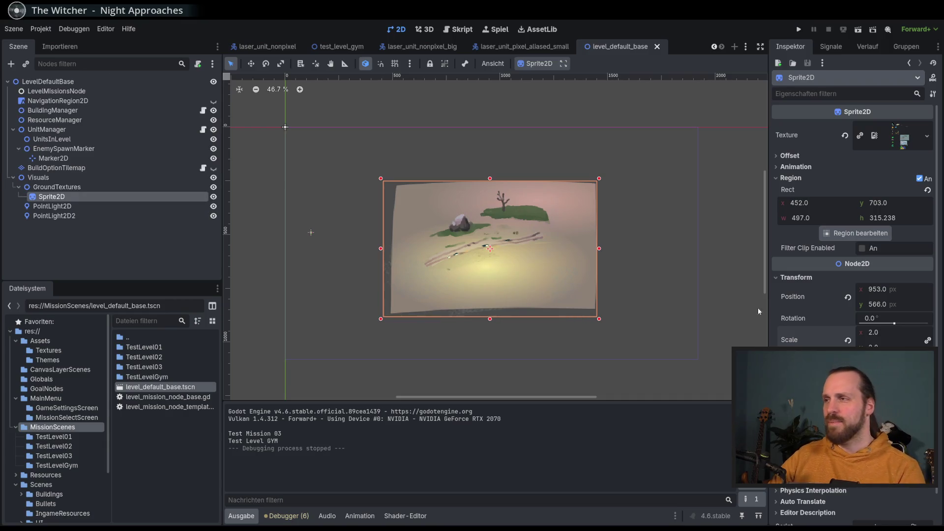
Set the ground Sprite2D's horizontal scale to 3 and relaunch the game
{"action": "left_click", "coordinate": [873, 332]}
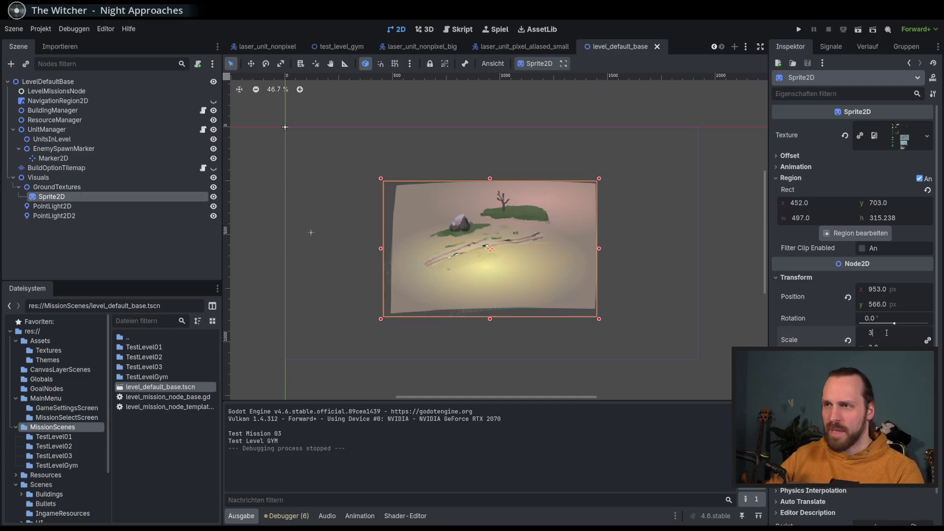
{"action": "type", "text": "3"}
{"action": "key", "text": "Return"}
{"action": "key", "text": "F5"}
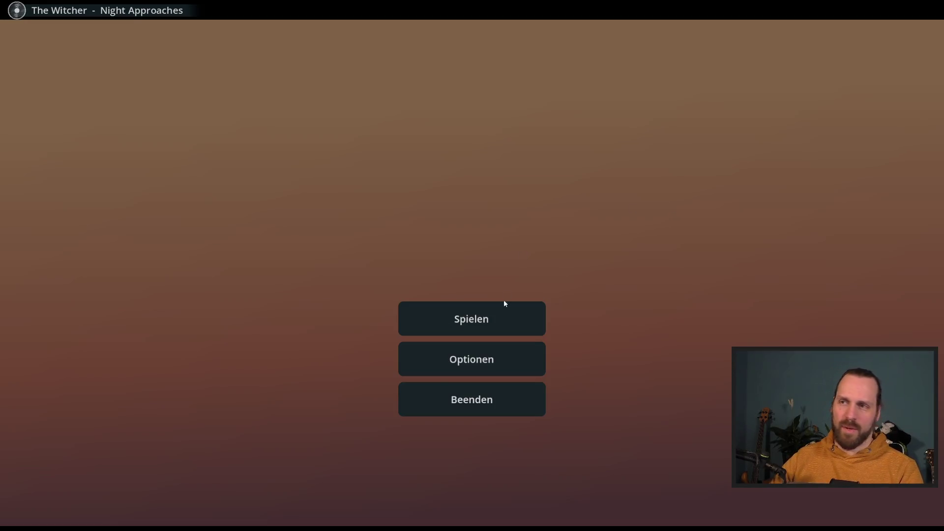
Start the Test Level GYM mission and send a soldier up the road to the house
{"action": "left_click", "coordinate": [505, 305]}
{"action": "left_click", "coordinate": [250, 99]}
{"action": "left_click", "coordinate": [595, 467]}
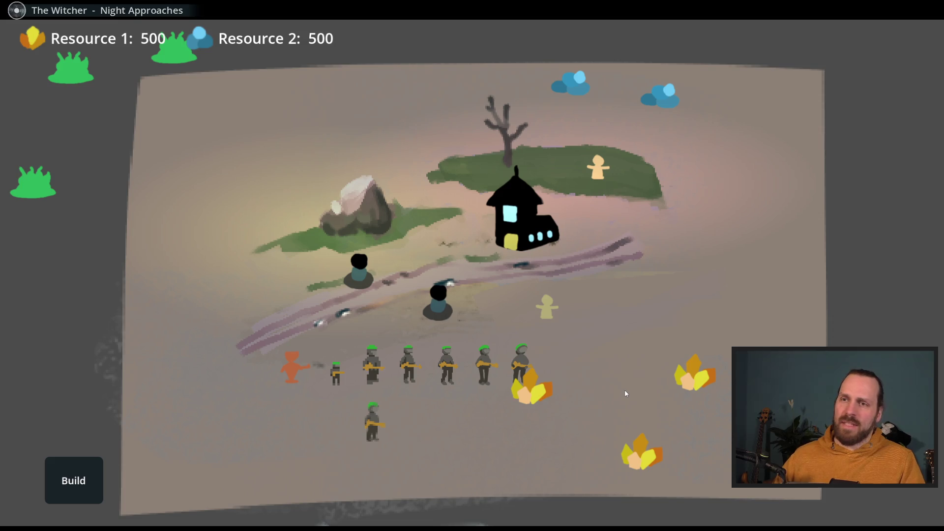
{"action": "left_click", "coordinate": [372, 366]}
{"action": "right_click", "coordinate": [435, 253]}
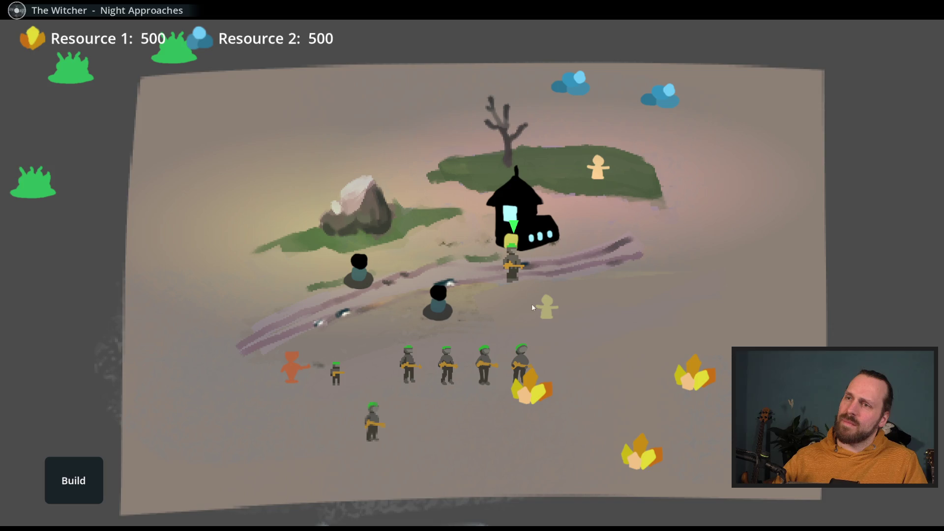
{"action": "scroll", "coordinate": [532, 303], "scroll_direction": "up", "scroll_amount": 3}
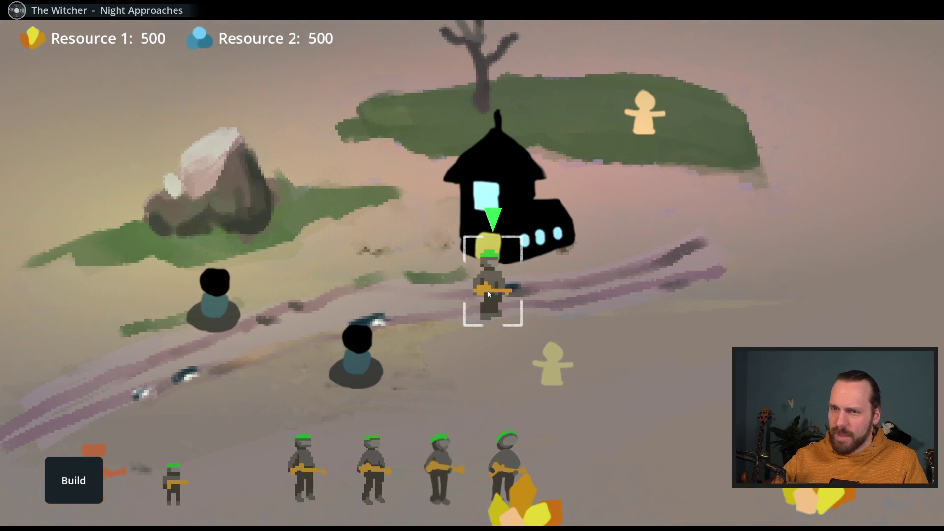
{"action": "scroll", "coordinate": [489, 294], "scroll_direction": "down", "scroll_amount": 3}
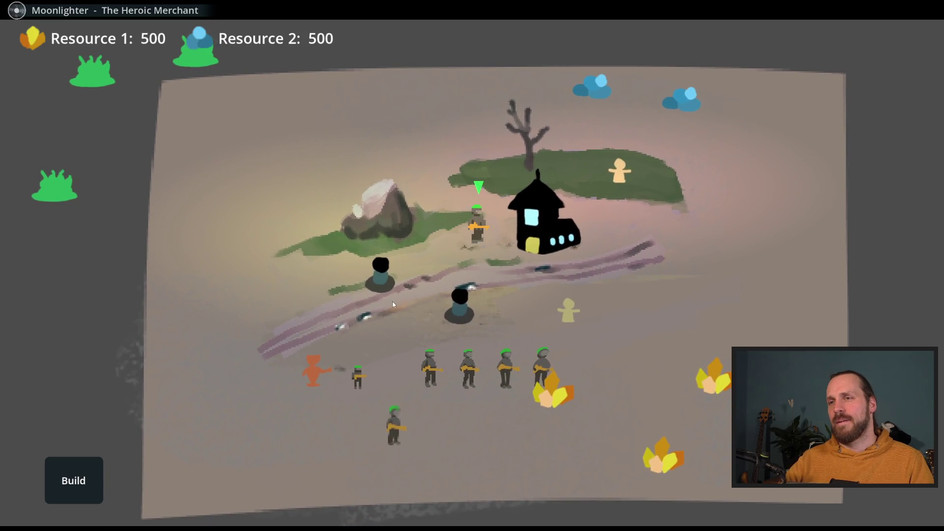
Walk the soldier back and forth along the left side of the map
{"action": "right_click", "coordinate": [351, 306]}
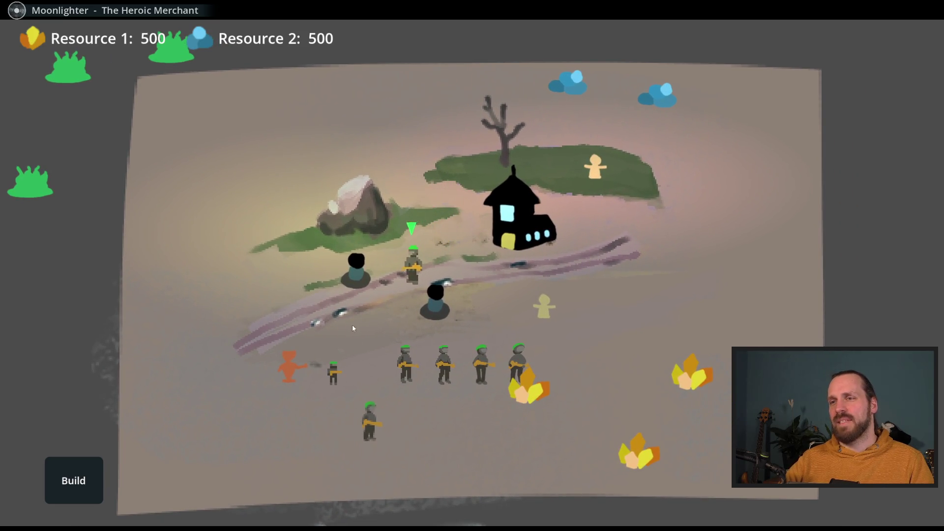
{"action": "right_click", "coordinate": [215, 290]}
{"action": "right_click", "coordinate": [295, 316]}
{"action": "right_click", "coordinate": [231, 326]}
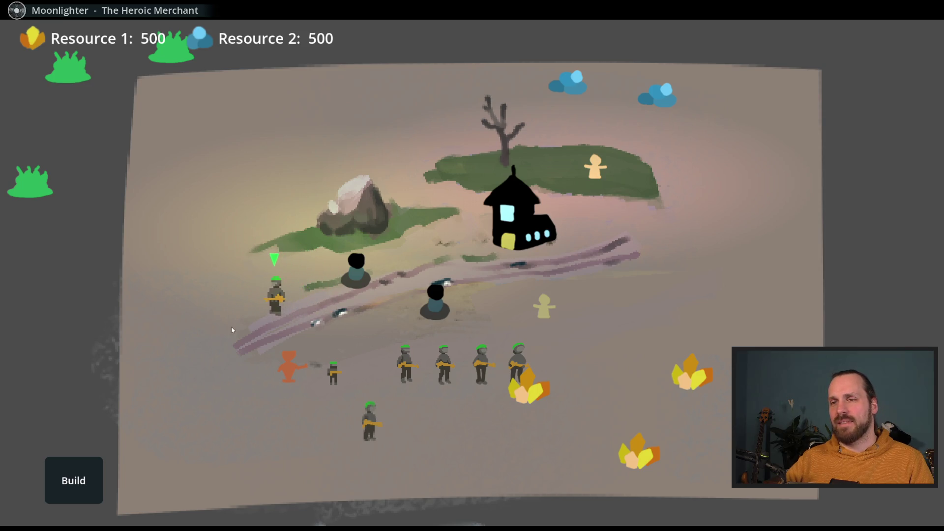
{"action": "right_click", "coordinate": [281, 329]}
{"action": "right_click", "coordinate": [246, 307]}
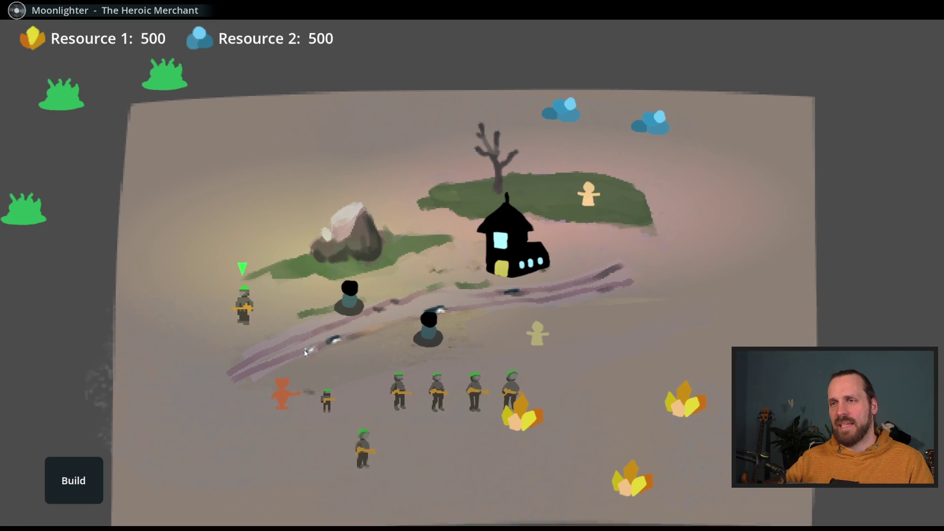
Select the small soldier and move it up-right, then back down-left
{"action": "left_click", "coordinate": [279, 400]}
{"action": "left_click", "coordinate": [322, 405]}
{"action": "right_click", "coordinate": [404, 326]}
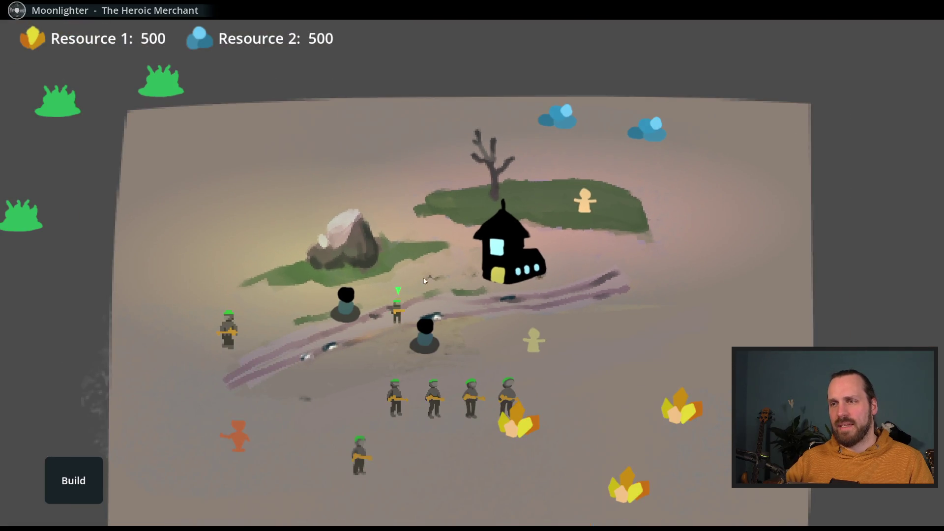
{"action": "right_click", "coordinate": [423, 278]}
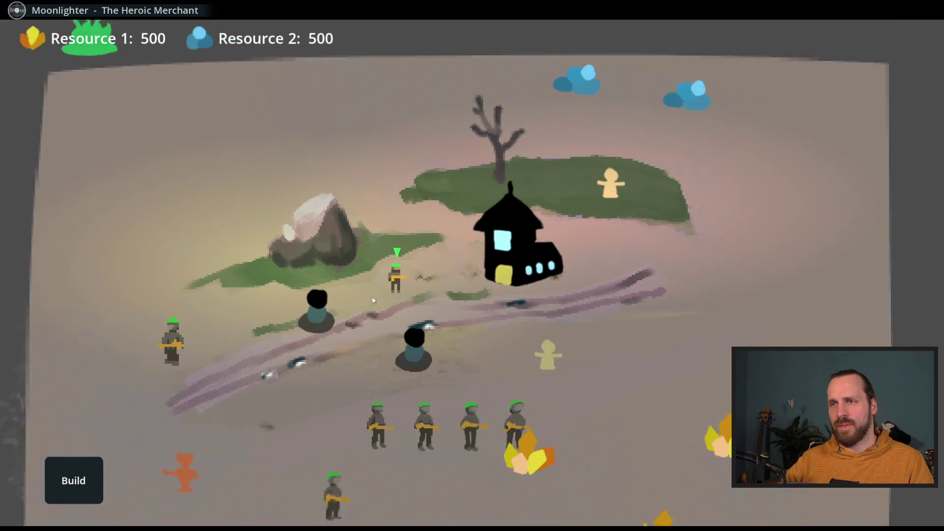
{"action": "scroll", "coordinate": [373, 300], "scroll_direction": "down", "scroll_amount": 2}
{"action": "right_click", "coordinate": [338, 408]}
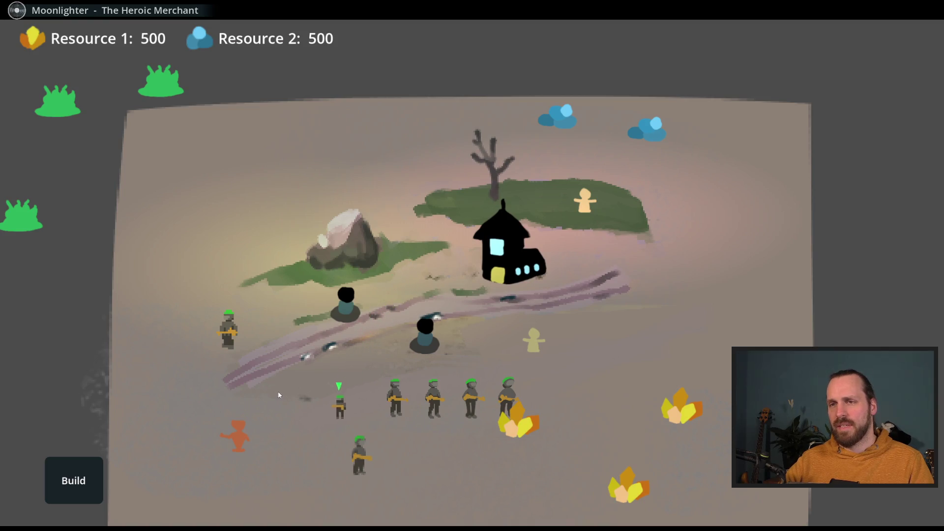
Pause the game, end the mission and return to the main menu
{"action": "left_click", "coordinate": [227, 328]}
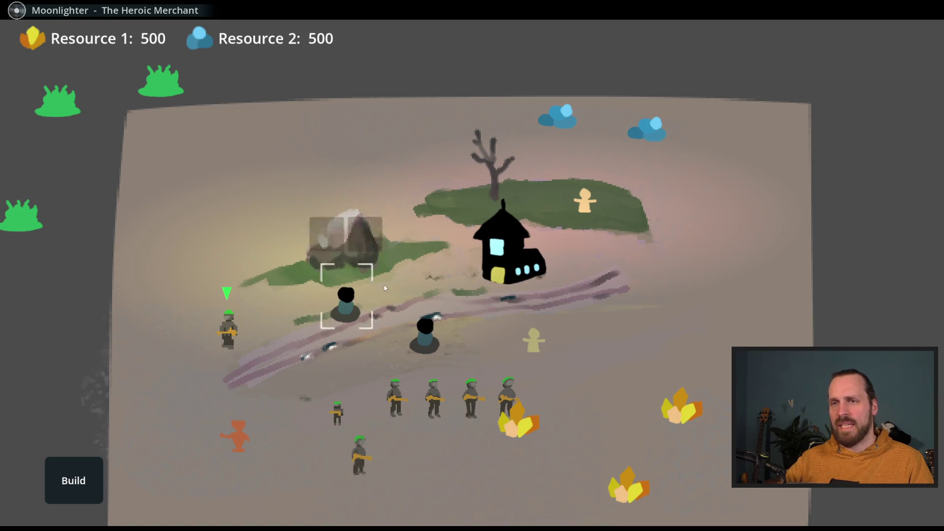
{"action": "key", "text": "Escape"}
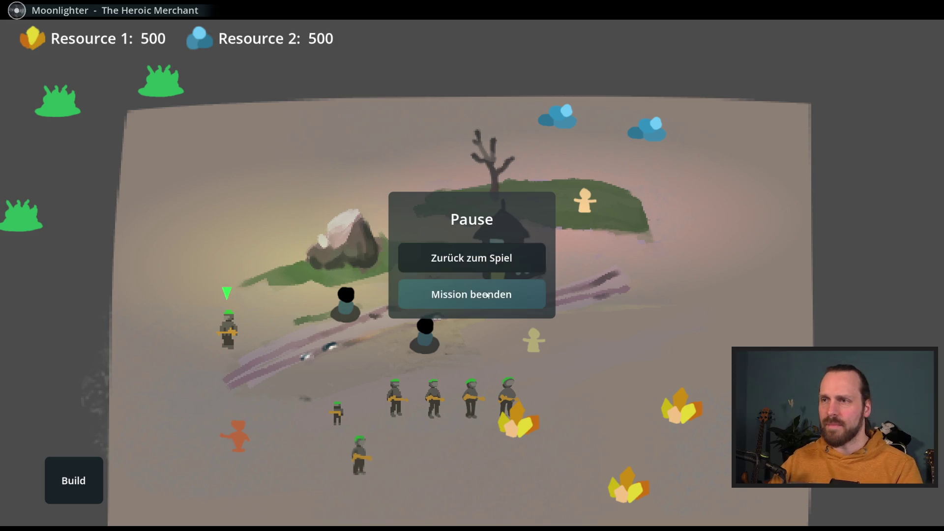
{"action": "left_click", "coordinate": [491, 294]}
{"action": "left_click", "coordinate": [215, 471]}
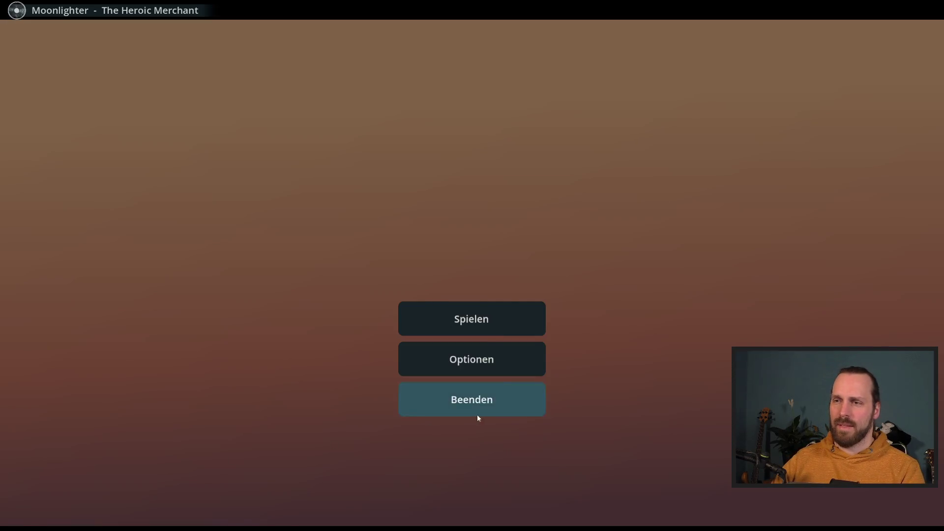
Quit the game, browse the MissionSelectScreen and MissionScenes folders, and switch to test_level_gym
{"action": "left_click", "coordinate": [477, 415]}
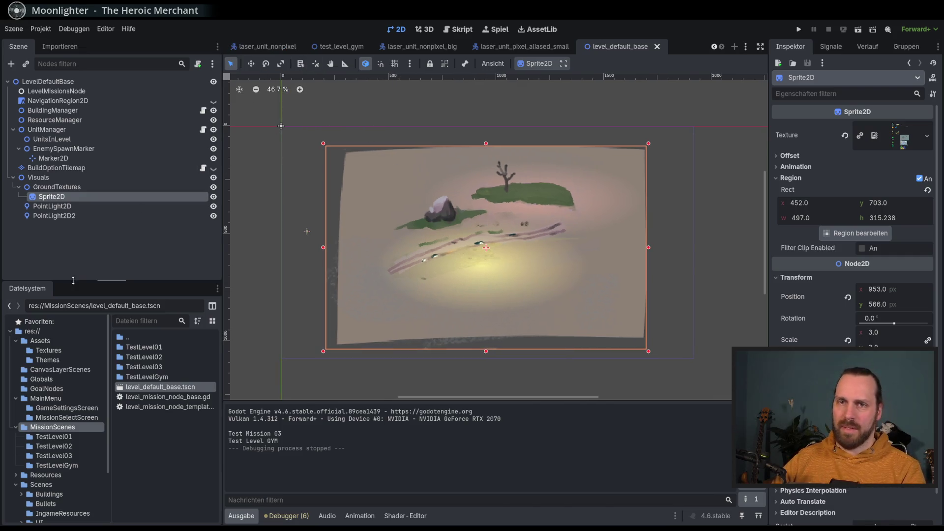
{"action": "left_click", "coordinate": [64, 399]}
{"action": "left_click", "coordinate": [69, 417]}
{"action": "left_click", "coordinate": [66, 408]}
{"action": "left_click", "coordinate": [67, 417]}
{"action": "left_click", "coordinate": [63, 427]}
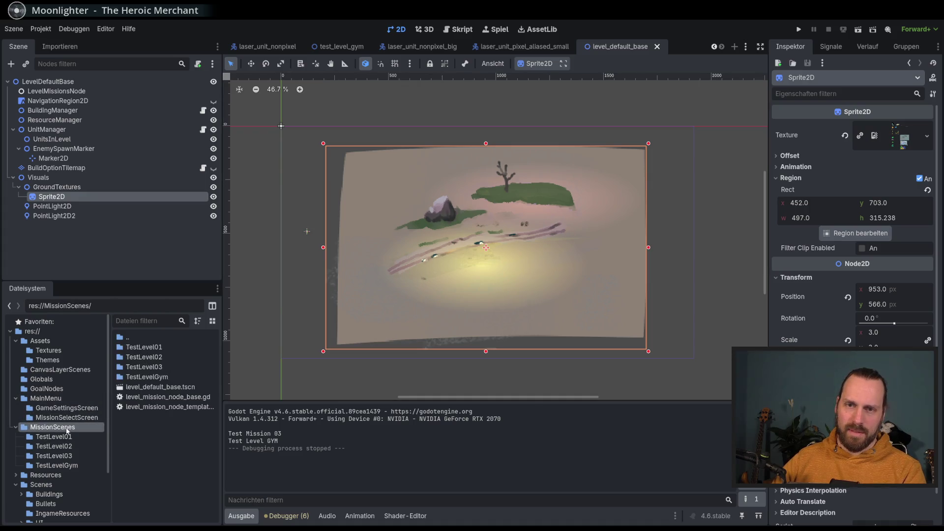
{"action": "left_click", "coordinate": [56, 437]}
{"action": "left_click", "coordinate": [57, 426]}
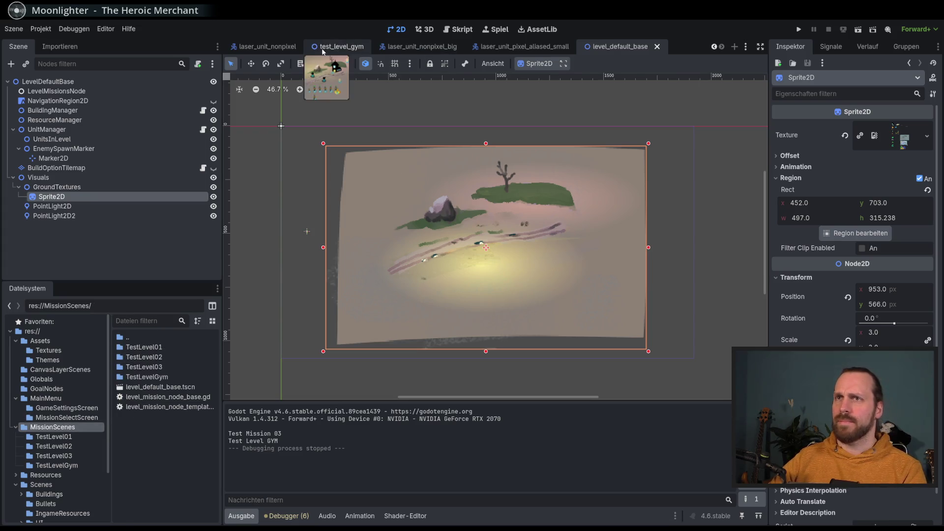
{"action": "left_click", "coordinate": [328, 48]}
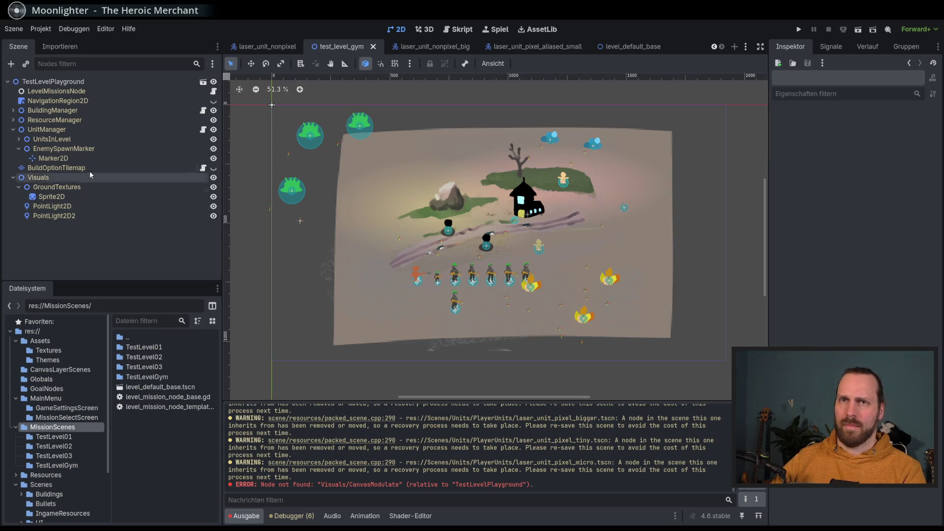
Under UnitsInLevel, enlarge LaserUnitSmallPixel3's scale to match the other rescaled units
{"action": "left_click", "coordinate": [18, 139]}
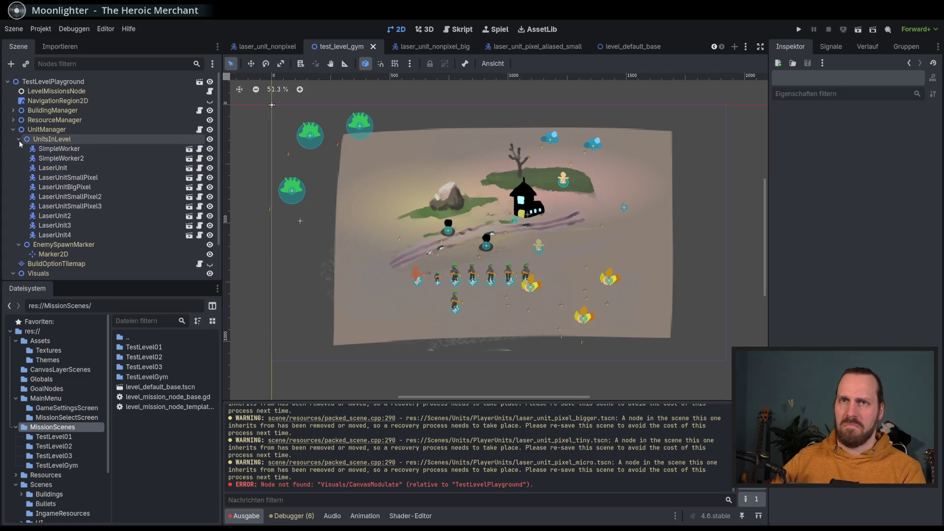
{"action": "left_click", "coordinate": [57, 235]}
{"action": "left_click", "coordinate": [73, 207]}
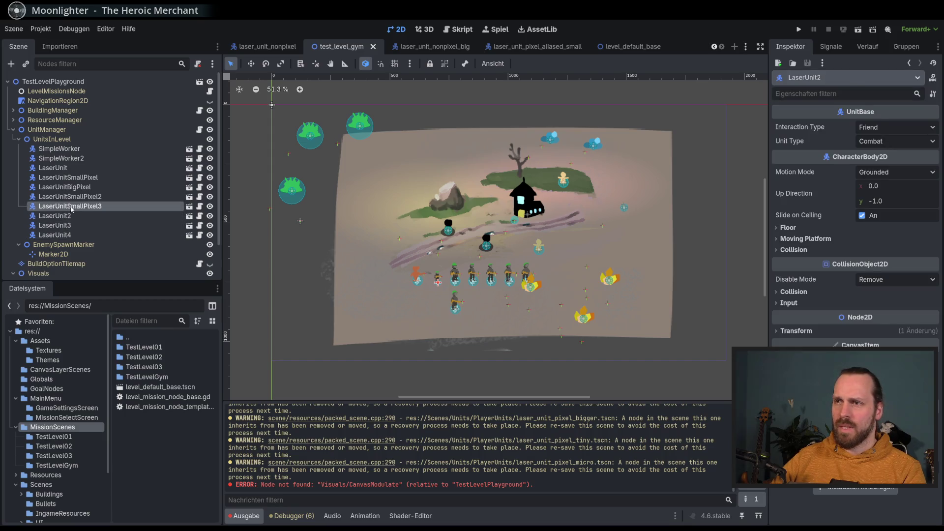
{"action": "scroll", "coordinate": [422, 243], "scroll_direction": "up", "scroll_amount": 4}
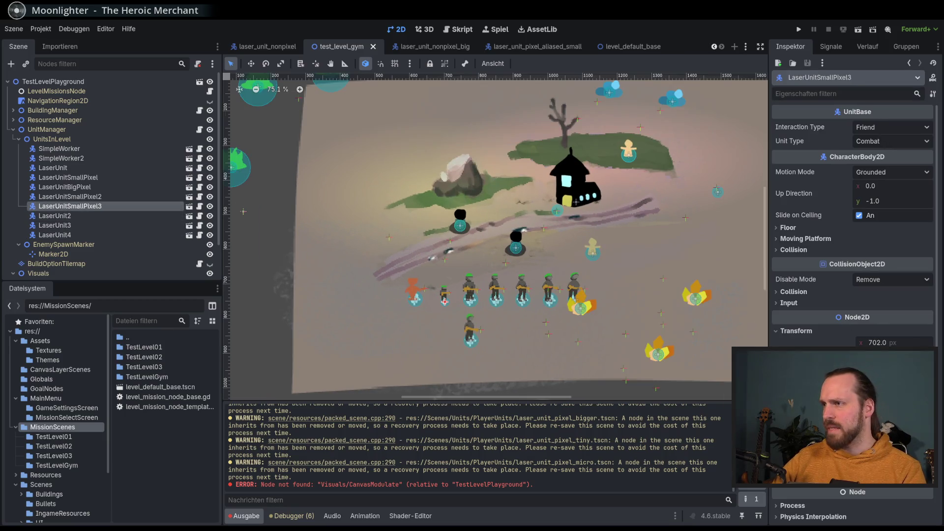
{"action": "key", "text": "Return"}
{"action": "scroll", "coordinate": [651, 362], "scroll_direction": "up", "scroll_amount": 2}
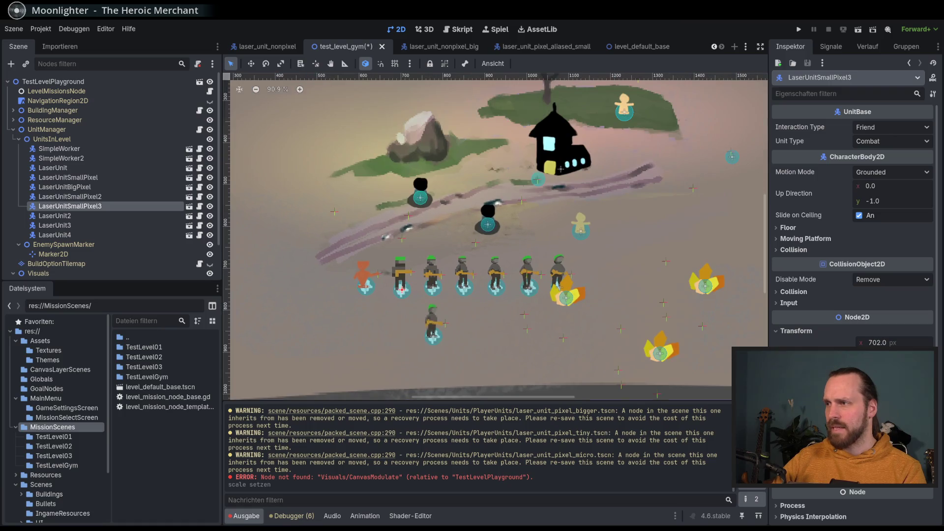
{"action": "key", "text": "Return"}
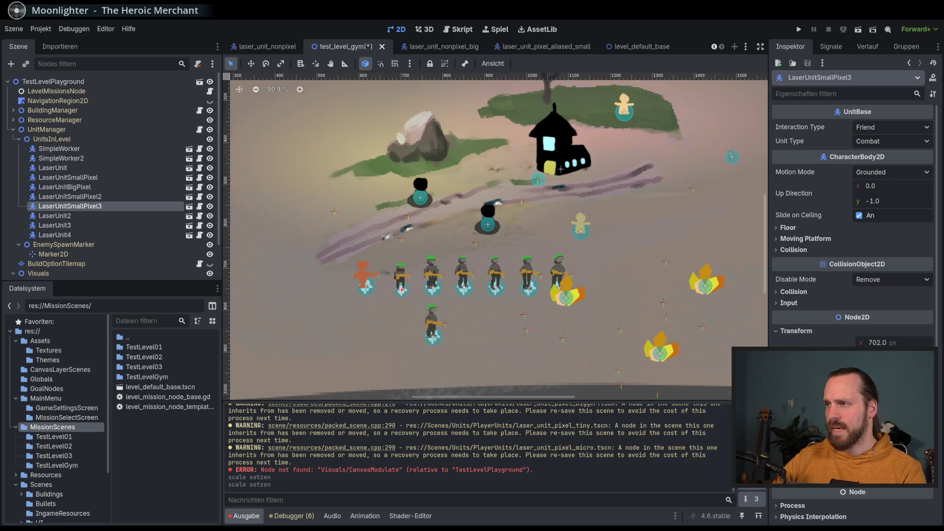
Select another laser unit, check its Transform properties, and run the game with F5
{"action": "left_click", "coordinate": [68, 216]}
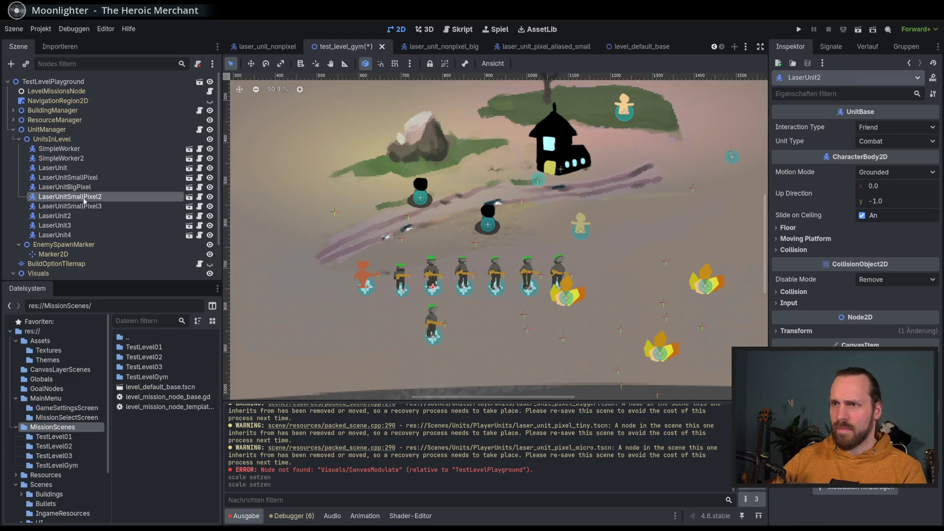
{"action": "left_click", "coordinate": [797, 331]}
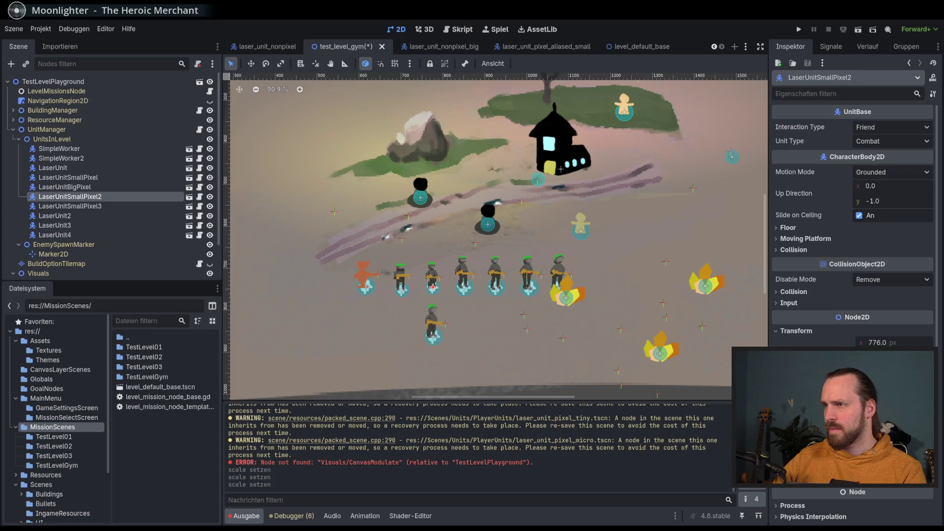
{"action": "key", "text": "F5"}
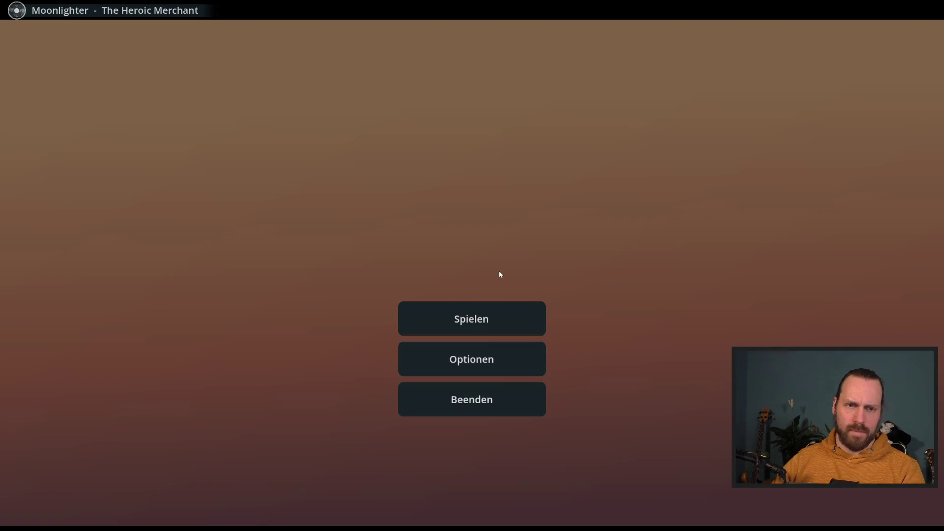
Start the Test Level GYM mission and walk a soldier around the map
{"action": "left_click", "coordinate": [489, 319]}
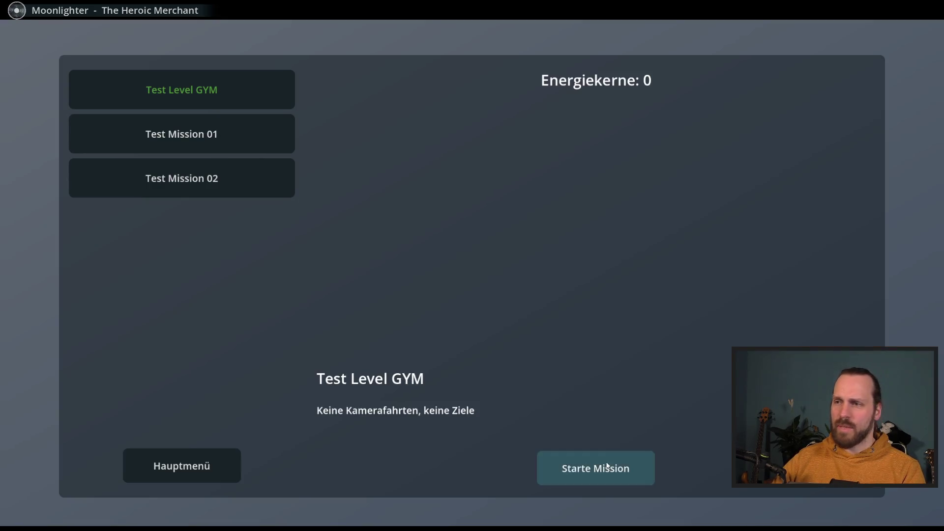
{"action": "left_click", "coordinate": [608, 466]}
{"action": "right_click", "coordinate": [403, 273]}
{"action": "right_click", "coordinate": [383, 310]}
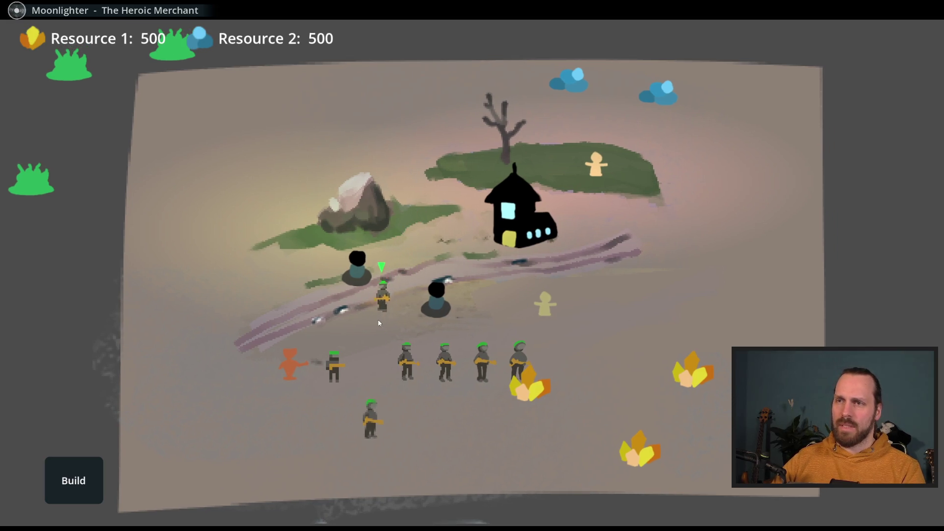
{"action": "scroll", "coordinate": [375, 314], "scroll_direction": "up", "scroll_amount": 3}
{"action": "right_click", "coordinate": [369, 275]}
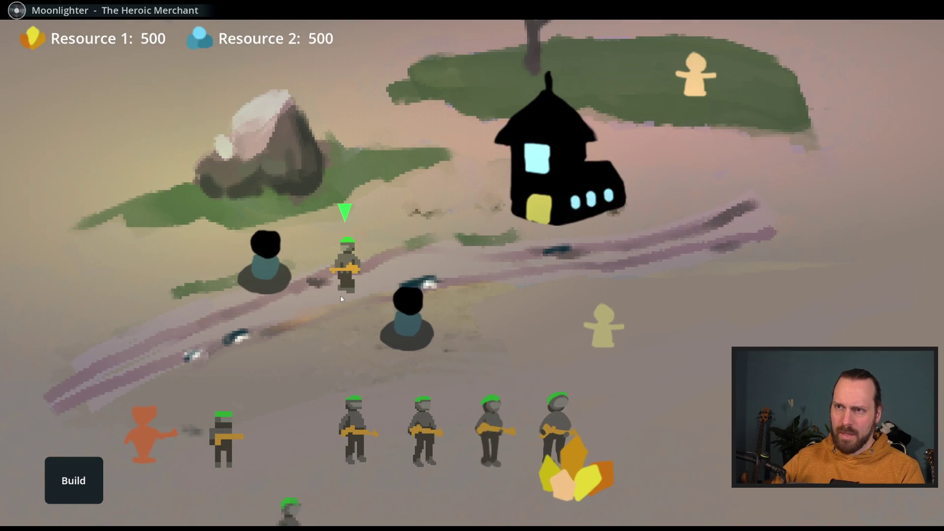
{"action": "scroll", "coordinate": [343, 302], "scroll_direction": "down", "scroll_amount": 3}
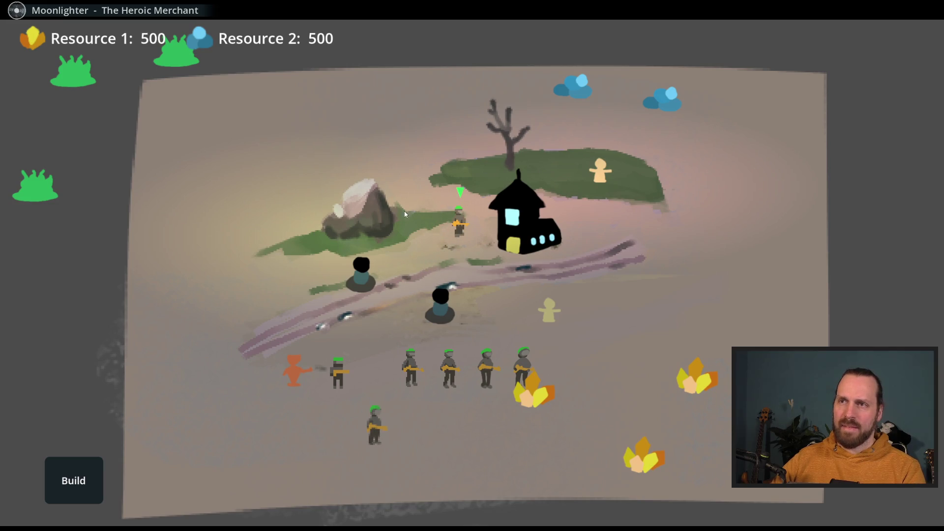
{"action": "right_click", "coordinate": [516, 332]}
{"action": "right_click", "coordinate": [433, 243]}
{"action": "left_click", "coordinate": [487, 279]}
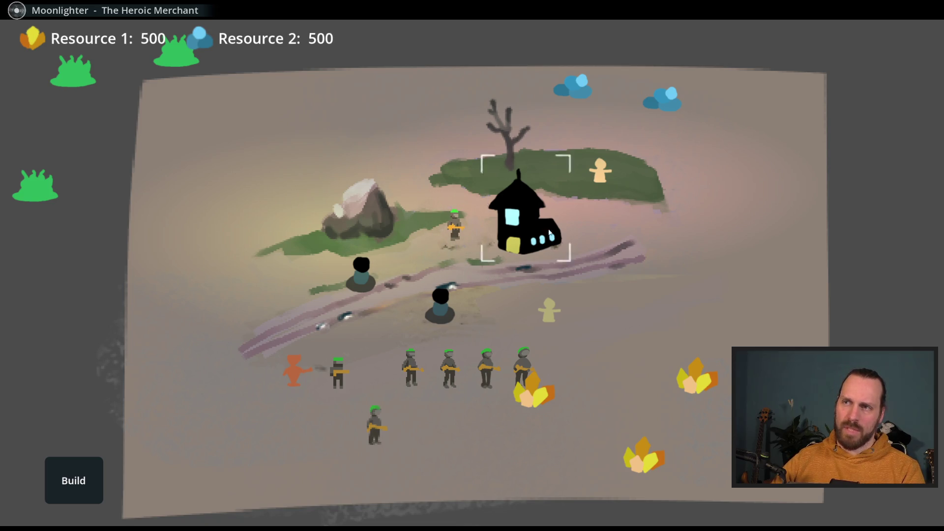
{"action": "left_click_drag", "start_coordinate": [670, 326], "coordinate": [619, 338]}
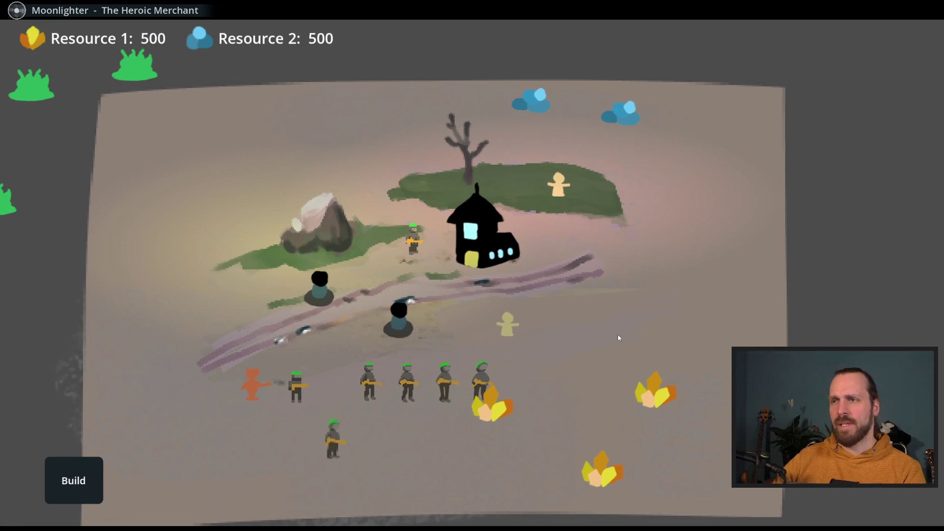
{"action": "left_click", "coordinate": [353, 351]}
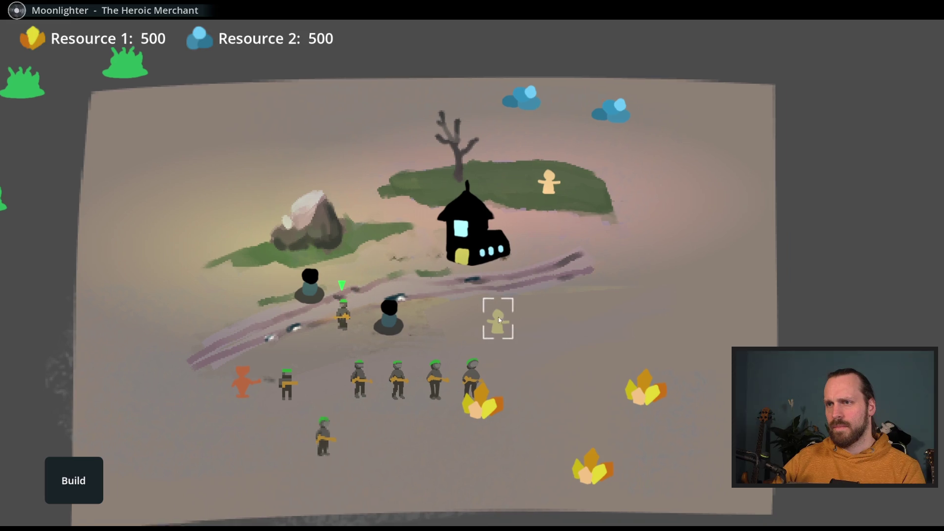
Build a Landing Platform on the map, then quit the game with F8
{"action": "left_click", "coordinate": [74, 480]}
{"action": "left_click", "coordinate": [91, 417]}
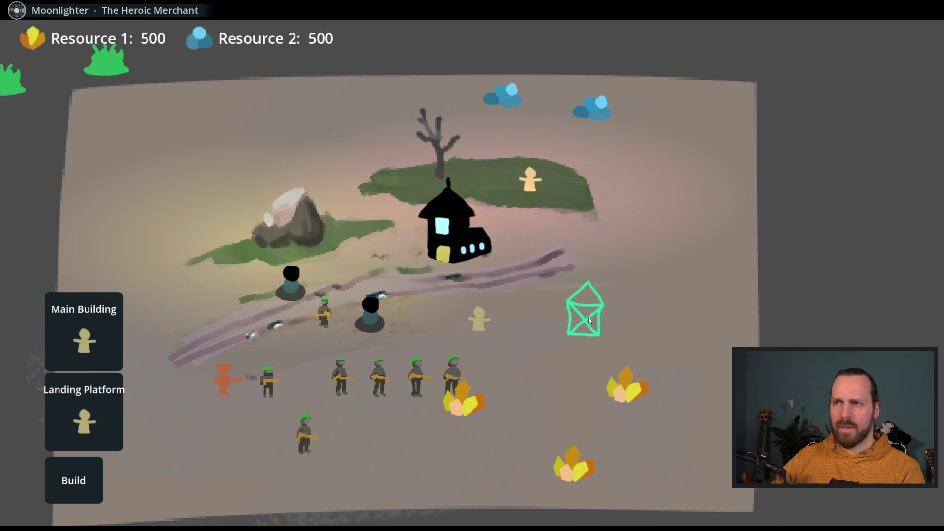
{"action": "left_click", "coordinate": [572, 372]}
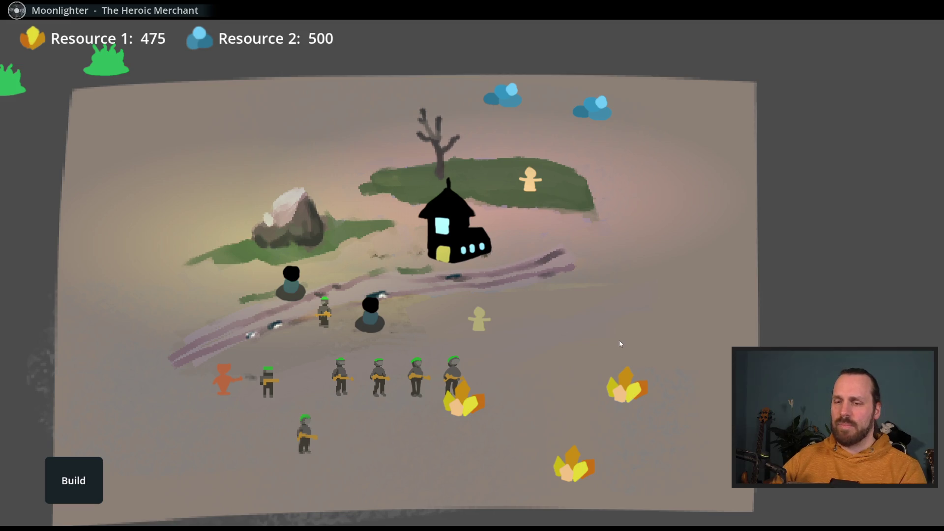
{"action": "key", "text": "F8"}
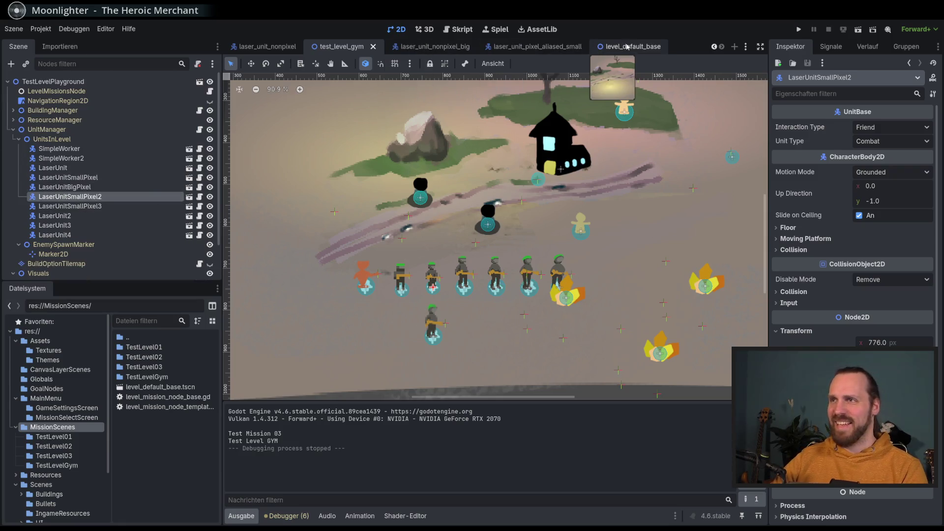
In level_default_base, move Visuals directly below LevelMissionsNode, then run the game with F5
{"action": "left_click", "coordinate": [627, 47]}
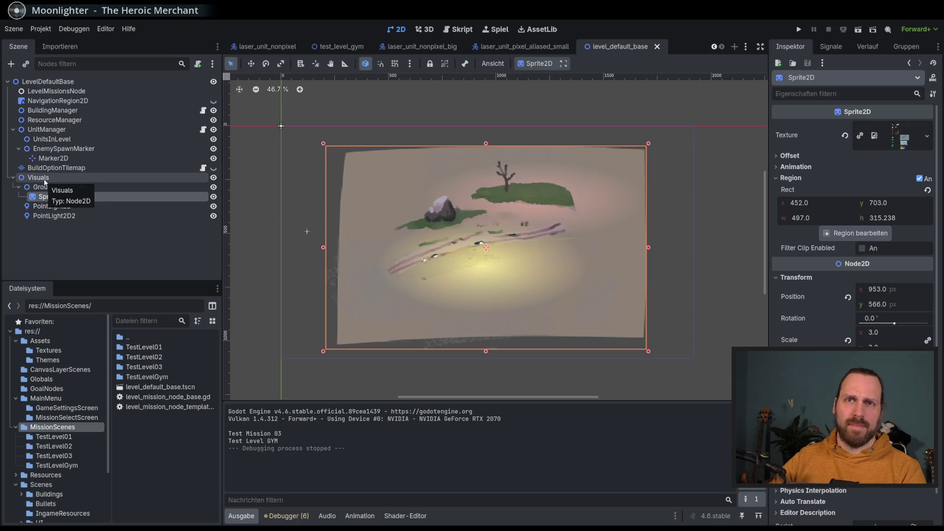
{"action": "mouse_move", "coordinate": [47, 180]}
{"action": "left_mouse_down"}
{"action": "mouse_move", "coordinate": [67, 170]}
{"action": "mouse_move", "coordinate": [69, 86]}
{"action": "left_mouse_up"}
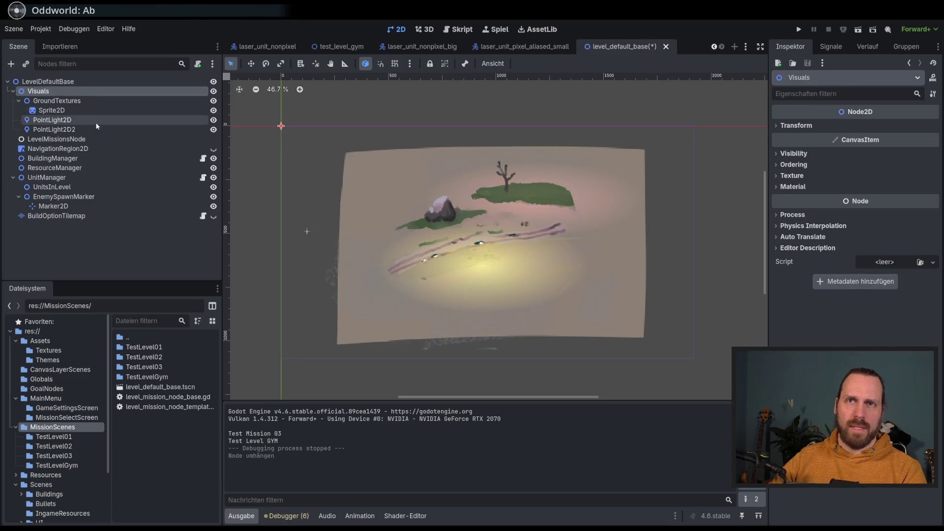
{"action": "key", "text": "ctrl+Down"}
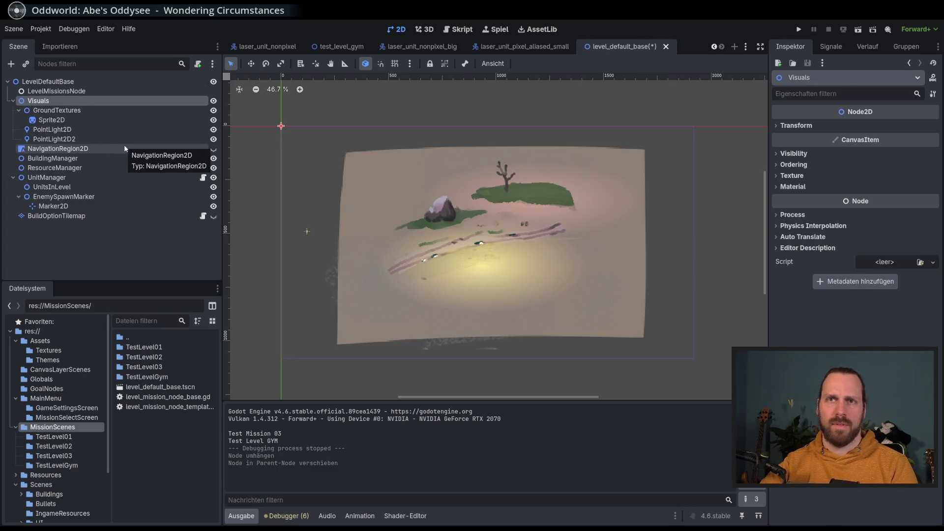
{"action": "key", "text": "F5"}
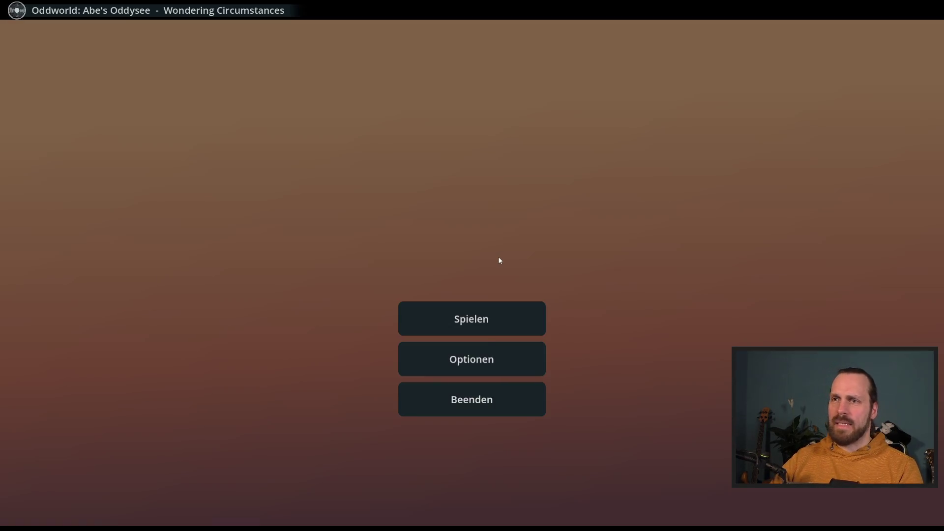
Start the Test Level GYM mission and place a Landing Platform on the map
{"action": "left_click", "coordinate": [484, 324]}
{"action": "left_click", "coordinate": [259, 90]}
{"action": "left_click", "coordinate": [591, 465]}
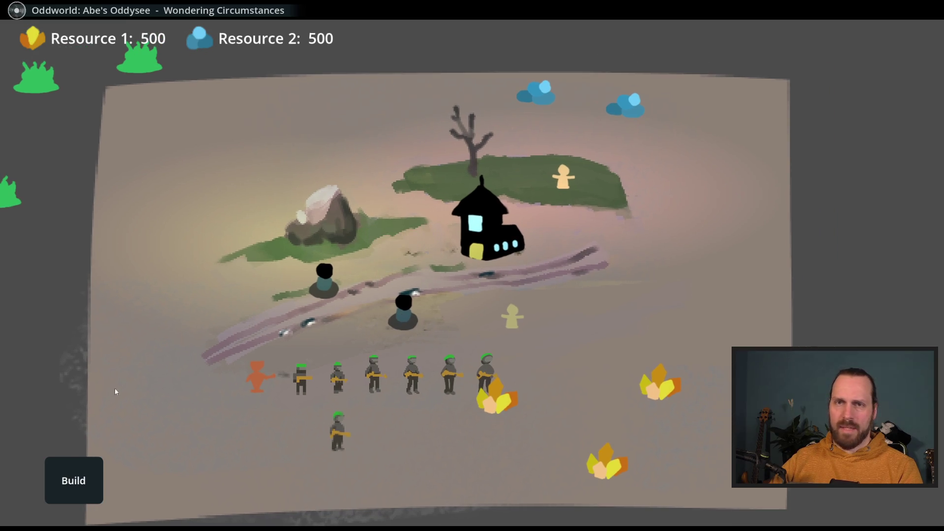
{"action": "left_click", "coordinate": [74, 480]}
{"action": "left_click", "coordinate": [107, 421]}
{"action": "left_click", "coordinate": [622, 322]}
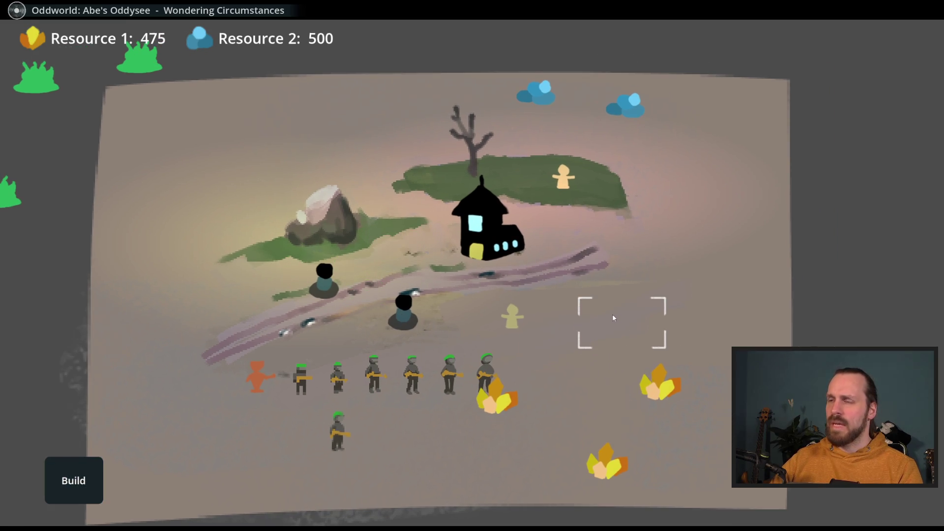
Produce four Laser Dudes from the platform, box-select them, and send them right
{"action": "left_click", "coordinate": [582, 350]}
{"action": "left_click", "coordinate": [630, 237]}
{"action": "left_click", "coordinate": [631, 238]}
{"action": "left_click", "coordinate": [631, 237]}
{"action": "left_click", "coordinate": [632, 239]}
{"action": "left_click", "coordinate": [631, 239]}
{"action": "left_click", "coordinate": [631, 241]}
{"action": "left_click", "coordinate": [632, 241]}
{"action": "left_click", "coordinate": [655, 222]}
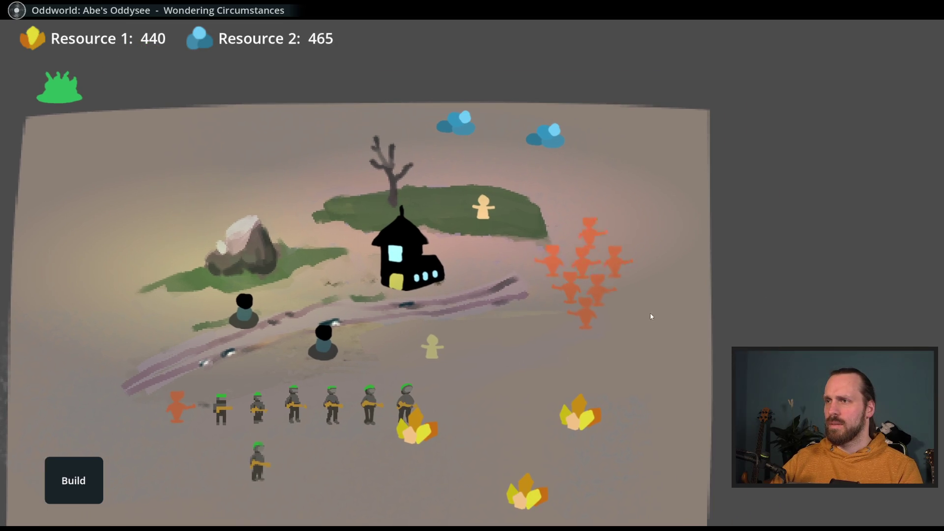
{"action": "left_click_drag", "start_coordinate": [596, 237], "coordinate": [632, 285]}
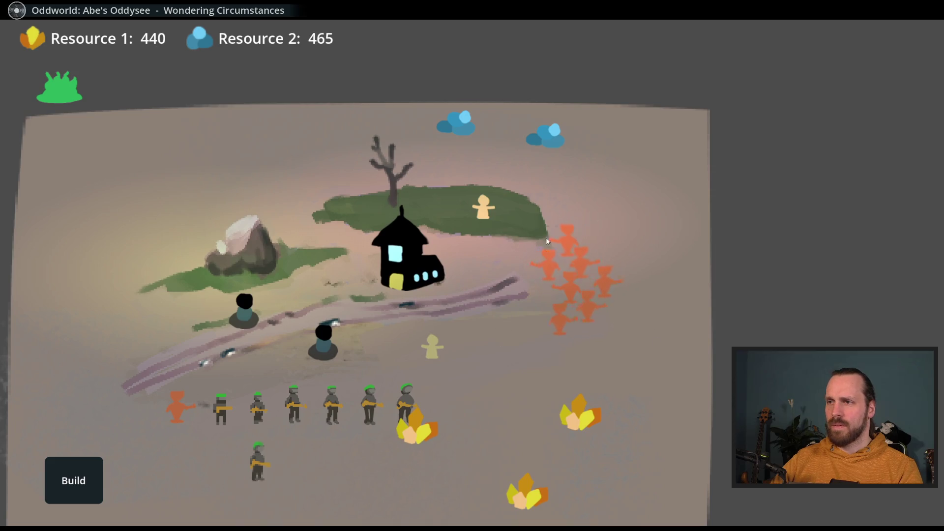
{"action": "right_click", "coordinate": [699, 393]}
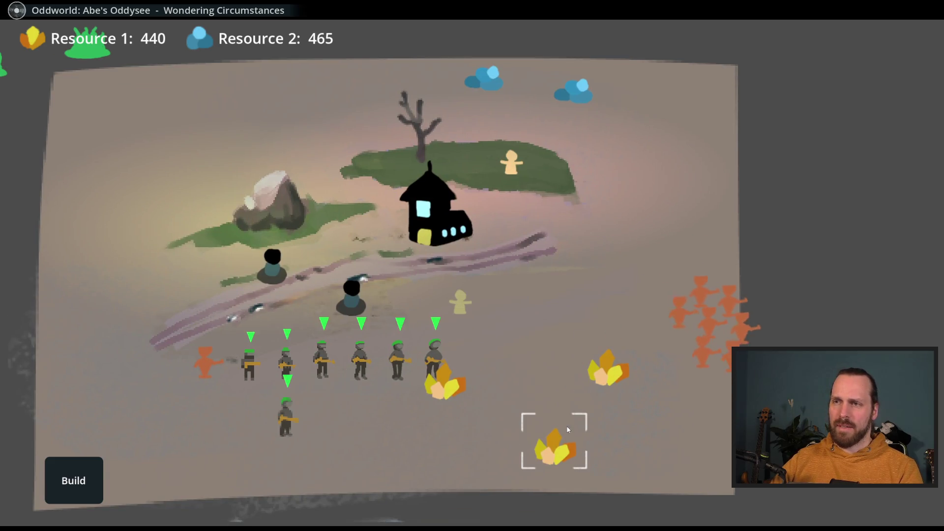
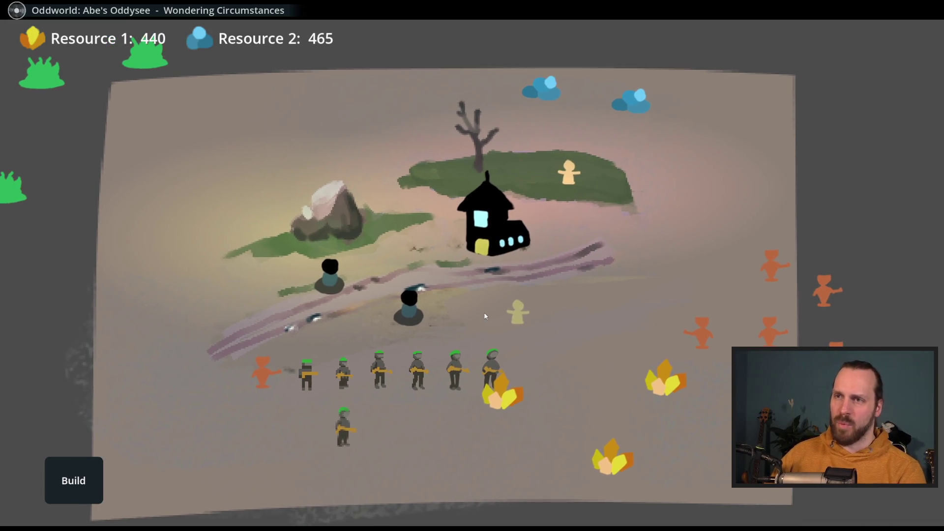
Pause the running game, end the mission and quit back to the editor
{"action": "key", "text": "Escape"}
{"action": "left_click", "coordinate": [497, 298]}
{"action": "left_click", "coordinate": [200, 466]}
{"action": "left_click", "coordinate": [475, 408]}
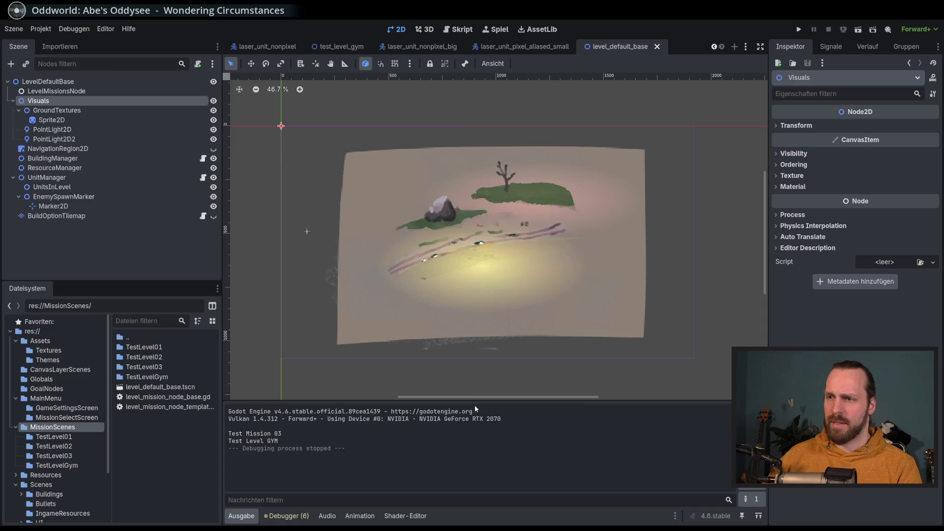
Select LevelMissionsNode, look over the lit painted ground, then clear the selection
{"action": "left_click", "coordinate": [76, 91]}
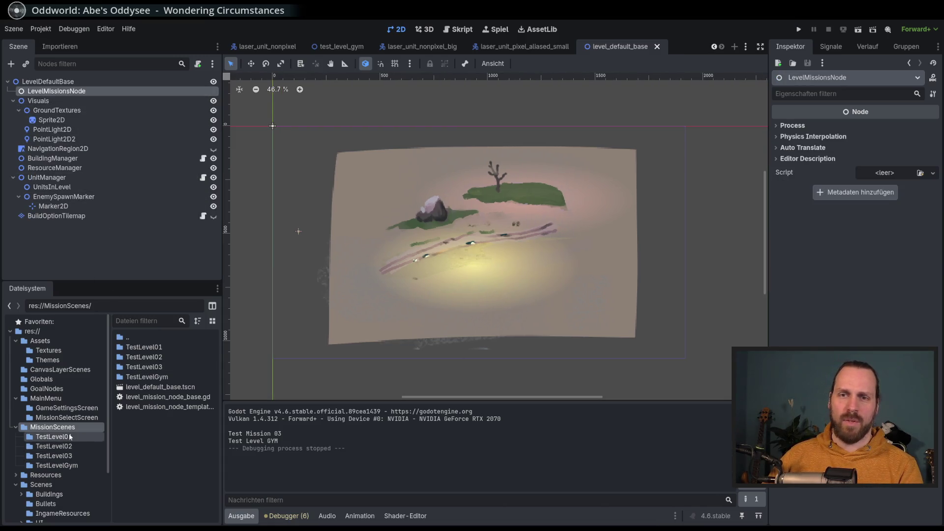
{"action": "scroll", "coordinate": [639, 226], "scroll_direction": "down", "scroll_amount": 2}
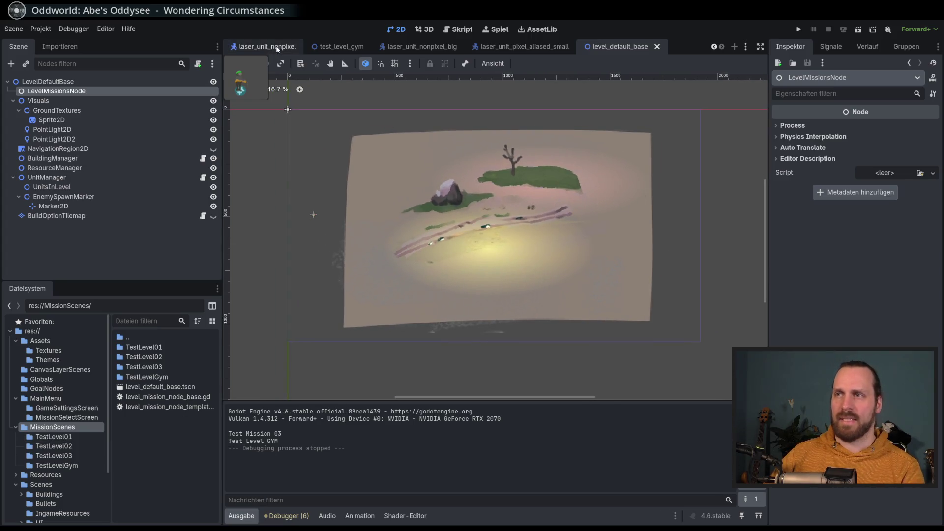
{"action": "scroll", "coordinate": [435, 169], "scroll_direction": "right", "scroll_amount": 2}
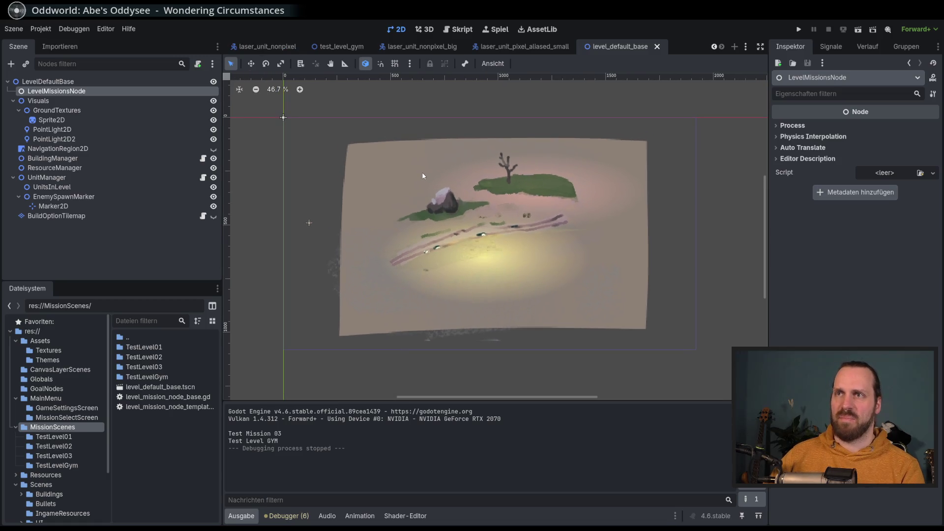
{"action": "scroll", "coordinate": [412, 167], "scroll_direction": "left", "scroll_amount": 2}
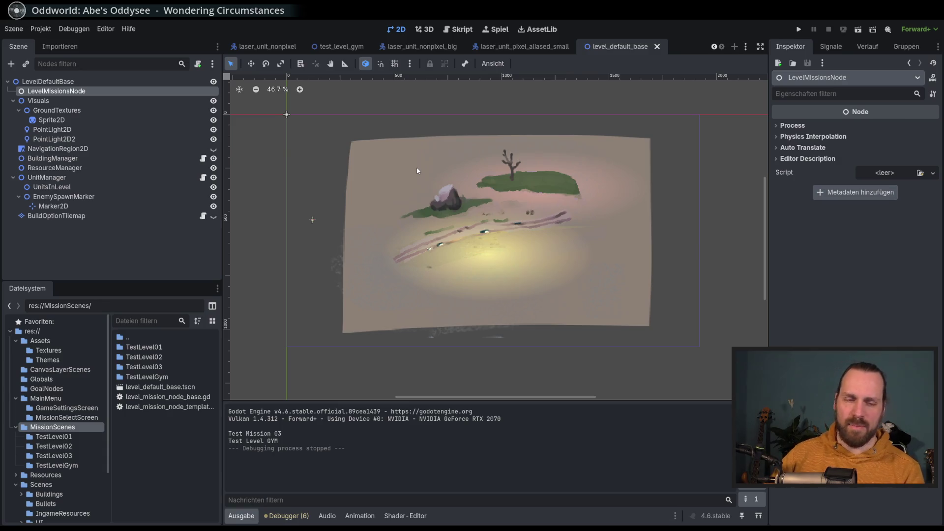
{"action": "scroll", "coordinate": [430, 150], "scroll_direction": "down", "scroll_amount": 1}
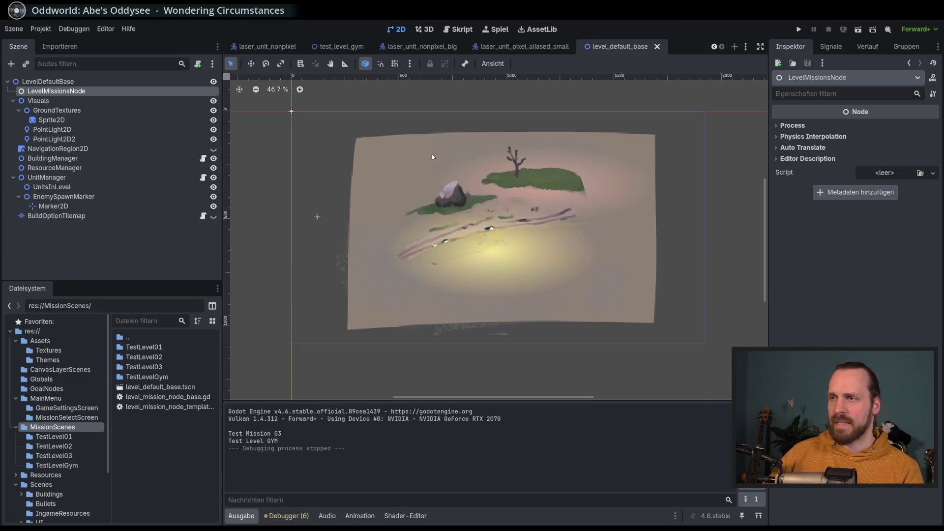
{"action": "scroll", "coordinate": [427, 163], "scroll_direction": "up", "scroll_amount": 1}
{"action": "scroll", "coordinate": [418, 168], "scroll_direction": "down", "scroll_amount": 1}
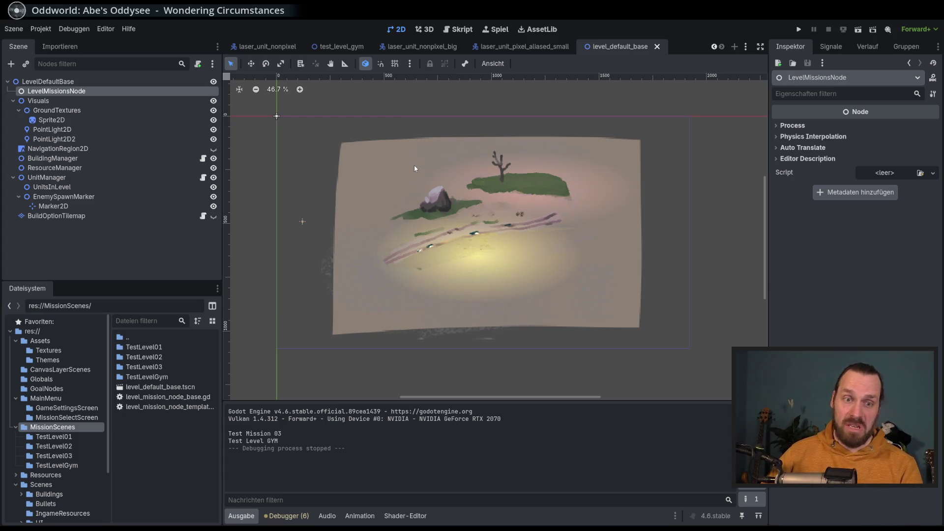
{"action": "scroll", "coordinate": [426, 167], "scroll_direction": "right", "scroll_amount": 1}
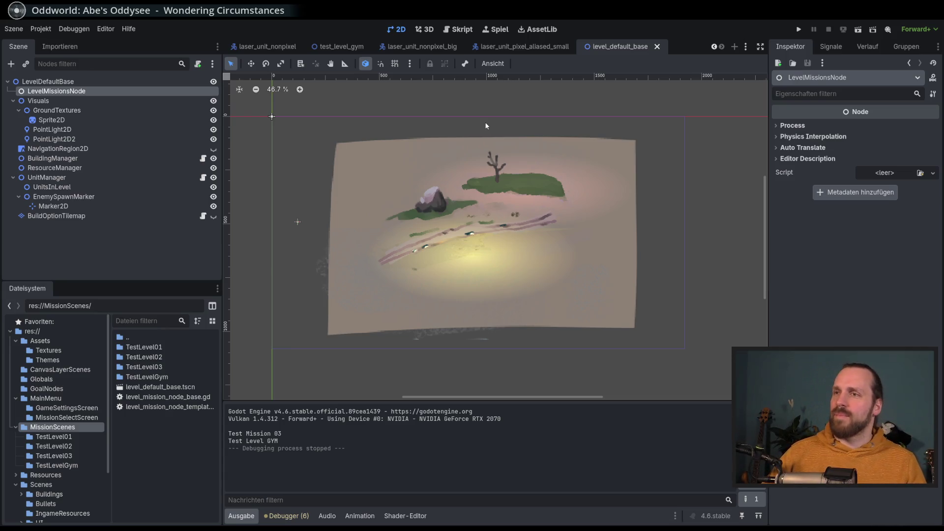
{"action": "scroll", "coordinate": [522, 129], "scroll_direction": "up", "scroll_amount": 2}
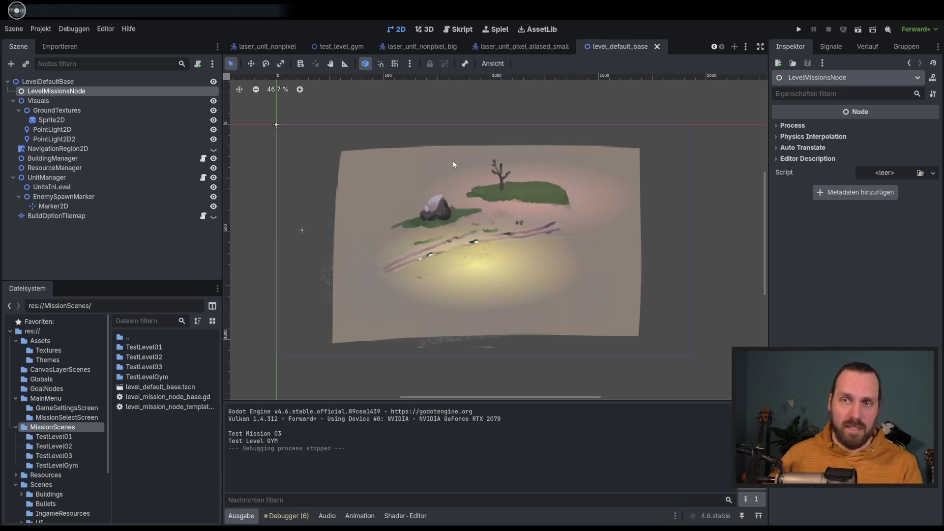
{"action": "left_click", "coordinate": [169, 256]}
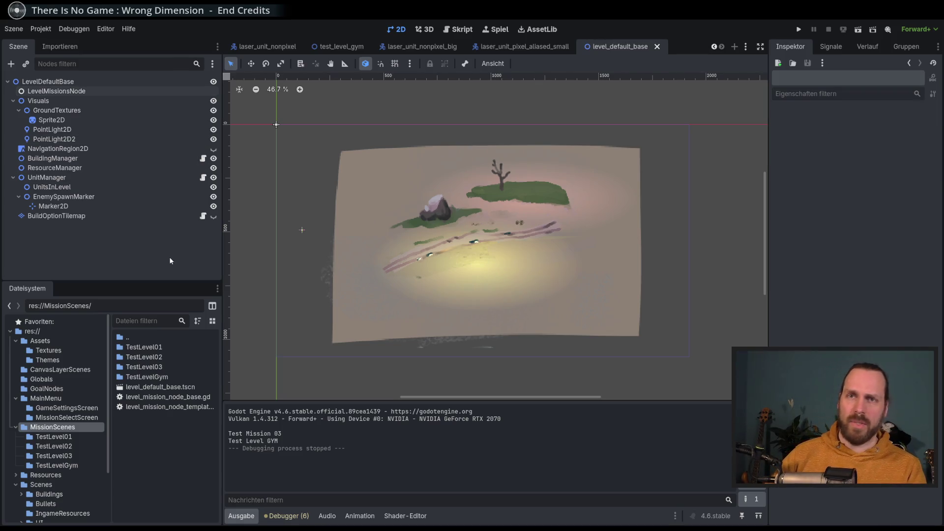
Set the ground Sprite2D's Transform scale x to 2.5
{"action": "left_click", "coordinate": [85, 117]}
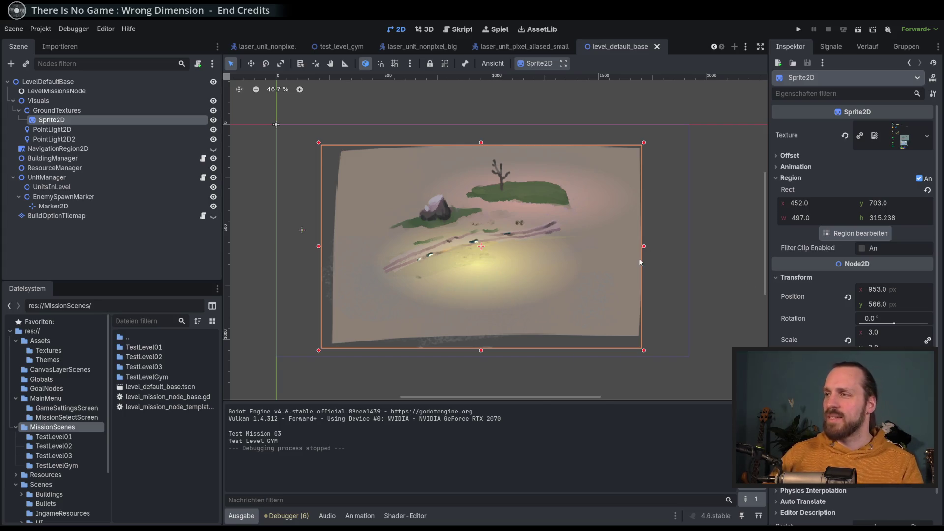
{"action": "left_click", "coordinate": [897, 332]}
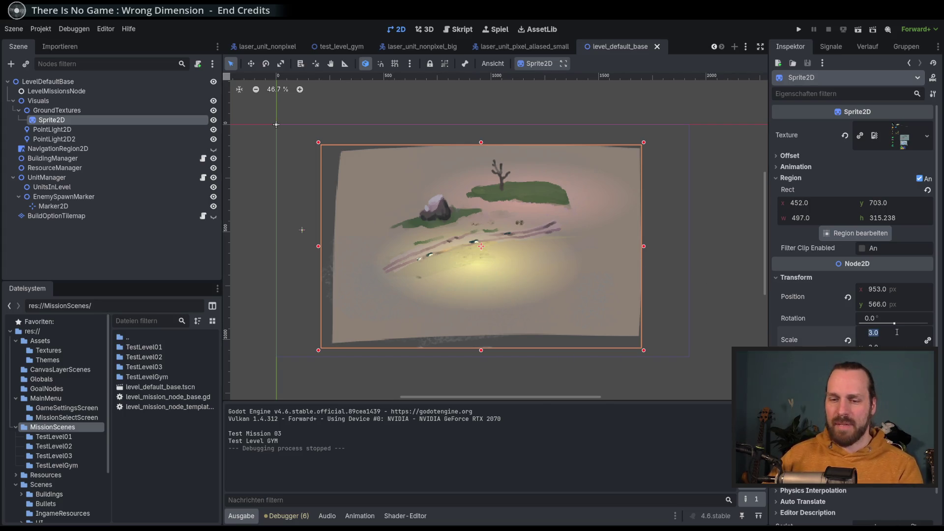
{"action": "type", "text": "2.5"}
{"action": "key", "text": "Return"}
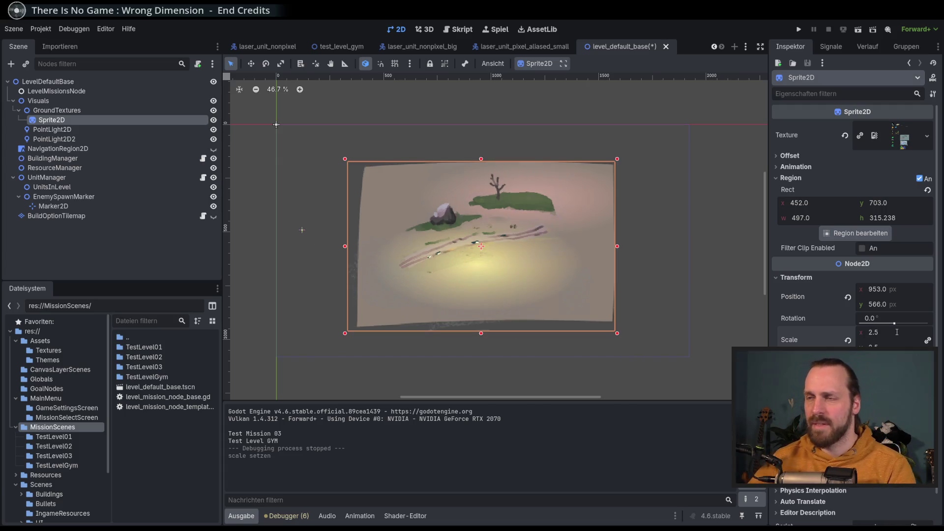
Run the game, look around Test Level GYM's ground, then close it with F8
{"action": "key", "text": "F5"}
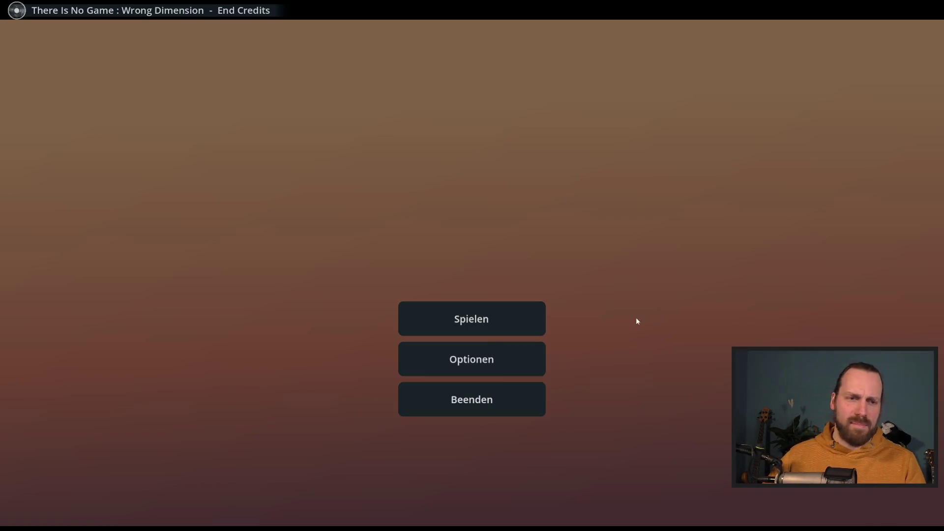
{"action": "left_click", "coordinate": [492, 320]}
{"action": "left_click", "coordinate": [594, 466]}
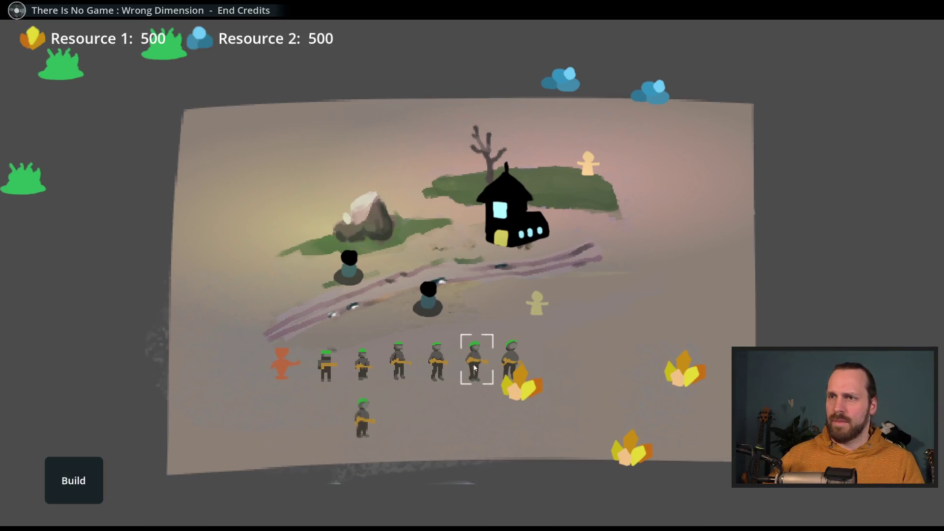
{"action": "key", "text": "d"}
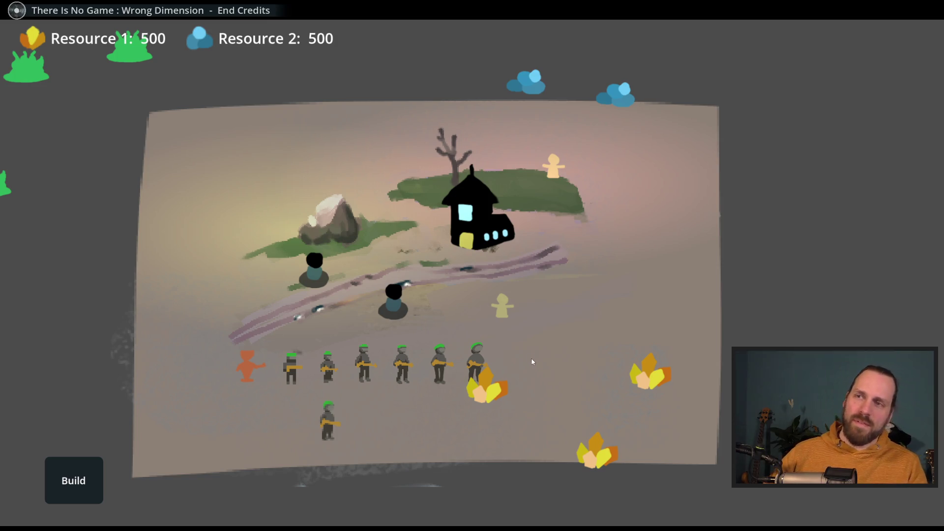
{"action": "key", "text": "a"}
{"action": "scroll", "coordinate": [503, 334], "scroll_direction": "up", "scroll_amount": 2}
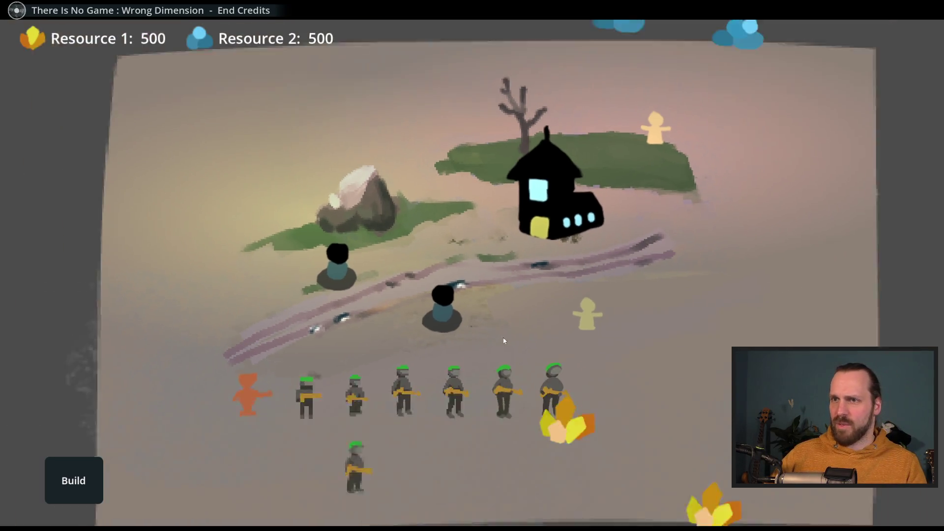
{"action": "scroll", "coordinate": [504, 340], "scroll_direction": "down", "scroll_amount": 2}
{"action": "key", "text": "F8"}
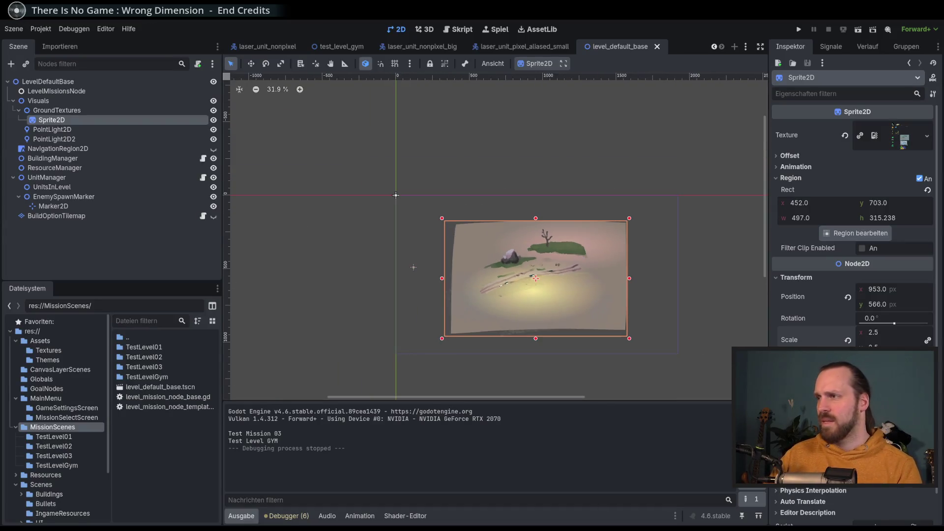
Set the ground sprite's scale to 1 and bring it into view
{"action": "type", "text": "1"}
{"action": "key", "text": "Return"}
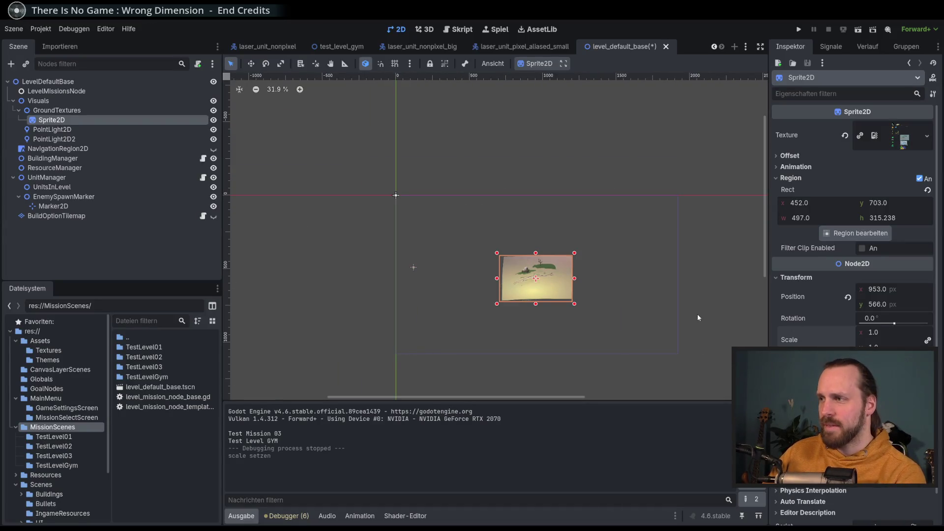
{"action": "left_click_drag", "start_coordinate": [490, 247], "coordinate": [441, 235]}
Run the game and load Test Level GYM to view the smaller ground
{"action": "key", "text": "F5"}
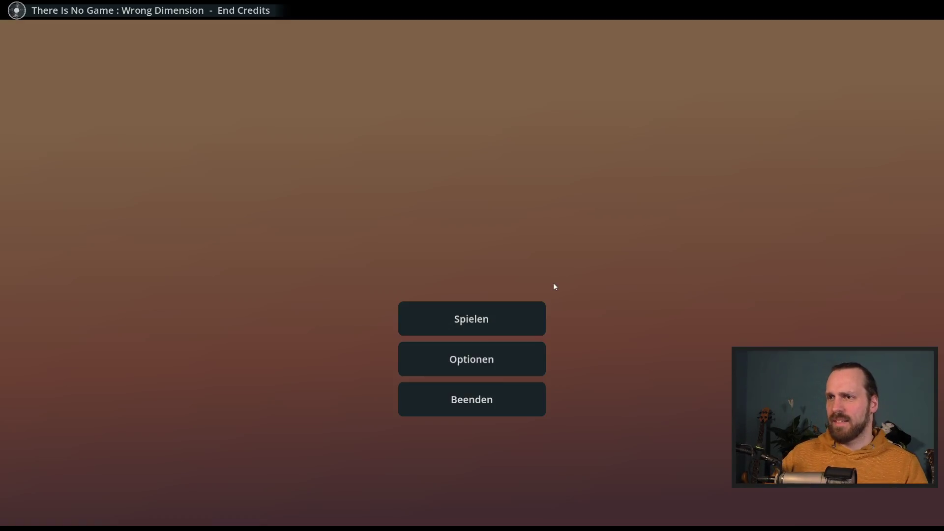
{"action": "left_click", "coordinate": [521, 318]}
{"action": "left_click", "coordinate": [182, 91]}
{"action": "left_click", "coordinate": [620, 454]}
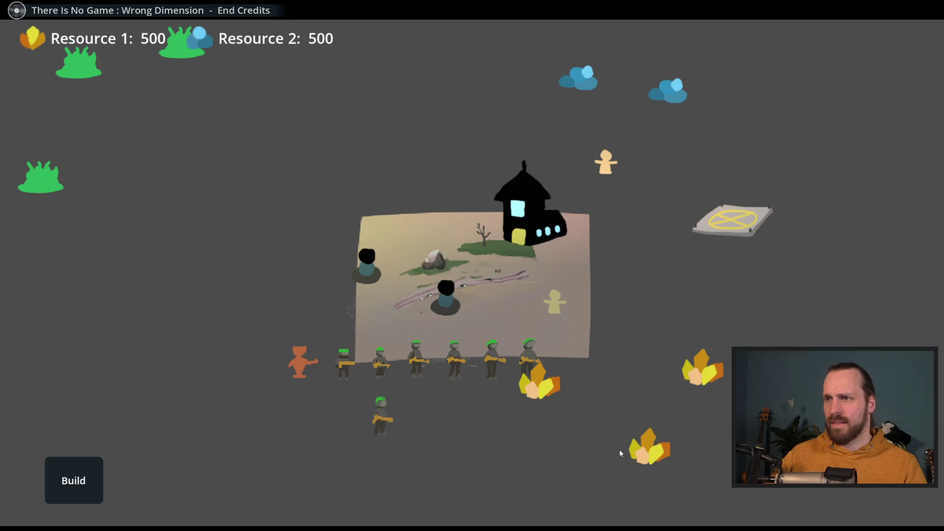
{"action": "scroll", "coordinate": [574, 377], "scroll_direction": "up", "scroll_amount": 5}
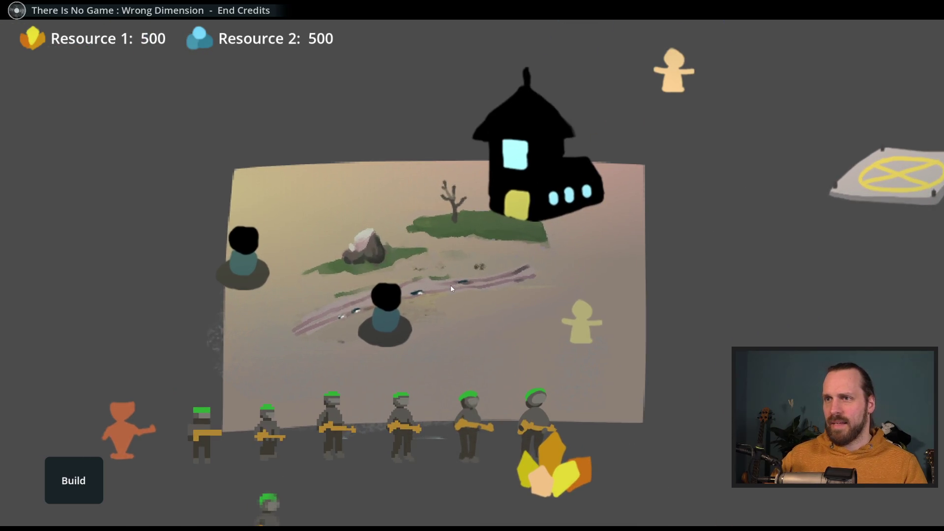
{"action": "scroll", "coordinate": [475, 313], "scroll_direction": "down", "scroll_amount": 5}
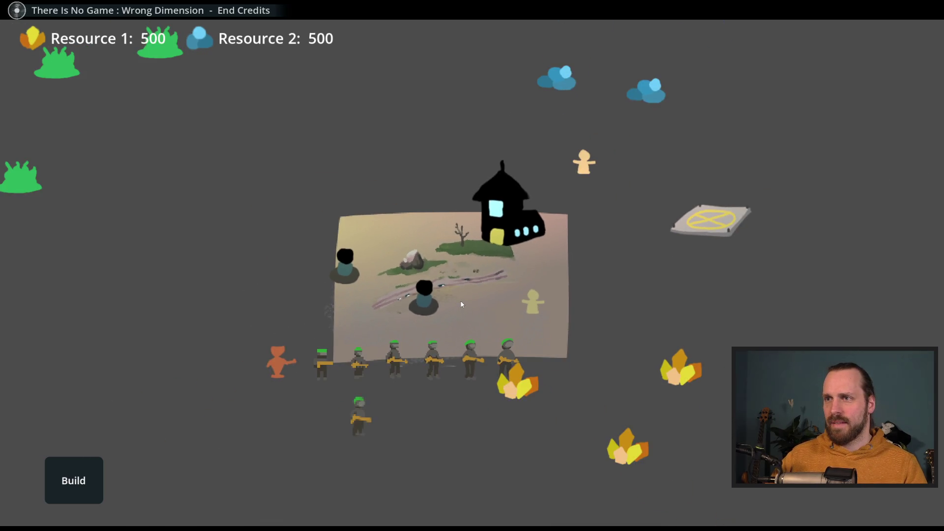
{"action": "left_click_drag", "start_coordinate": [462, 304], "coordinate": [508, 334]}
Send a soldier up the map, survey the level, then leave the game
{"action": "left_click", "coordinate": [380, 372]}
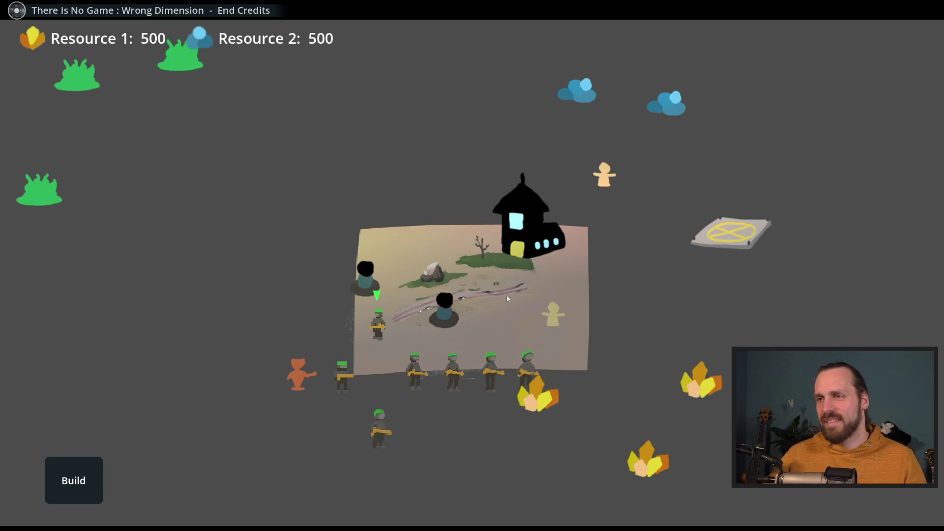
{"action": "scroll", "coordinate": [506, 294], "scroll_direction": "up", "scroll_amount": 3}
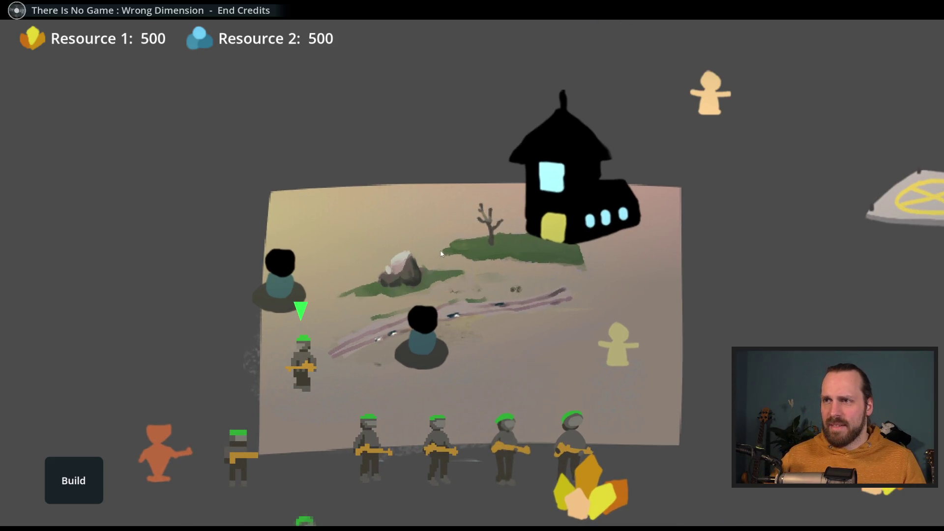
{"action": "scroll", "coordinate": [463, 283], "scroll_direction": "down", "scroll_amount": 3}
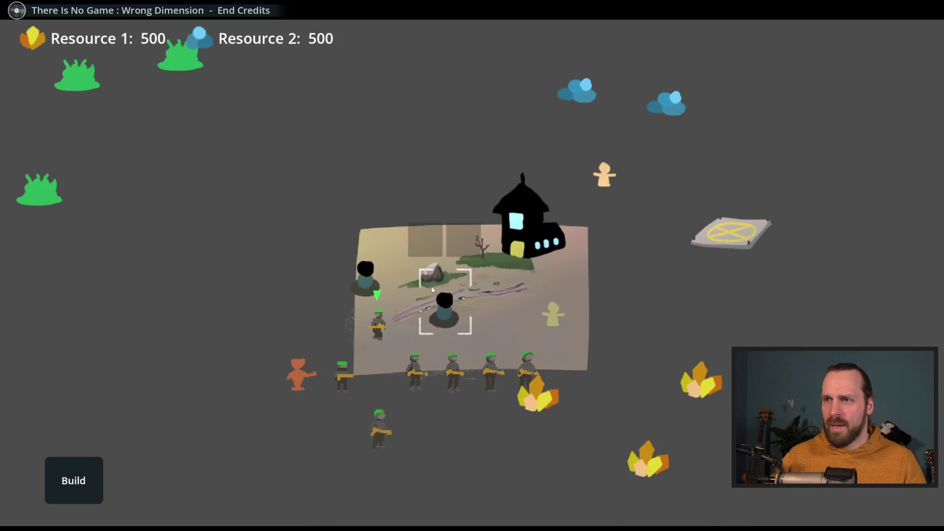
{"action": "left_click", "coordinate": [407, 363]}
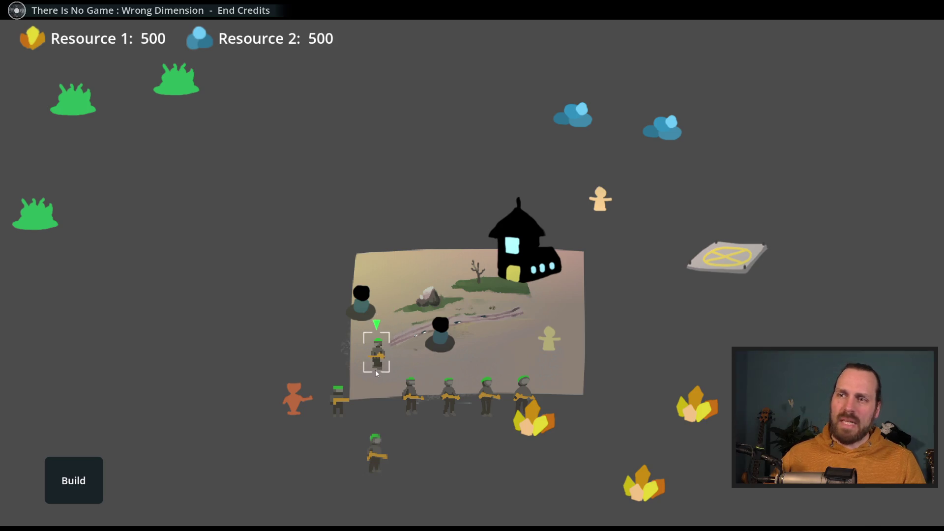
{"action": "scroll", "coordinate": [446, 283], "scroll_direction": "up", "scroll_amount": 3}
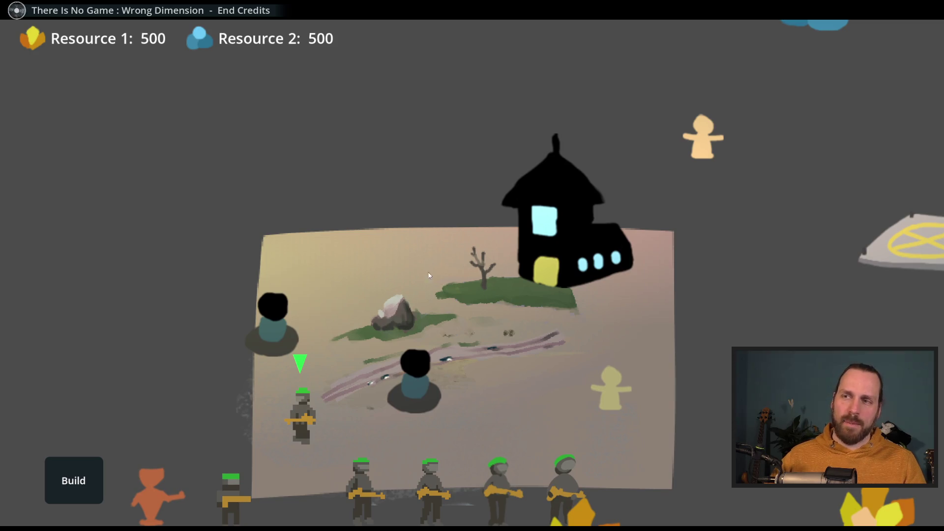
{"action": "scroll", "coordinate": [429, 275], "scroll_direction": "down", "scroll_amount": 3}
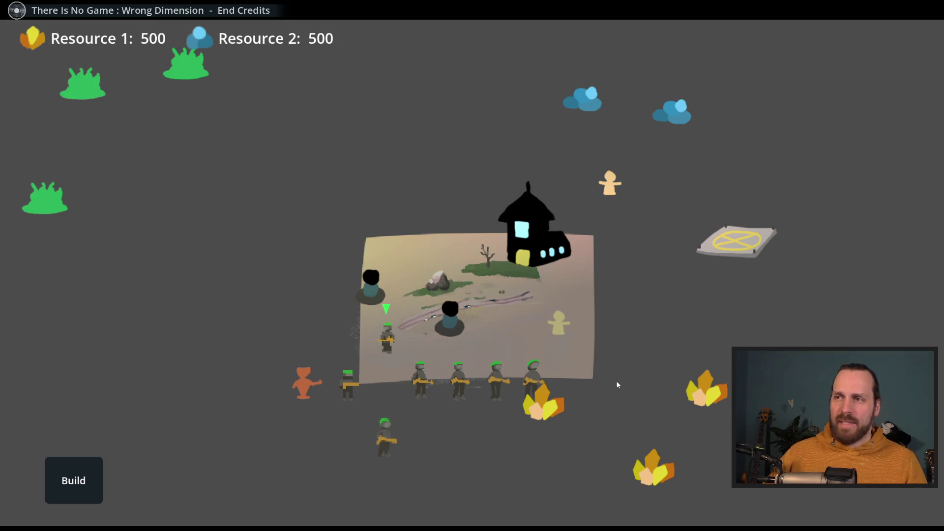
{"action": "scroll", "coordinate": [612, 369], "scroll_direction": "up", "scroll_amount": 3}
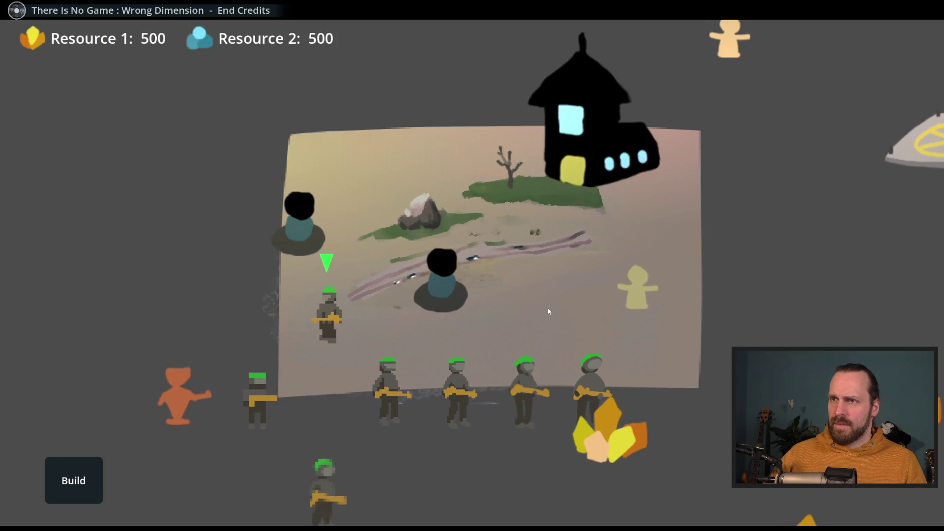
{"action": "scroll", "coordinate": [549, 311], "scroll_direction": "down", "scroll_amount": 3}
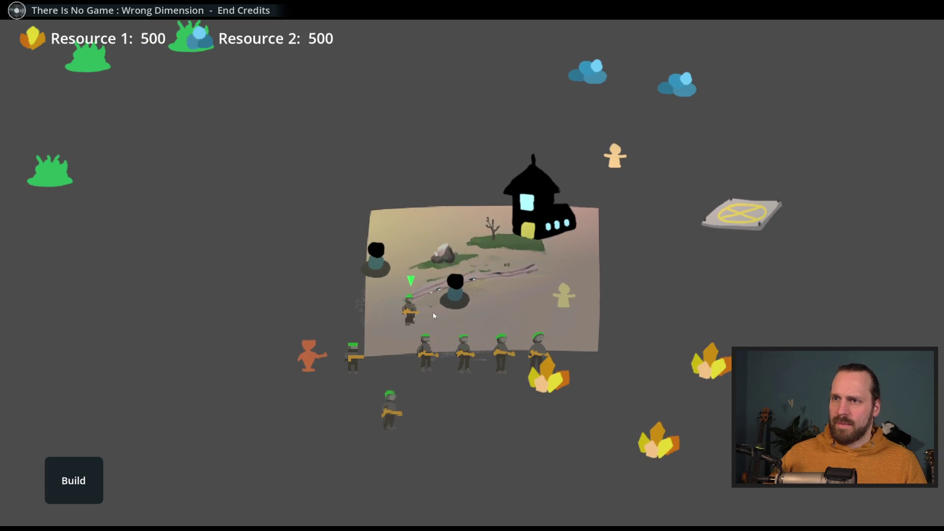
{"action": "key", "text": "d"}
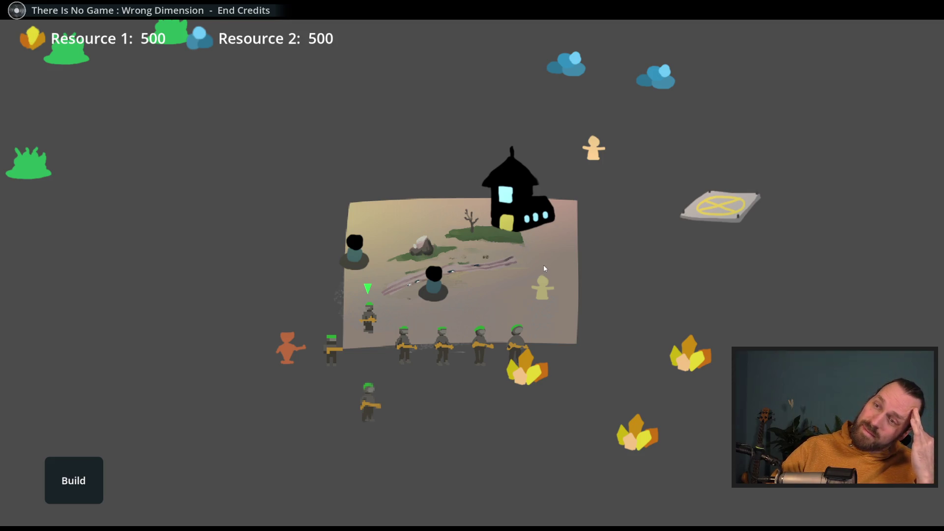
{"action": "left_click_drag", "start_coordinate": [544, 268], "coordinate": [506, 266]}
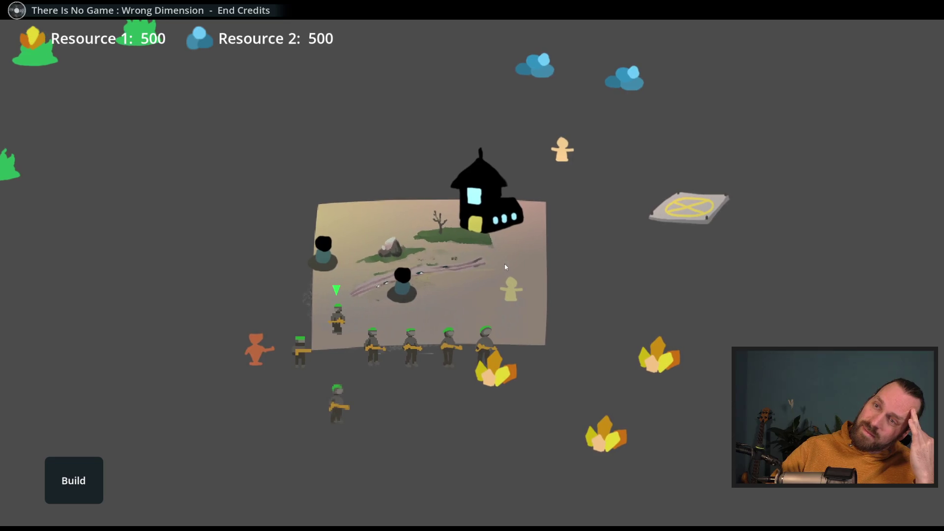
{"action": "scroll", "coordinate": [474, 255], "scroll_direction": "up", "scroll_amount": 3}
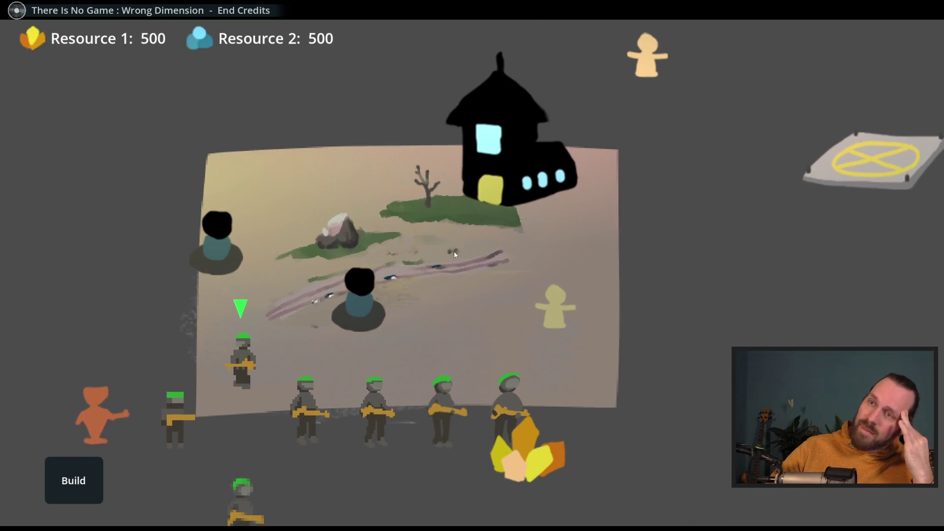
{"action": "scroll", "coordinate": [453, 252], "scroll_direction": "down", "scroll_amount": 3}
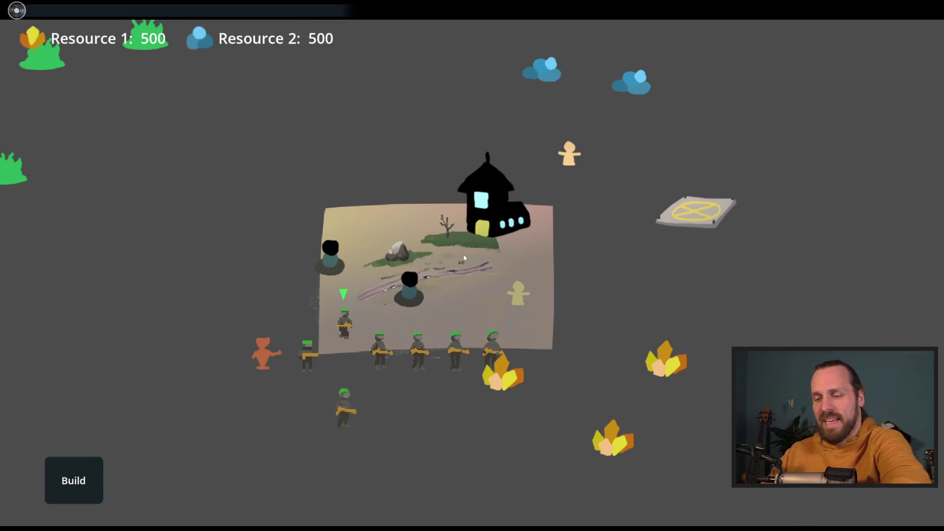
{"action": "key", "text": "Escape"}
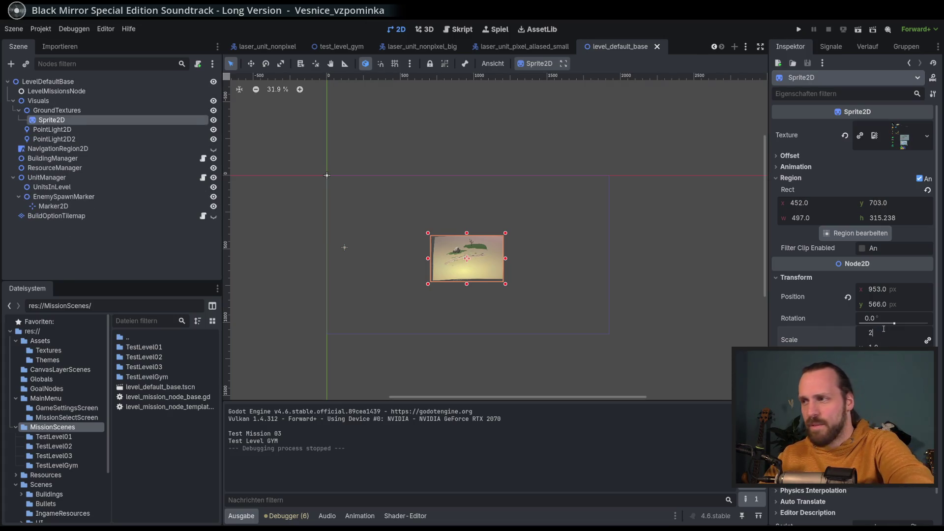
Commit the 2.0 ground scale, save and run, then load Test Level GYM
{"action": "key", "text": "Return"}
{"action": "key", "text": "F5"}
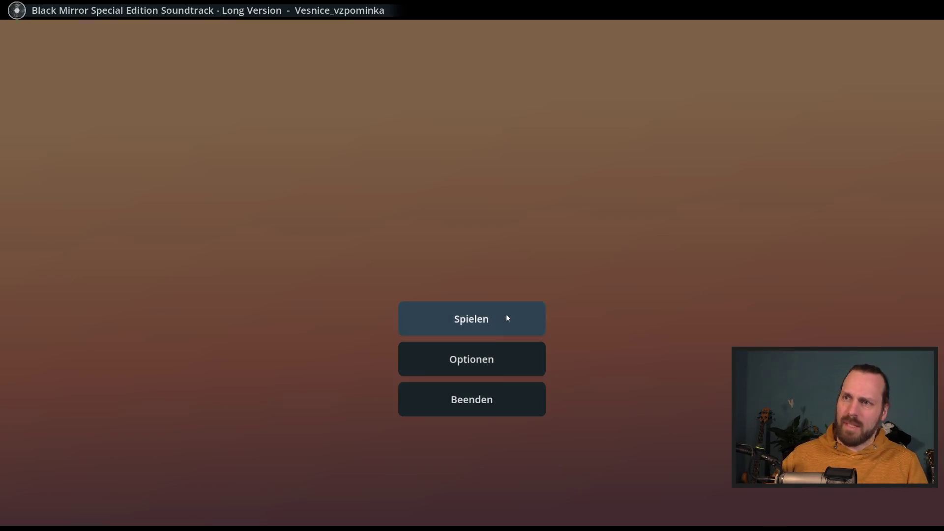
{"action": "left_click", "coordinate": [506, 317]}
{"action": "left_click", "coordinate": [232, 99]}
{"action": "left_click", "coordinate": [565, 465]}
Pan the camera around the enlarged ground map
{"action": "left_click_drag", "start_coordinate": [573, 397], "coordinate": [531, 392]}
{"action": "scroll", "coordinate": [531, 391], "scroll_direction": "up", "scroll_amount": 3}
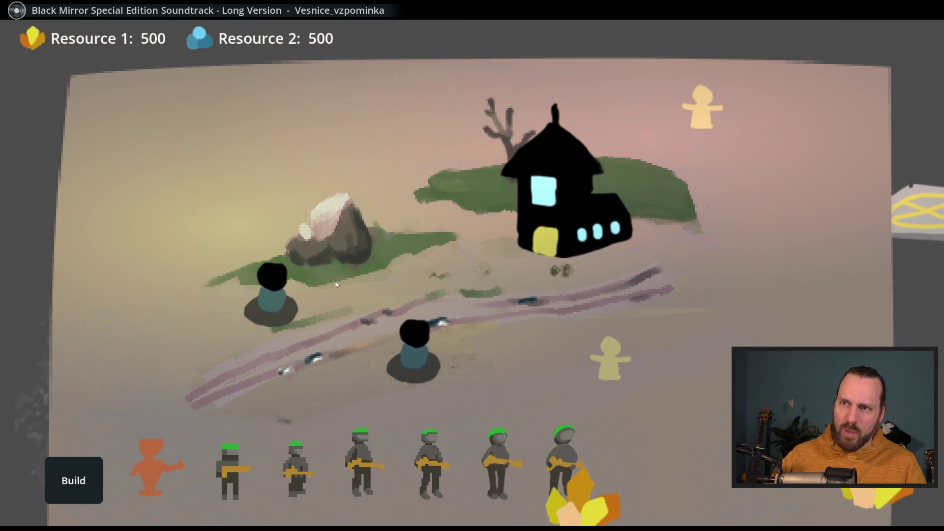
{"action": "key", "text": "Left"}
{"action": "key", "text": "Down"}
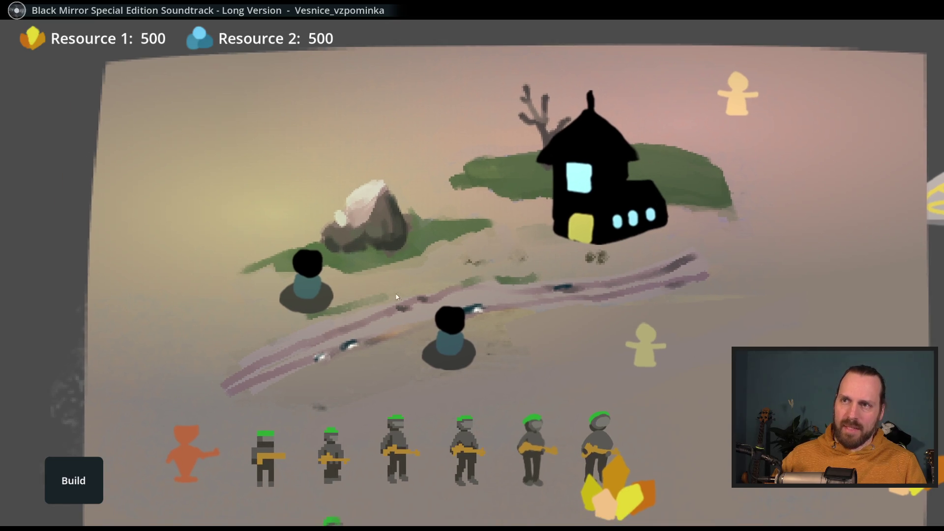
{"action": "key", "text": "Up"}
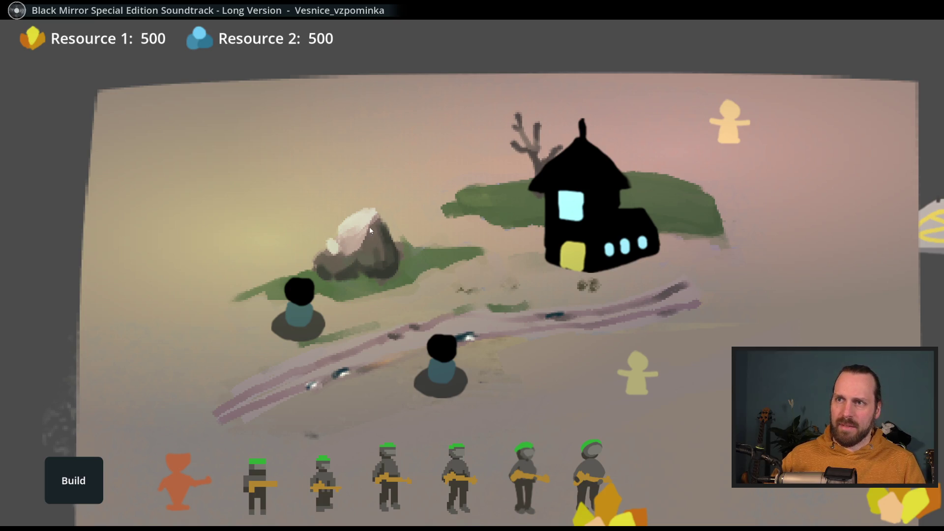
{"action": "scroll", "coordinate": [392, 302], "scroll_direction": "down", "scroll_amount": 5}
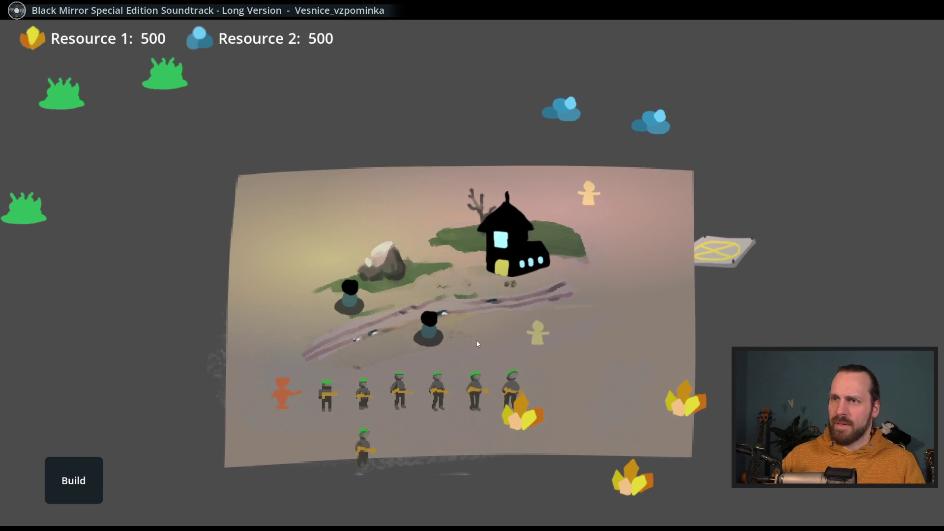
{"action": "key", "text": "Down"}
{"action": "key", "text": "Left"}
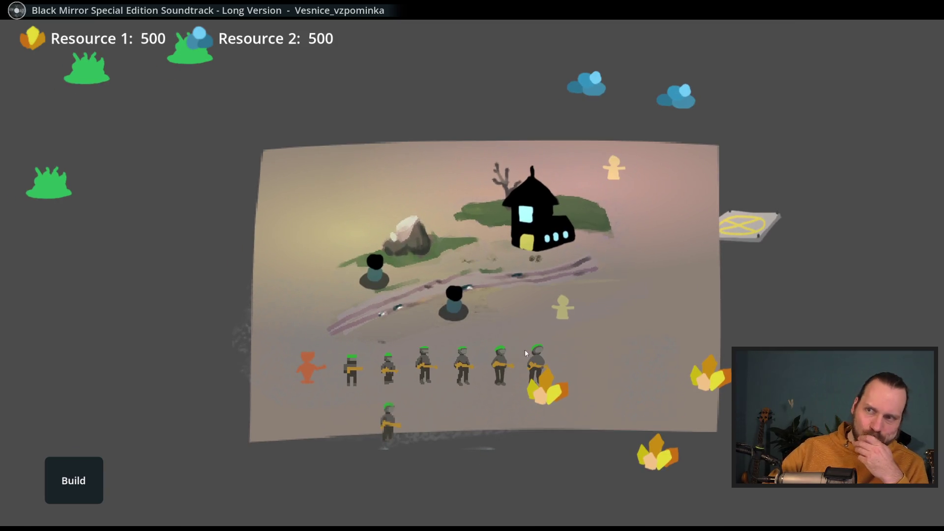
Select a soldier, order it to two spots, then select the yellow villager
{"action": "left_click", "coordinate": [391, 405]}
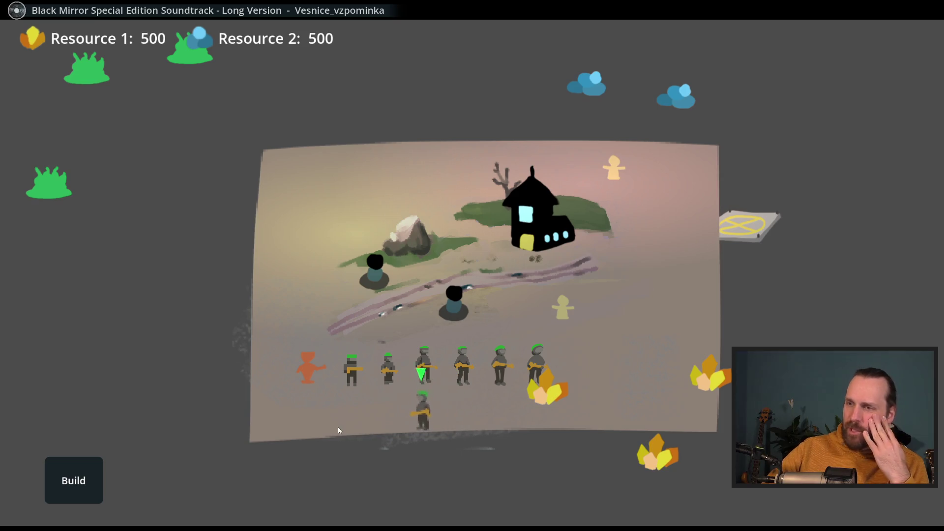
{"action": "right_click", "coordinate": [308, 411]}
{"action": "right_click", "coordinate": [441, 428]}
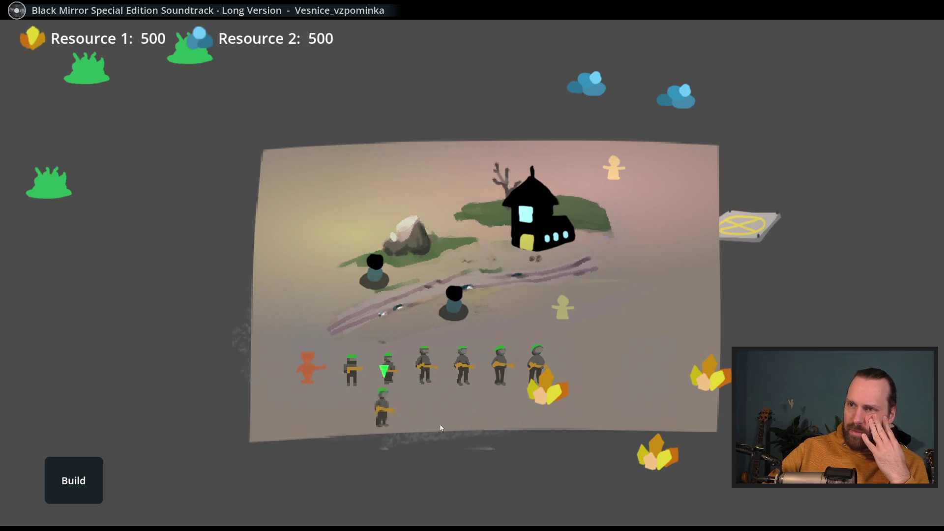
{"action": "left_click", "coordinate": [565, 321]}
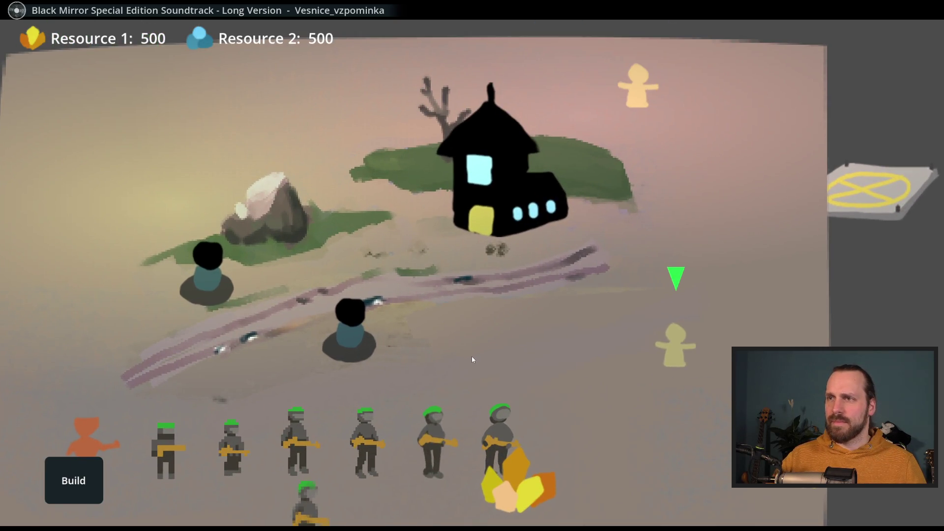
{"action": "scroll", "coordinate": [503, 314], "scroll_direction": "up", "scroll_amount": 3}
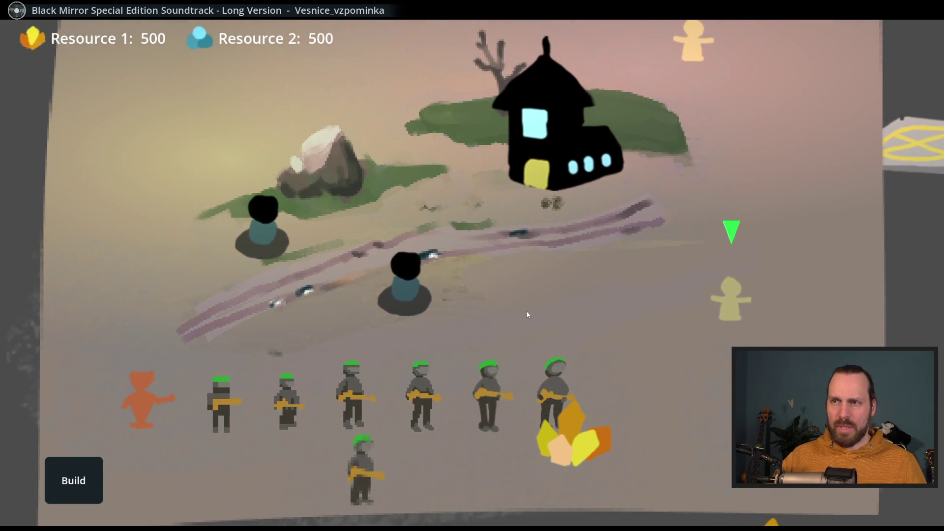
{"action": "scroll", "coordinate": [528, 315], "scroll_direction": "down", "scroll_amount": 3}
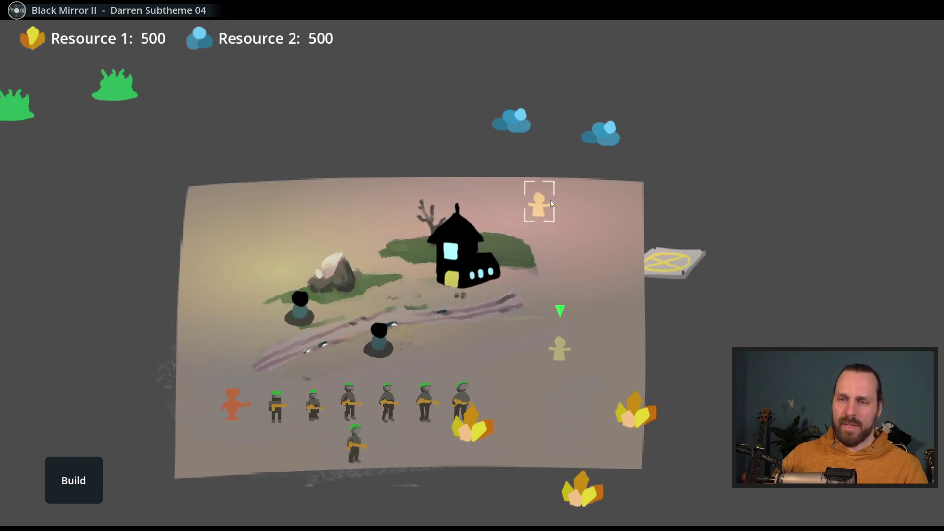
End the mission, start Test Mission 01, then stop the game
{"action": "key", "text": "Escape"}
{"action": "left_click", "coordinate": [515, 293]}
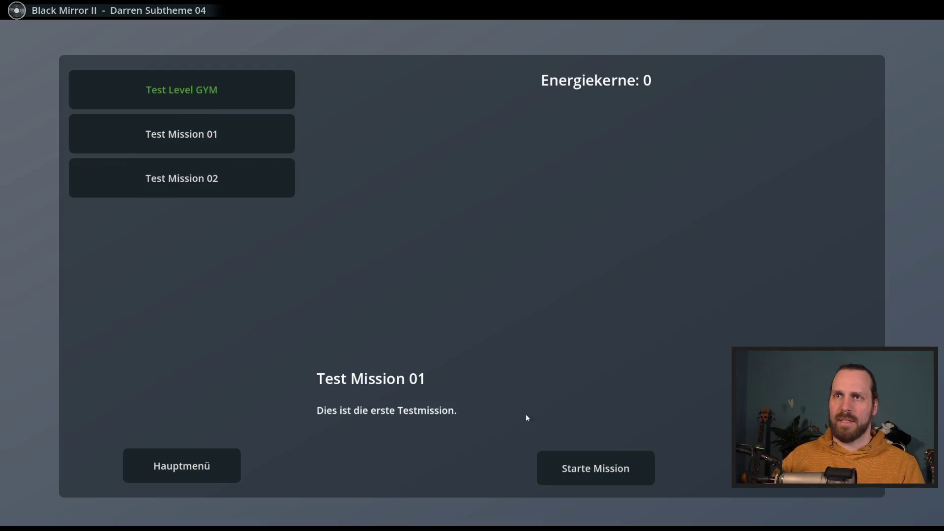
{"action": "left_click", "coordinate": [595, 463]}
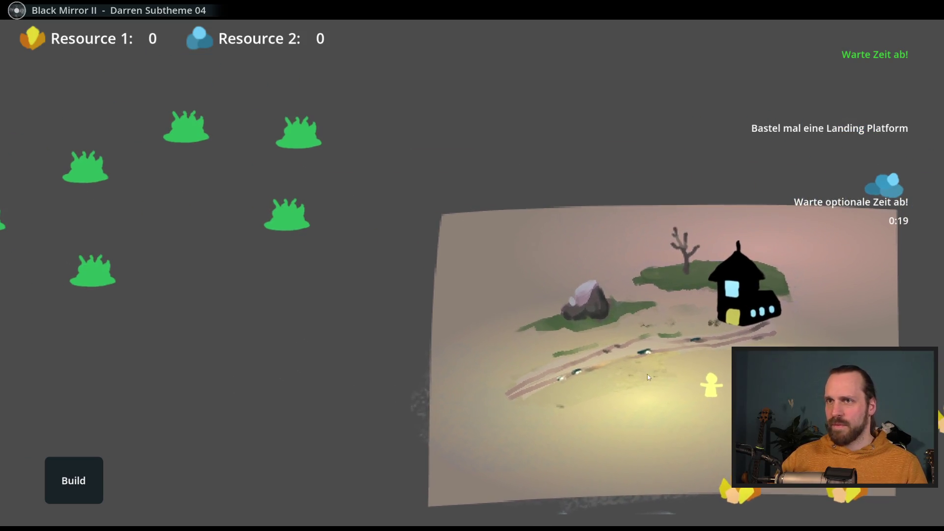
{"action": "key", "text": "alt+F4"}
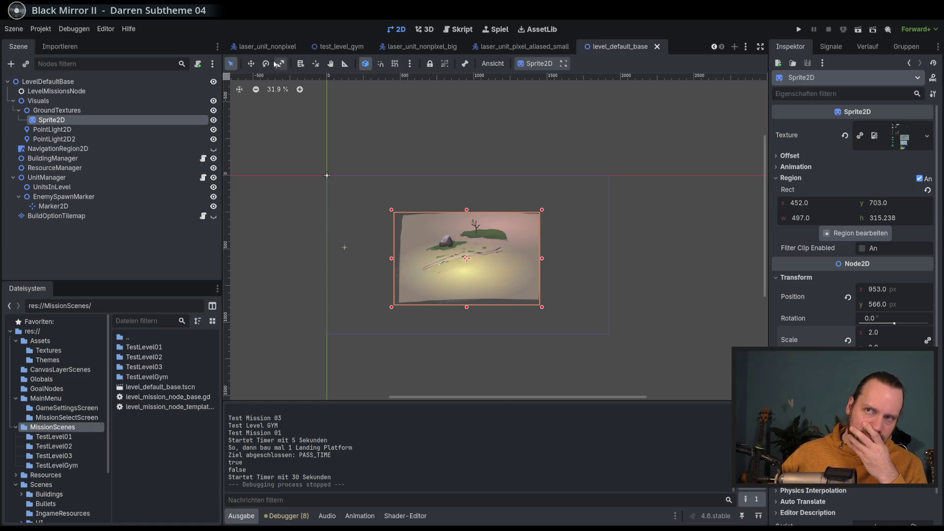
Return to level_default_base, select PointLight2D and inspect its texture options
{"action": "left_click", "coordinate": [264, 49]}
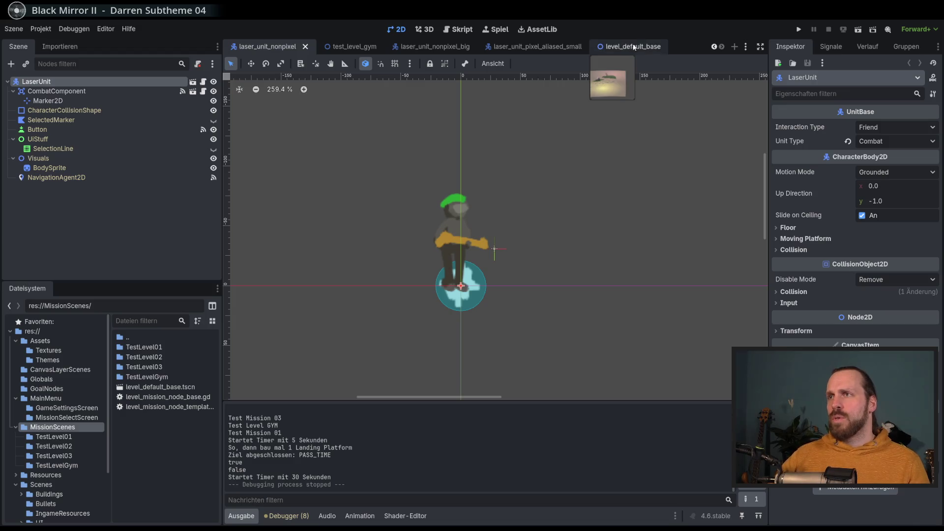
{"action": "left_click", "coordinate": [630, 46]}
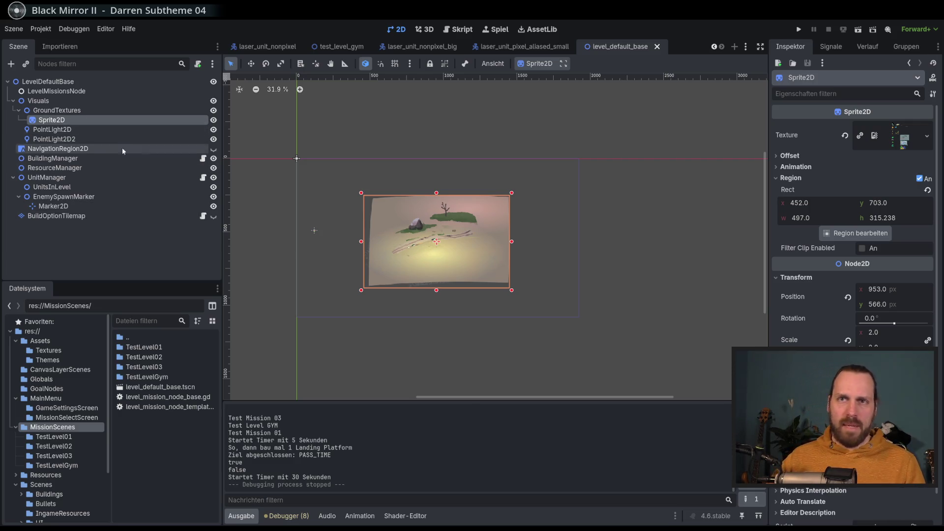
{"action": "left_click", "coordinate": [93, 130]}
{"action": "scroll", "coordinate": [434, 261], "scroll_direction": "up", "scroll_amount": 3}
{"action": "scroll", "coordinate": [435, 260], "scroll_direction": "up", "scroll_amount": 2}
{"action": "scroll", "coordinate": [896, 188], "scroll_direction": "up", "scroll_amount": 5}
{"action": "scroll", "coordinate": [897, 188], "scroll_direction": "down", "scroll_amount": 2}
{"action": "scroll", "coordinate": [897, 189], "scroll_direction": "up", "scroll_amount": 2}
{"action": "left_click", "coordinate": [926, 136]}
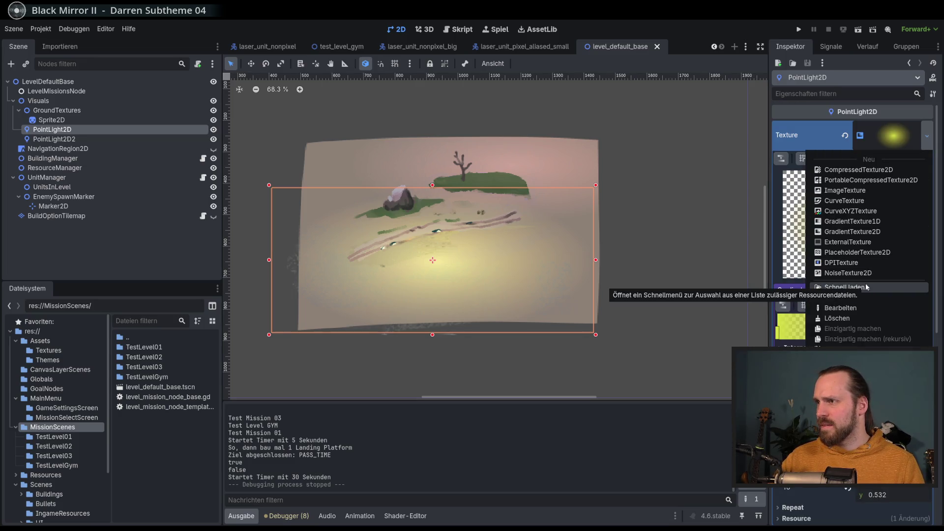
Delete the second point light, PointLight2D2
{"action": "left_click", "coordinate": [105, 138]}
{"action": "key", "text": "Delete"}
{"action": "key", "text": "Return"}
{"action": "left_click", "coordinate": [88, 147]}
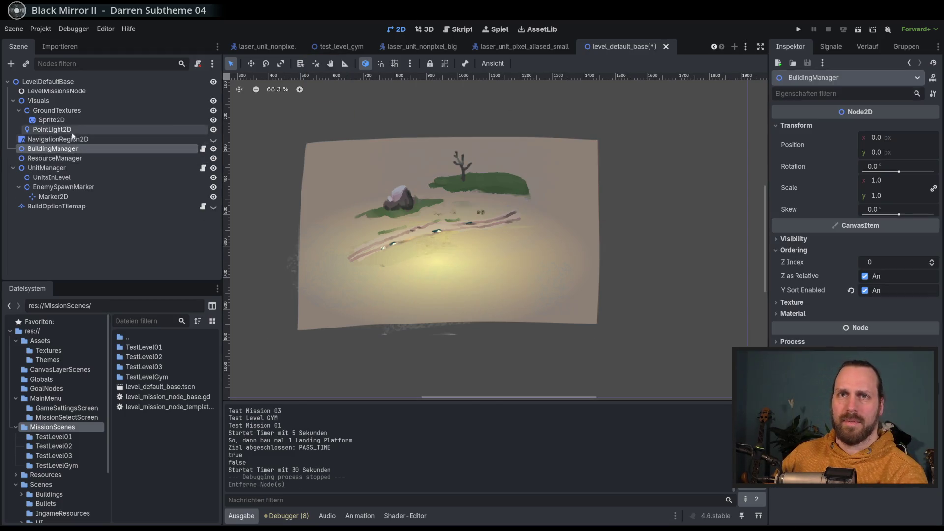
Clear PointLight2D's gradient and empty its texture
{"action": "left_click", "coordinate": [72, 130]}
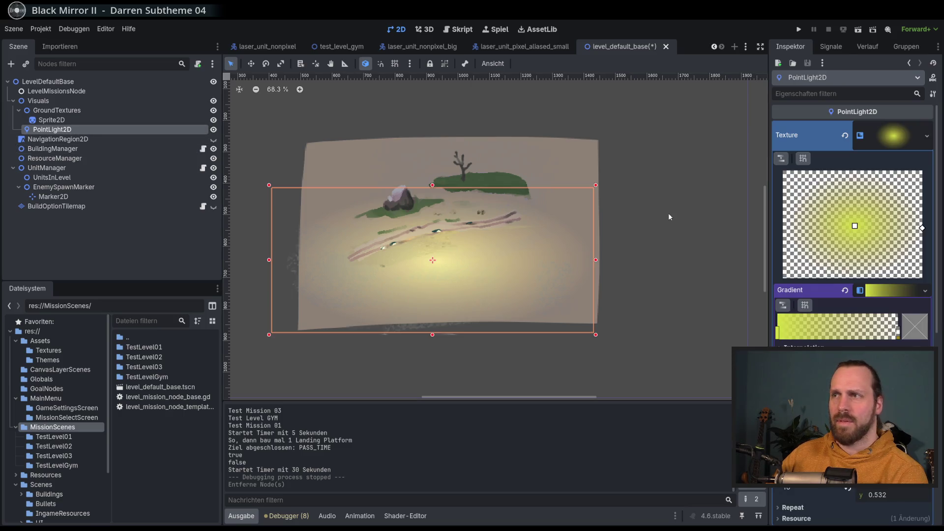
{"action": "left_click", "coordinate": [847, 290]}
{"action": "left_click", "coordinate": [927, 136]}
{"action": "left_click", "coordinate": [928, 138]}
{"action": "left_click", "coordinate": [929, 139]}
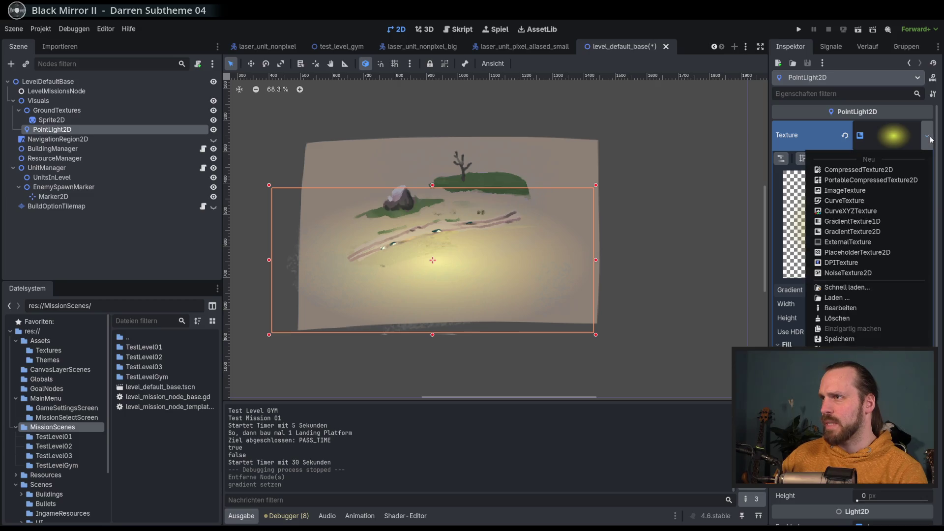
{"action": "left_click", "coordinate": [822, 146]}
{"action": "left_click", "coordinate": [845, 135]}
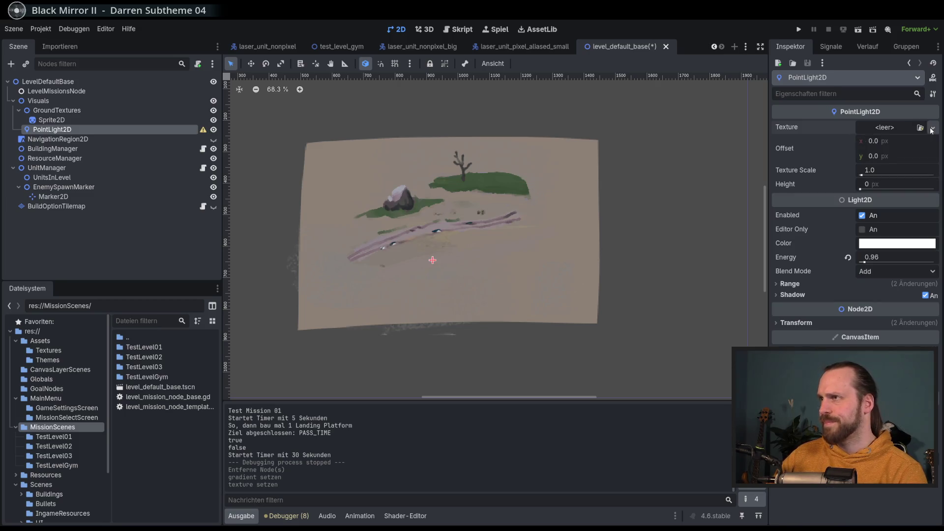
Give the light a new GradientTexture2D with radial fill starting at the centre
{"action": "left_click", "coordinate": [931, 129]}
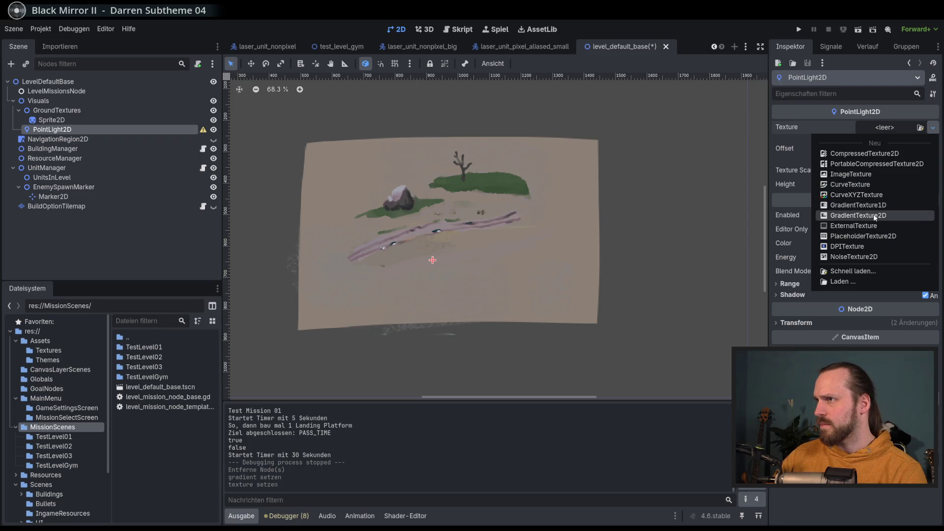
{"action": "left_click", "coordinate": [875, 216]}
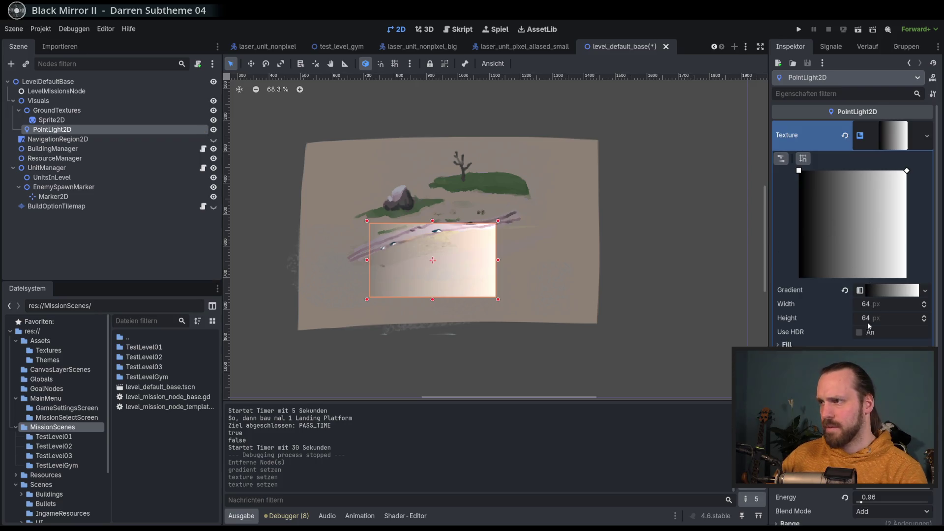
{"action": "left_click", "coordinate": [785, 345]}
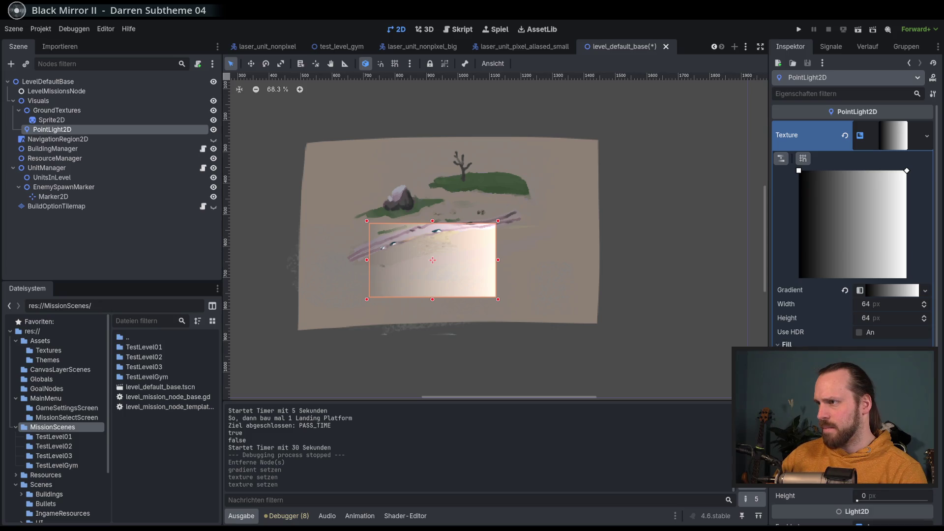
{"action": "left_click", "coordinate": [880, 374]}
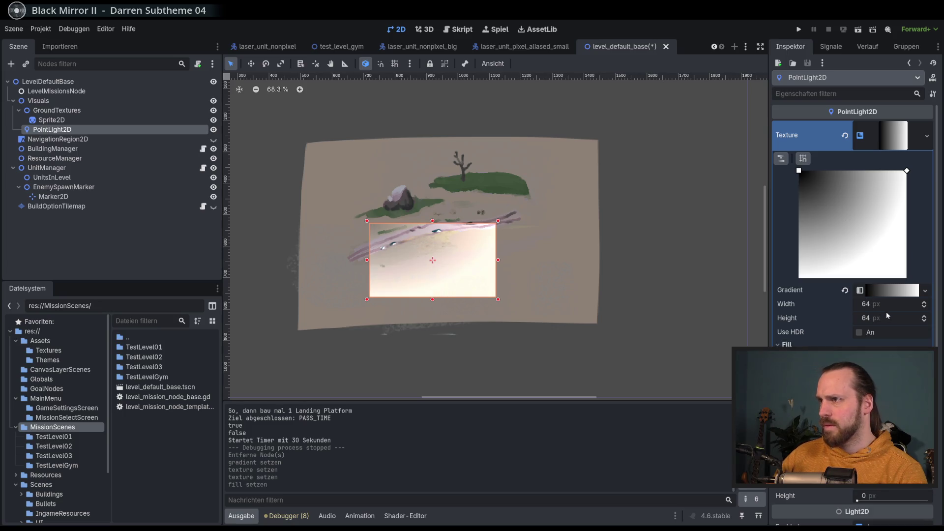
{"action": "left_click_drag", "start_coordinate": [798, 171], "coordinate": [854, 222]}
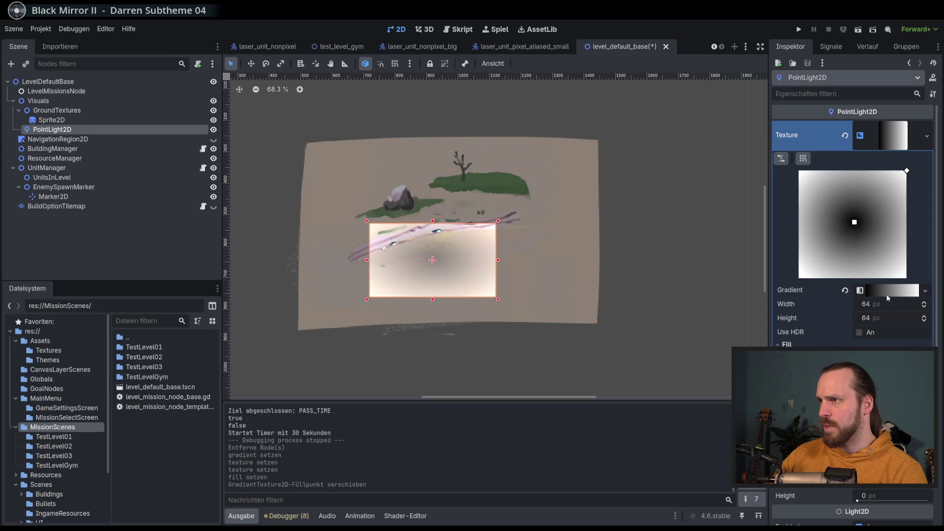
Reorder the gradient stops: white at the start, black at the end
{"action": "left_click", "coordinate": [876, 290]}
{"action": "left_click", "coordinate": [898, 332]}
{"action": "left_click_drag", "start_coordinate": [777, 333], "coordinate": [846, 333]}
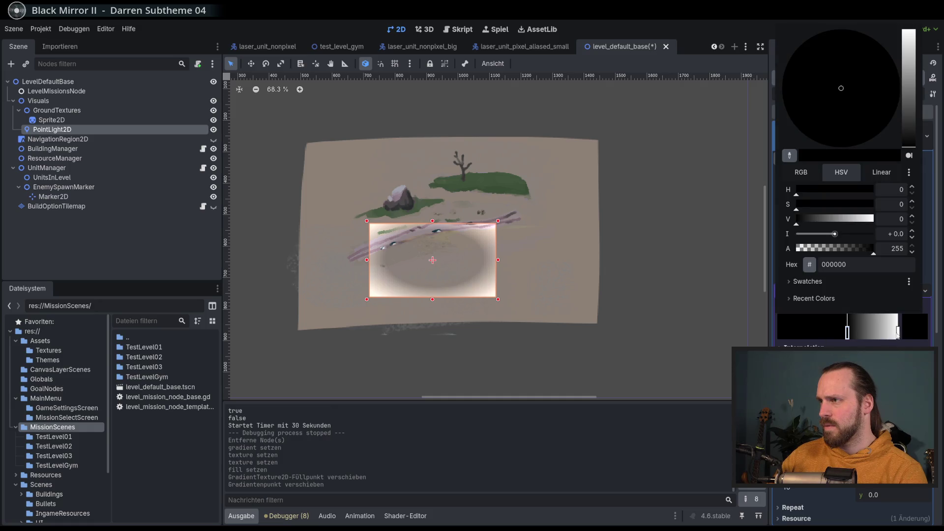
{"action": "left_click", "coordinate": [898, 334]}
{"action": "left_click_drag", "start_coordinate": [898, 333], "coordinate": [777, 333]}
{"action": "left_click", "coordinate": [897, 333]}
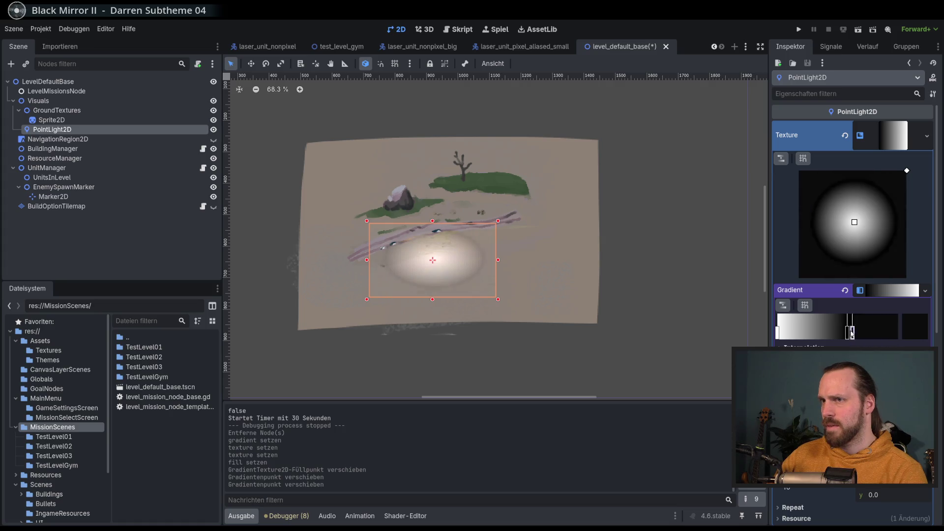
{"action": "right_click", "coordinate": [899, 333]}
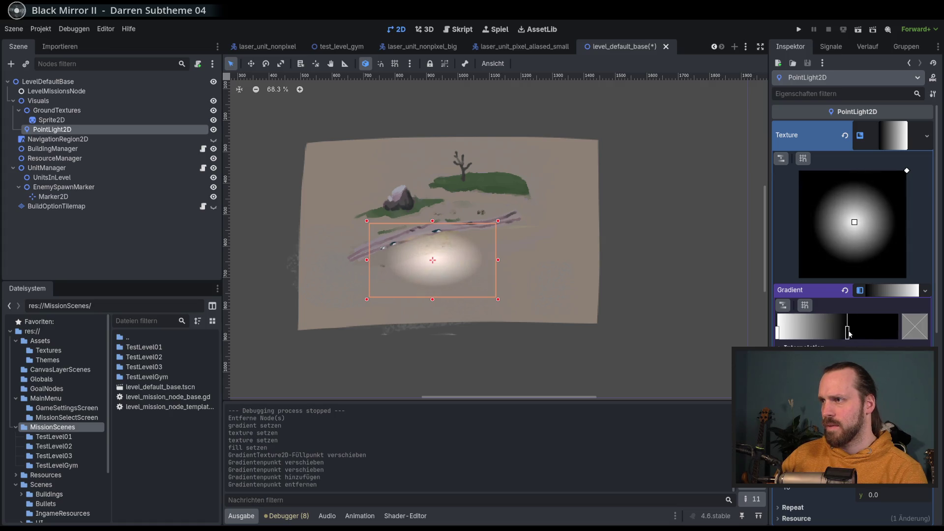
{"action": "left_click_drag", "start_coordinate": [848, 334], "coordinate": [897, 333]}
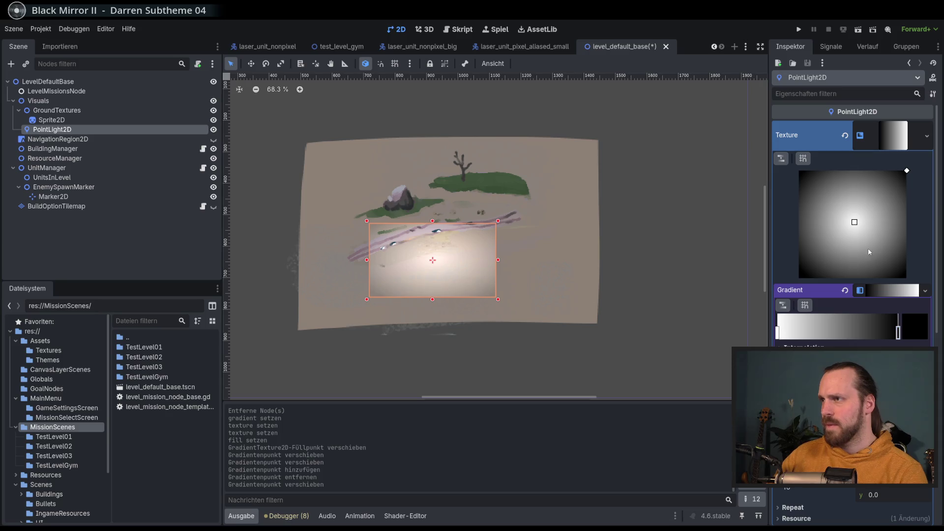
Make the glow circular with fill To y 0.5, then save the scene
{"action": "mouse_move", "coordinate": [906, 170]}
{"action": "left_mouse_down"}
{"action": "mouse_move", "coordinate": [907, 226]}
{"action": "mouse_move", "coordinate": [914, 219]}
{"action": "left_mouse_up"}
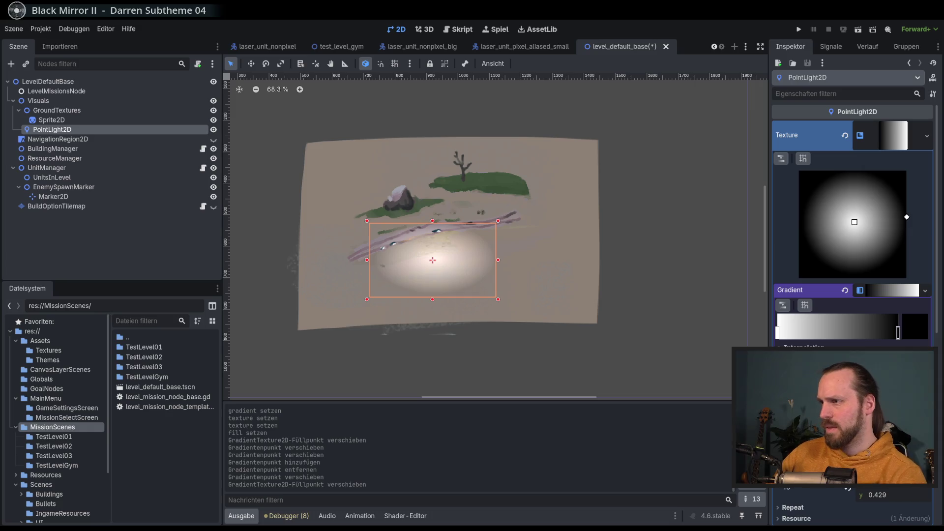
{"action": "left_click_drag", "start_coordinate": [854, 222], "coordinate": [852, 224]}
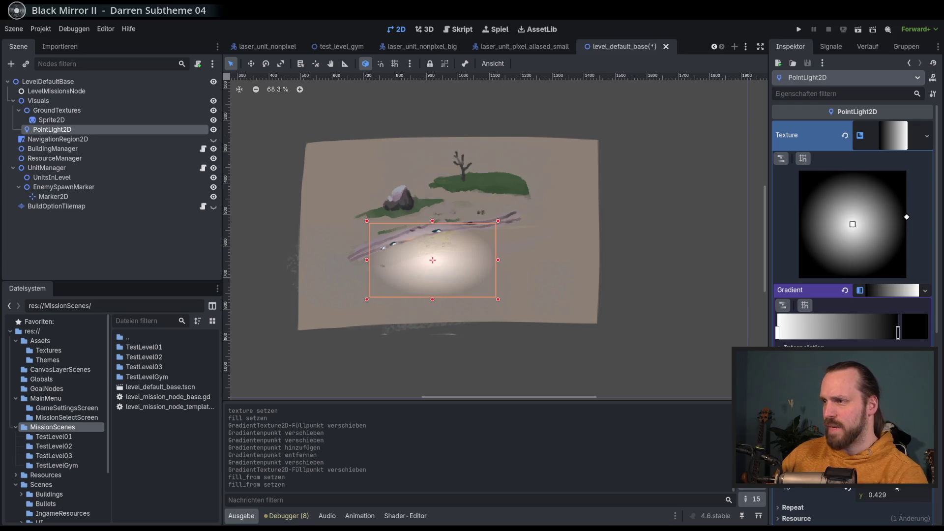
{"action": "double_click", "coordinate": [877, 497]}
{"action": "type", "text": "5"}
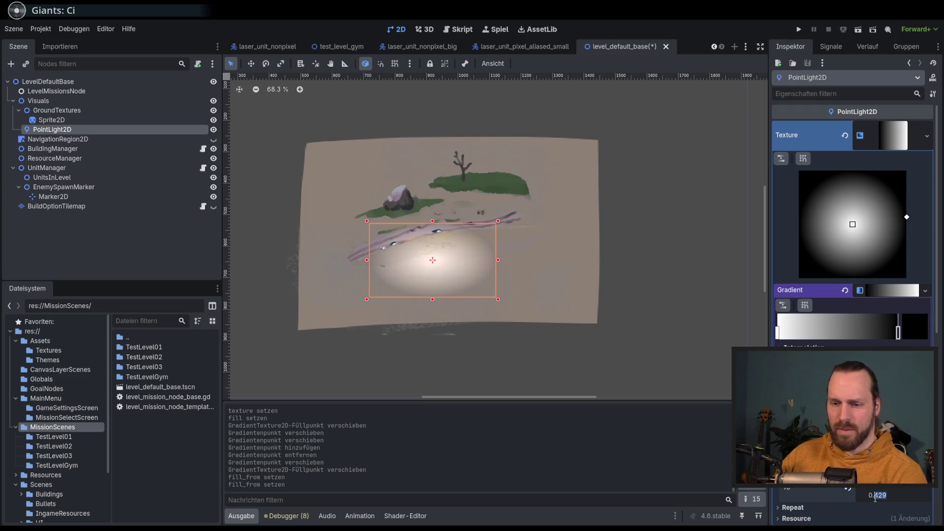
{"action": "key", "text": "Return"}
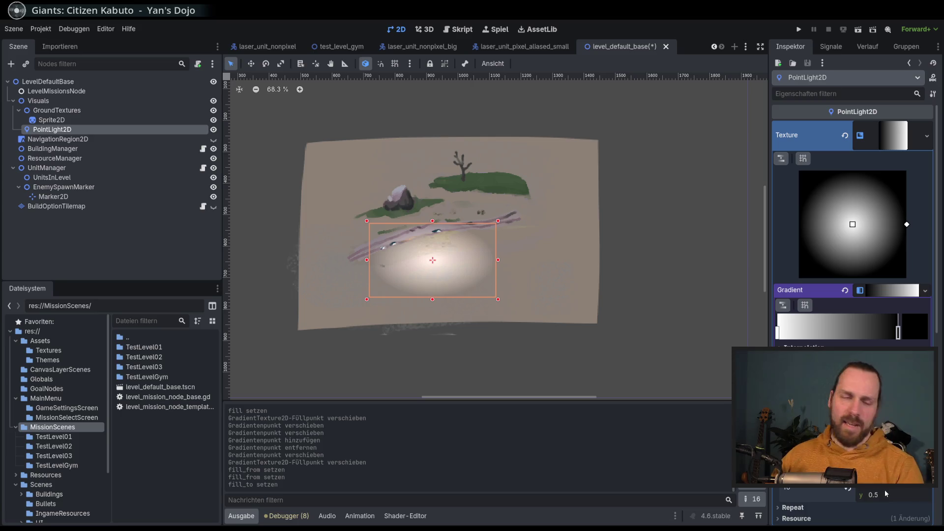
{"action": "key", "text": "ctrl+s"}
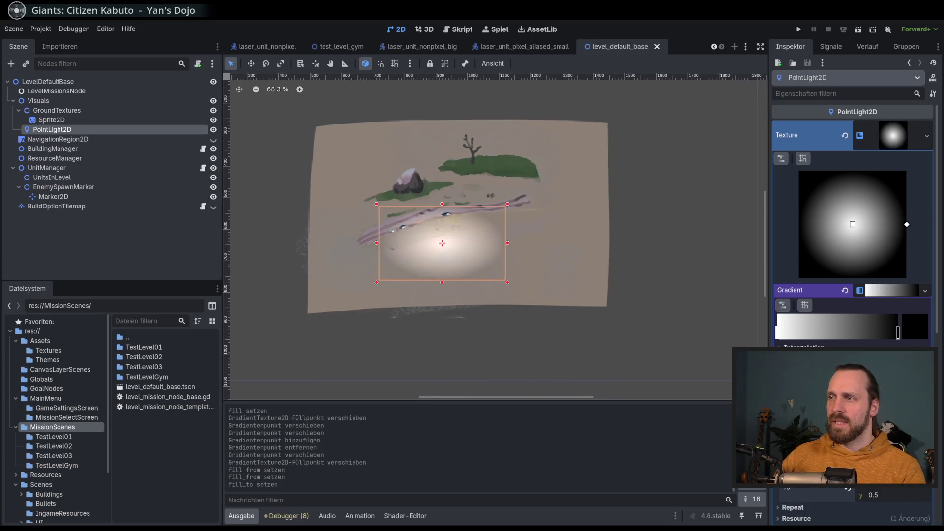
Set the gradient's Interpolation Mode to Cubic
{"action": "scroll", "coordinate": [853, 443], "scroll_direction": "up", "scroll_amount": 1}
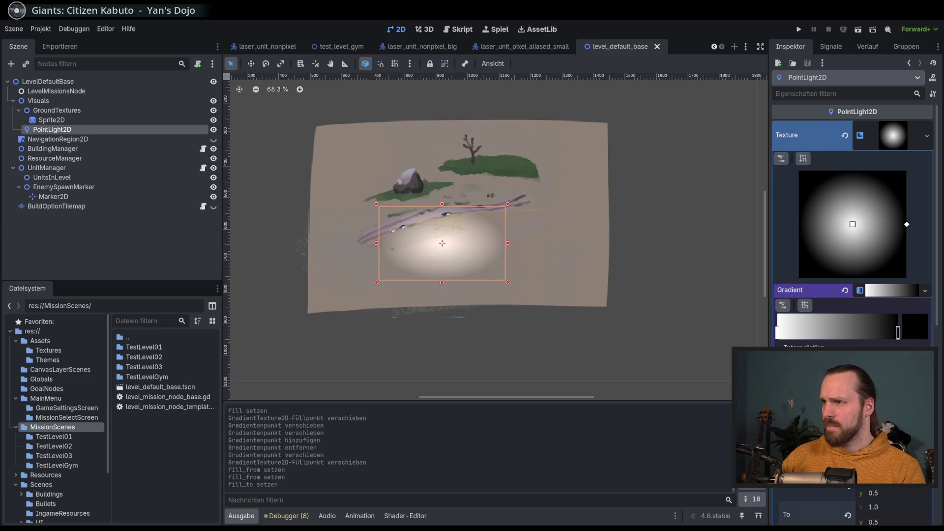
{"action": "left_click", "coordinate": [853, 373]}
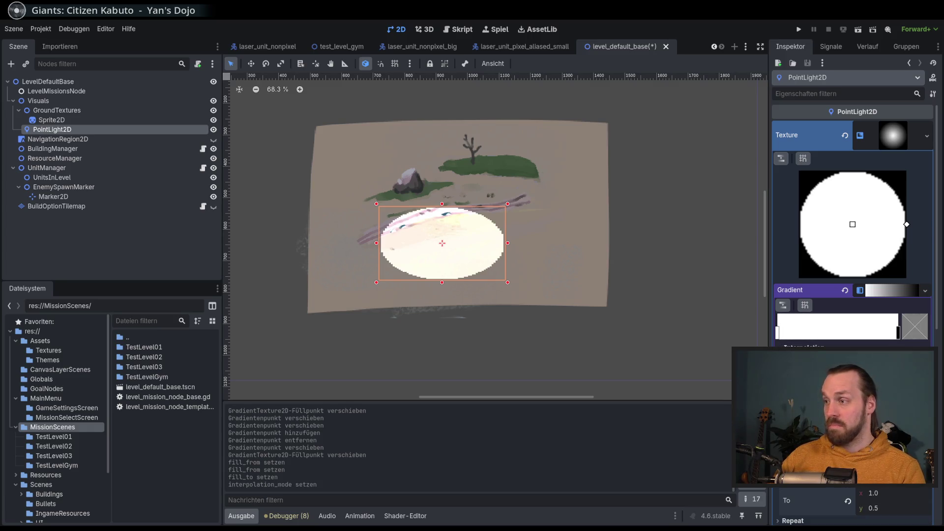
{"action": "left_click", "coordinate": [853, 373]}
{"action": "left_click", "coordinate": [853, 374]}
{"action": "left_click", "coordinate": [853, 374]}
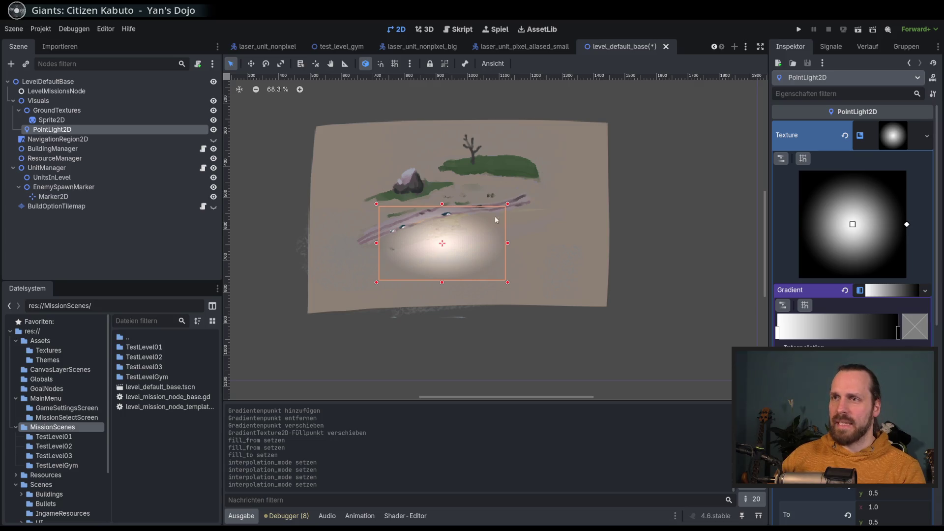
Lower the point light's energy from 0.96 to 0.26
{"action": "scroll", "coordinate": [444, 224], "scroll_direction": "up", "scroll_amount": 6}
{"action": "scroll", "coordinate": [539, 258], "scroll_direction": "down", "scroll_amount": 3}
{"action": "left_click_drag", "start_coordinate": [941, 235], "coordinate": [939, 337]}
{"action": "scroll", "coordinate": [618, 273], "scroll_direction": "up", "scroll_amount": 4}
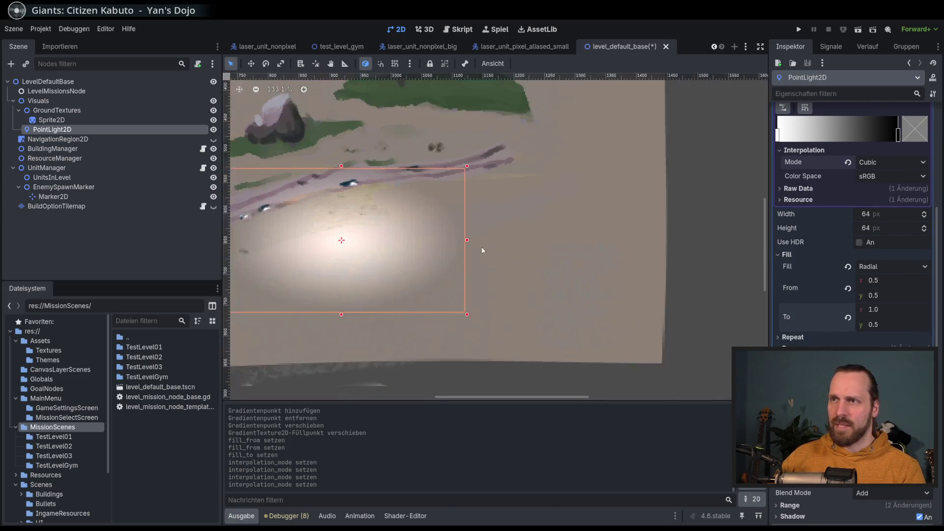
{"action": "scroll", "coordinate": [617, 272], "scroll_direction": "down", "scroll_amount": 2}
{"action": "left_click_drag", "start_coordinate": [940, 279], "coordinate": [939, 358]}
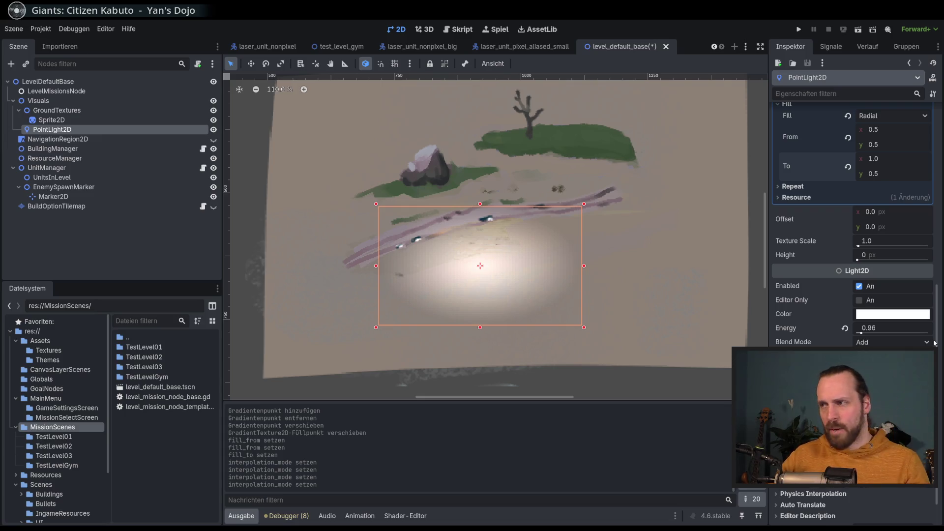
{"action": "scroll", "coordinate": [485, 234], "scroll_direction": "down", "scroll_amount": 2}
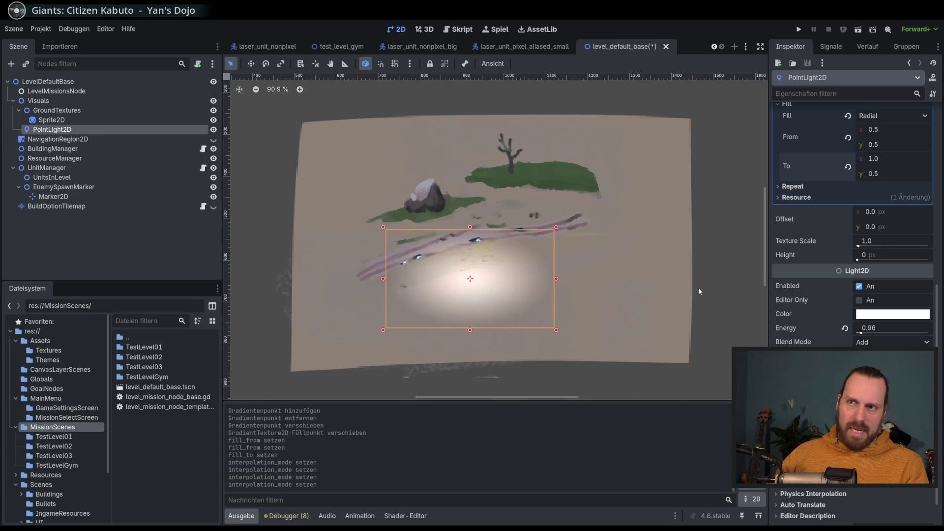
{"action": "scroll", "coordinate": [901, 313], "scroll_direction": "down", "scroll_amount": 2}
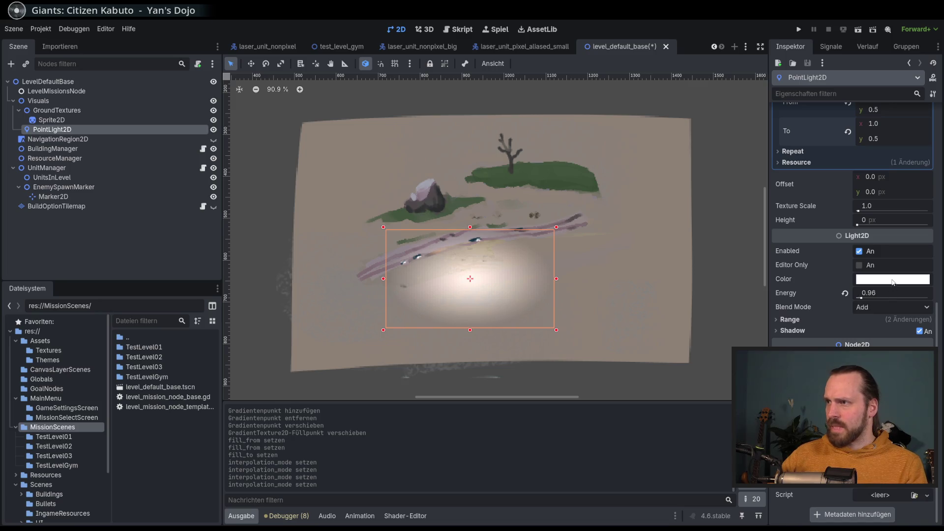
{"action": "left_click_drag", "start_coordinate": [865, 299], "coordinate": [858, 298]}
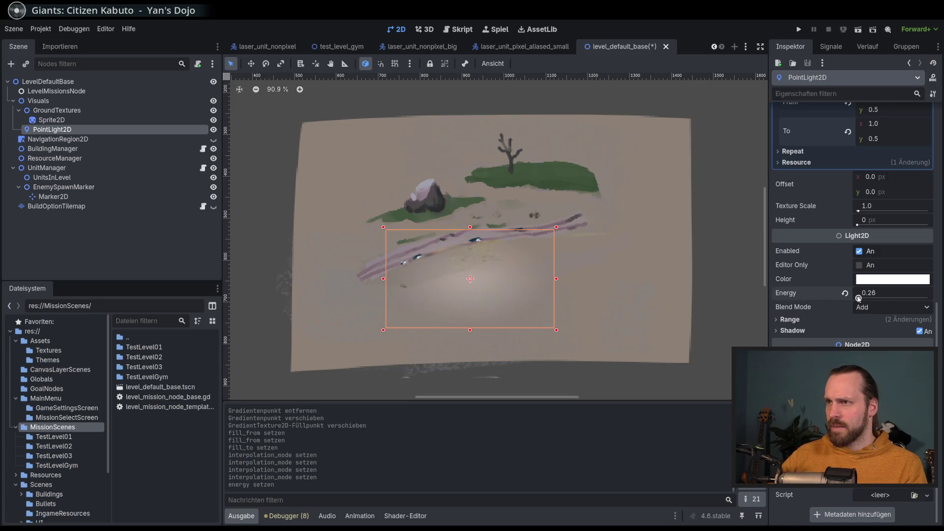
Widen the light texture to about 129 px and duplicate the point light
{"action": "scroll", "coordinate": [815, 275], "scroll_direction": "up", "scroll_amount": 5}
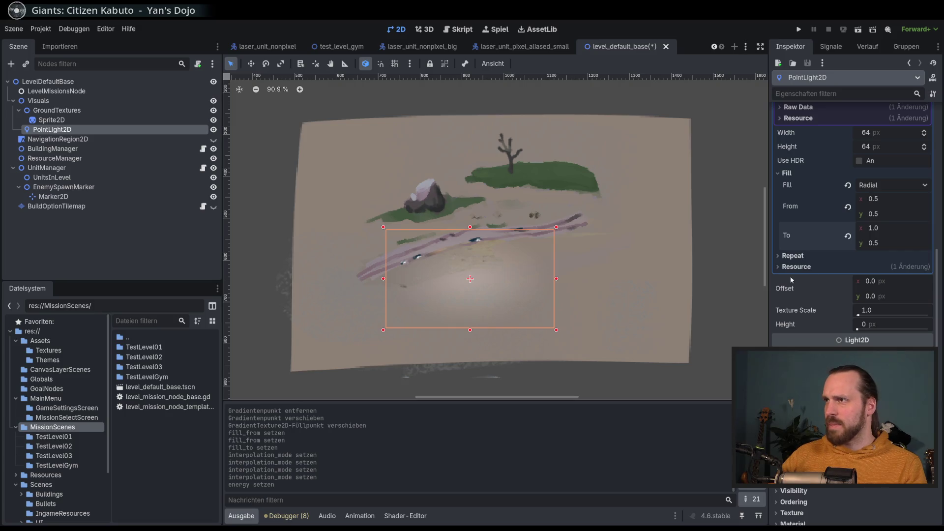
{"action": "mouse_move", "coordinate": [885, 132]}
{"action": "left_mouse_down"}
{"action": "mouse_move", "coordinate": [909, 132]}
{"action": "mouse_move", "coordinate": [908, 147]}
{"action": "left_mouse_up"}
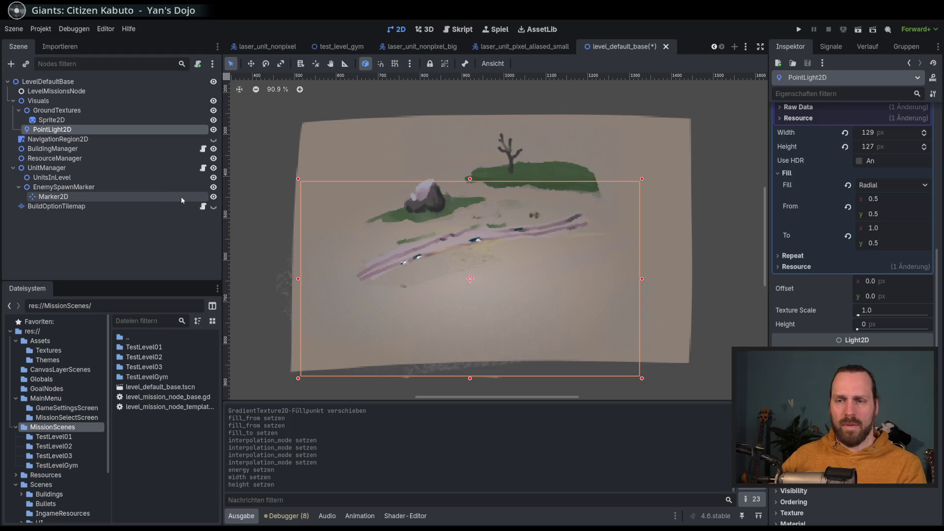
{"action": "key", "text": "ctrl+d"}
Move the duplicated point light up over the upper grass and give it a pale bluish tint
{"action": "key", "text": "w"}
{"action": "mouse_move", "coordinate": [394, 234]}
{"action": "left_mouse_down"}
{"action": "mouse_move", "coordinate": [413, 162]}
{"action": "mouse_move", "coordinate": [409, 129]}
{"action": "mouse_move", "coordinate": [484, 140]}
{"action": "mouse_move", "coordinate": [475, 134]}
{"action": "left_mouse_up"}
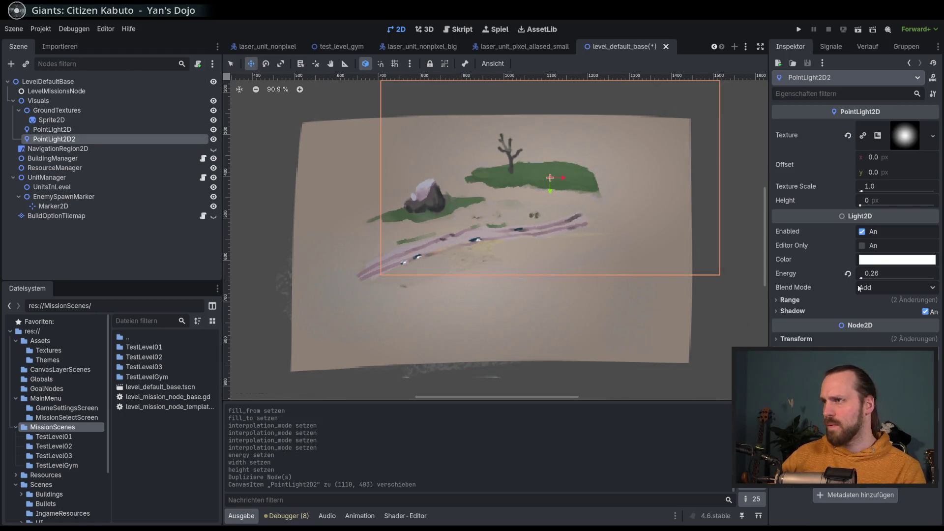
{"action": "left_click", "coordinate": [878, 260]}
{"action": "left_click", "coordinate": [915, 326]}
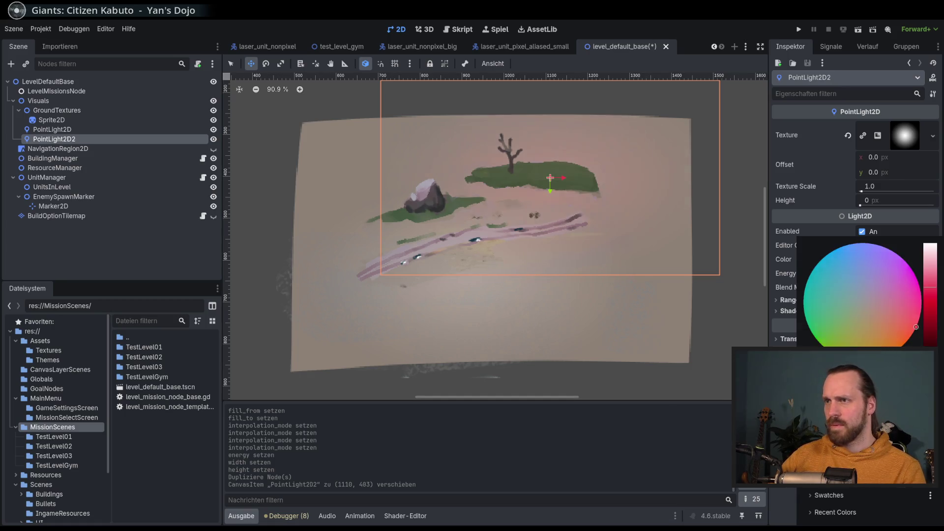
{"action": "left_click", "coordinate": [844, 274]}
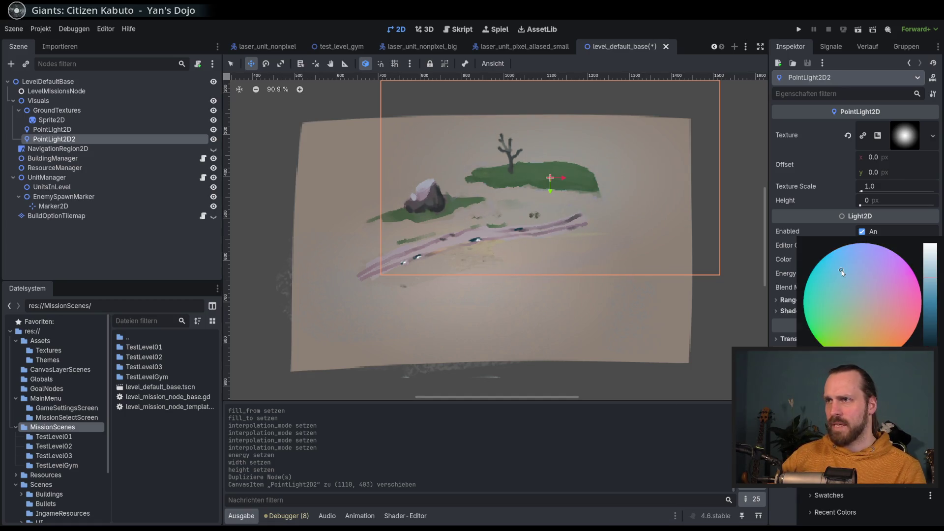
{"action": "mouse_move", "coordinate": [937, 304]}
{"action": "left_mouse_down"}
{"action": "mouse_move", "coordinate": [937, 325]}
{"action": "mouse_move", "coordinate": [937, 285]}
{"action": "left_mouse_up"}
{"action": "left_click", "coordinate": [837, 253]}
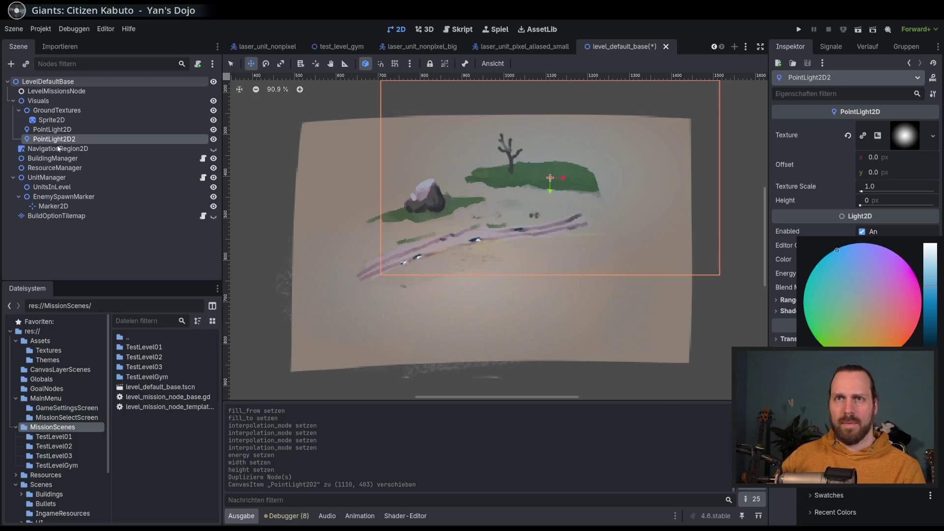
{"action": "left_click", "coordinate": [54, 133]}
Tint the original PointLight2D pale yellow (eaecb1), shift it down-left, and save the scene
{"action": "left_click", "coordinate": [52, 129]}
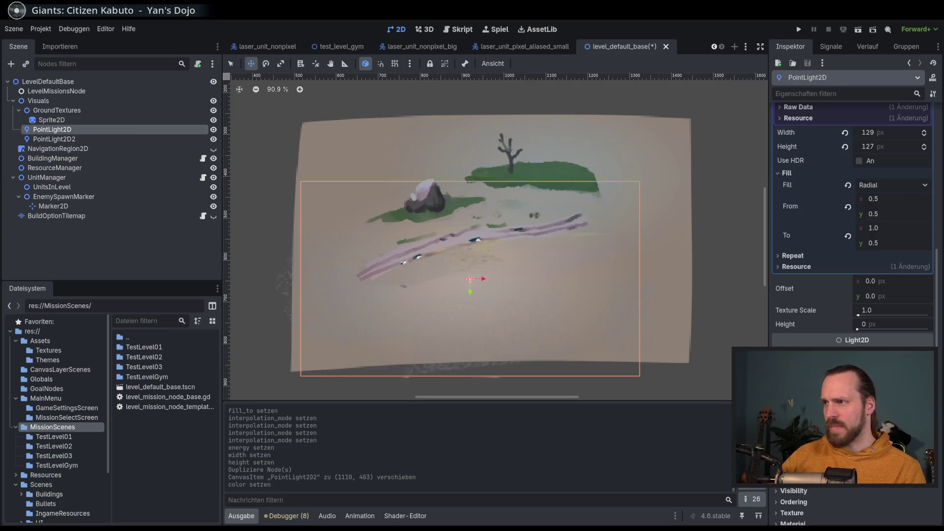
{"action": "left_click", "coordinate": [893, 383]}
{"action": "left_click_drag", "start_coordinate": [848, 195], "coordinate": [850, 192]}
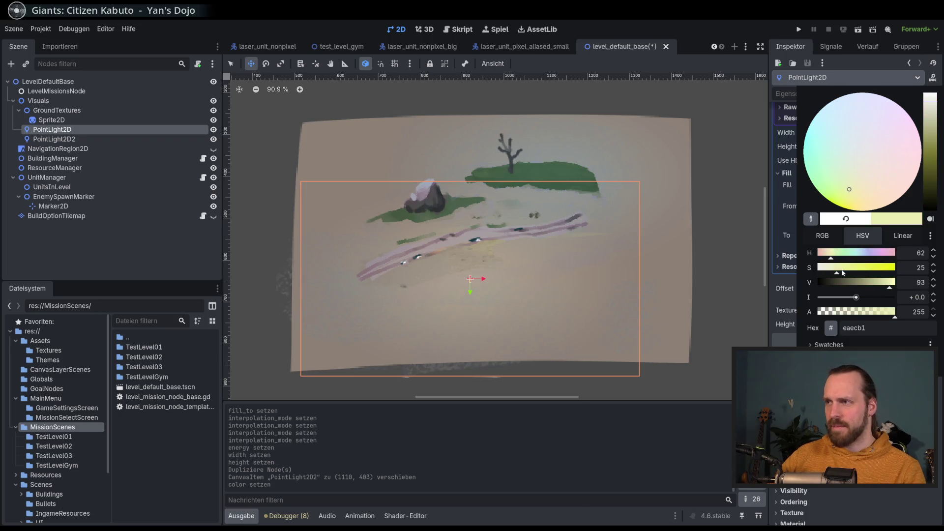
{"action": "left_click", "coordinate": [494, 217]}
{"action": "mouse_move", "coordinate": [483, 256]}
{"action": "left_mouse_down"}
{"action": "mouse_move", "coordinate": [443, 279]}
{"action": "mouse_move", "coordinate": [473, 272]}
{"action": "mouse_move", "coordinate": [450, 269]}
{"action": "mouse_move", "coordinate": [460, 266]}
{"action": "mouse_move", "coordinate": [418, 241]}
{"action": "mouse_move", "coordinate": [424, 263]}
{"action": "left_mouse_up"}
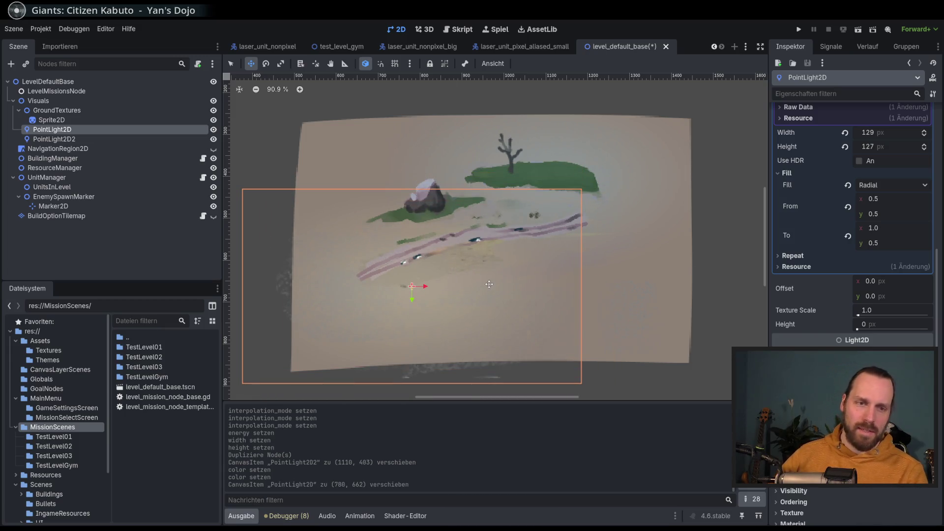
{"action": "key", "text": "ctrl+s"}
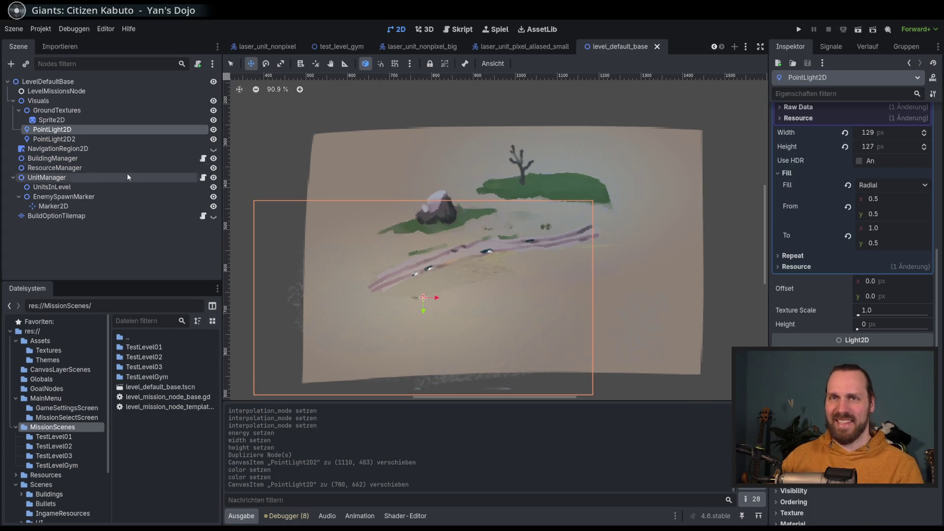
Run the game with F5 and start Test Mission 01 from the main menu
{"action": "key", "text": "F5"}
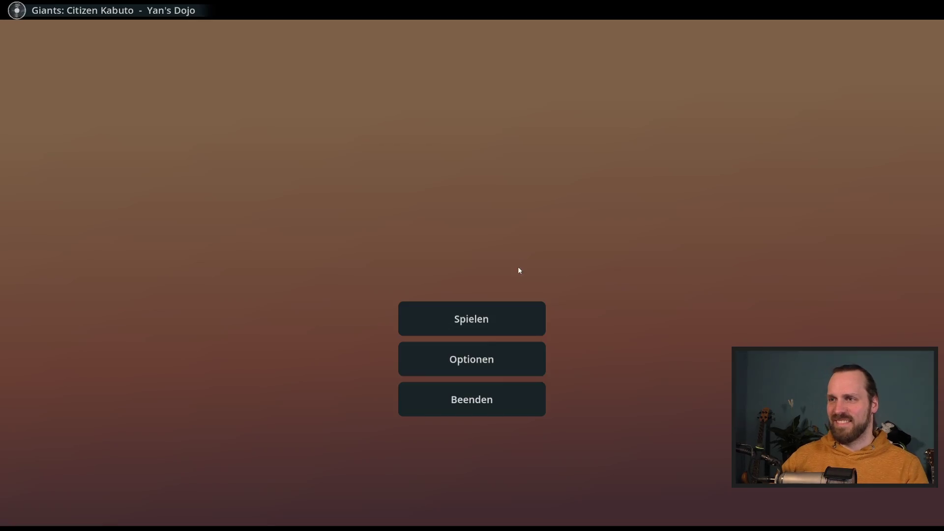
{"action": "left_click", "coordinate": [487, 315]}
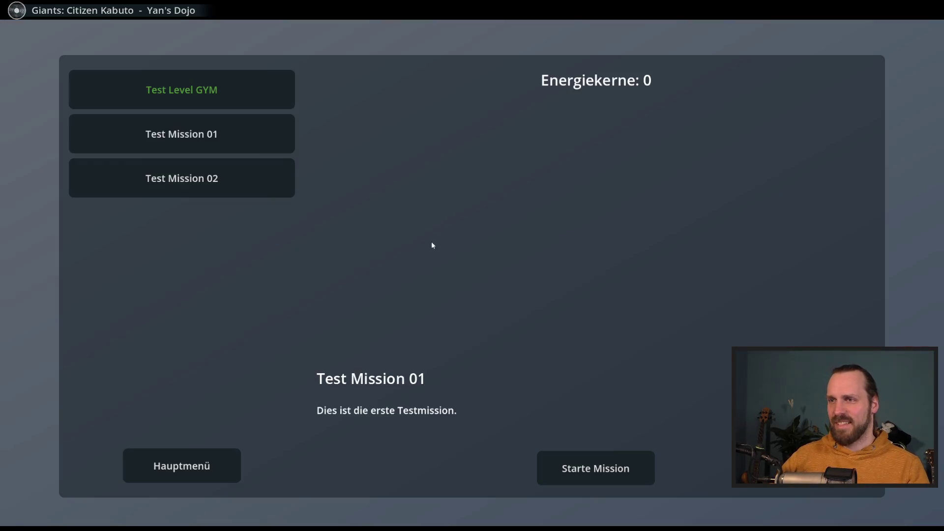
{"action": "left_click", "coordinate": [571, 457]}
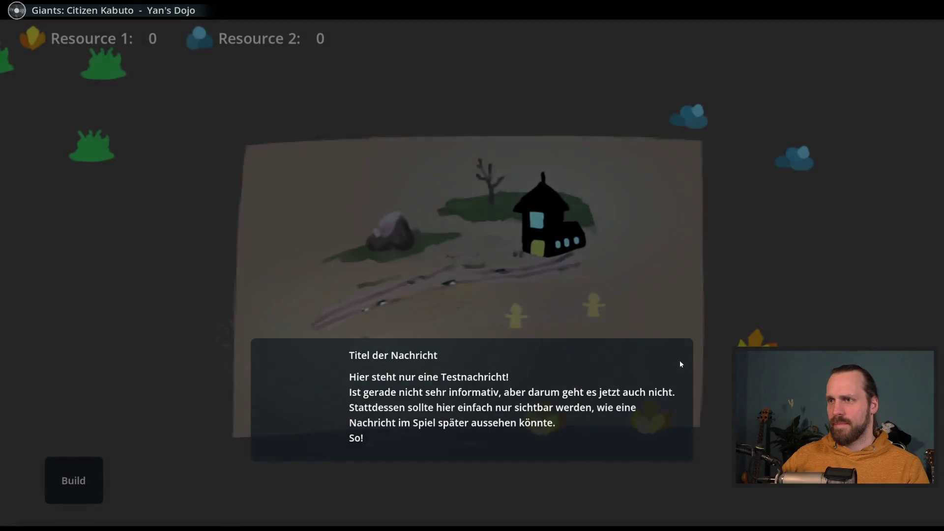